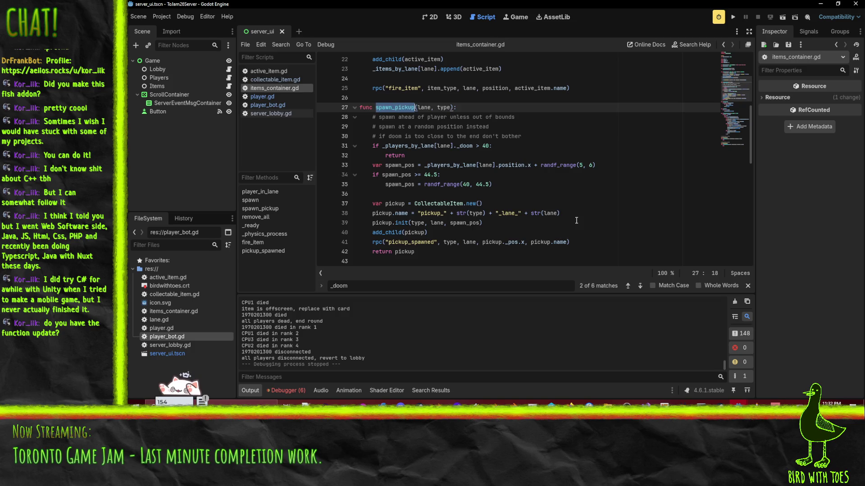
Step: Wrap the spawn_pickup assignment in 'if pickup != null:' and start an else line
key("ctrl+f")
key("Return")
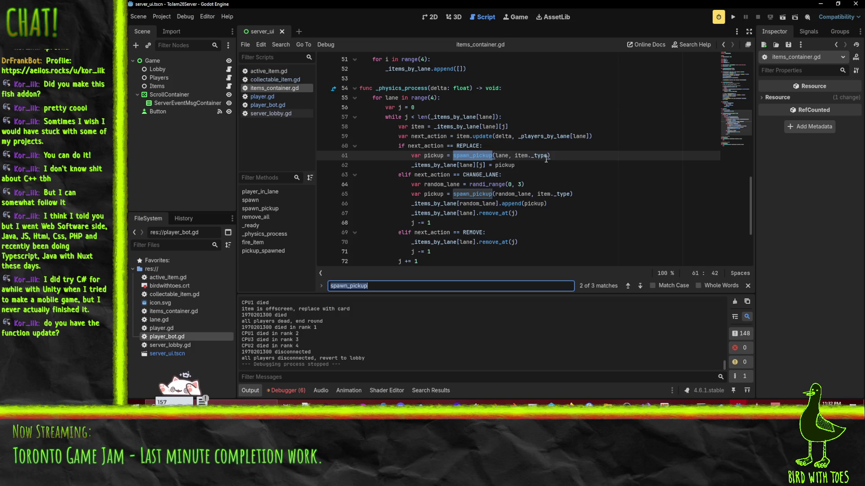
left_click(562, 156)
key("Return")
type("if piuck")
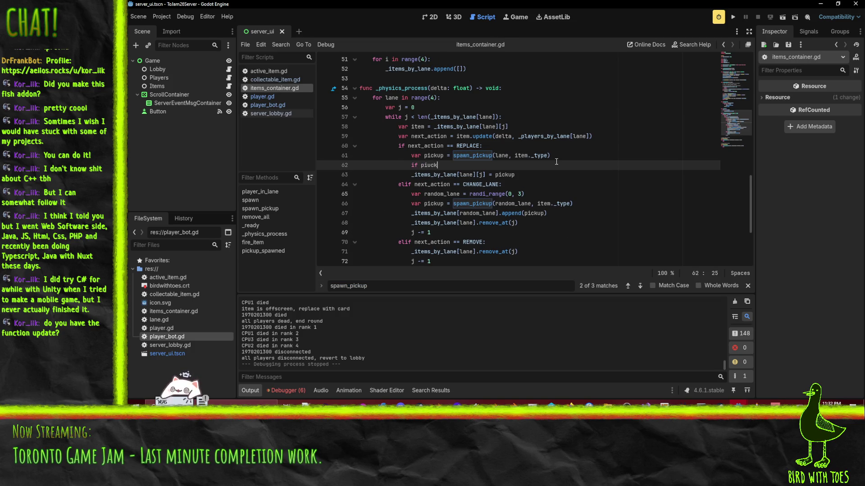
key("BackSpace")
key("BackSpace")
key("BackSpace")
type("ckup != nu")
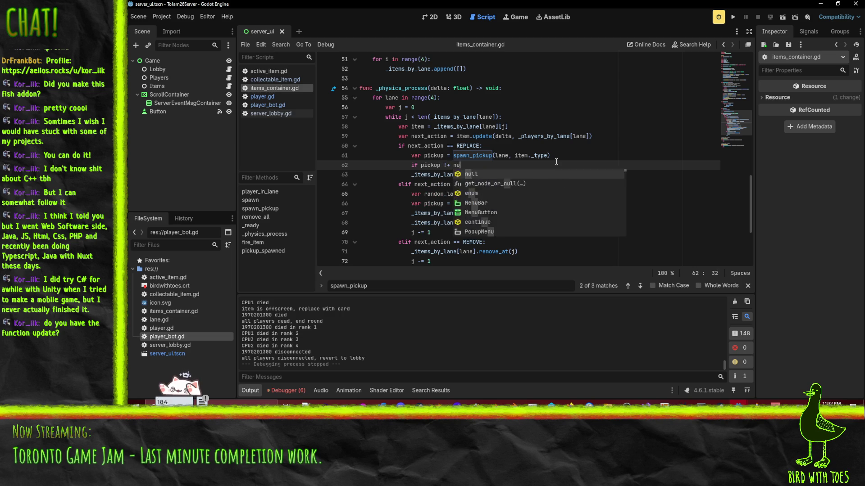
type("ll")
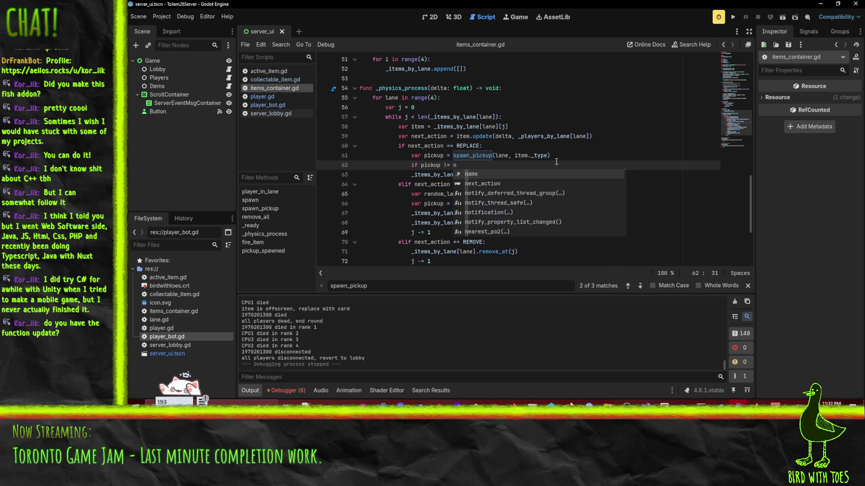
key("Escape")
key("Down")
key("Home")
key("Tab")
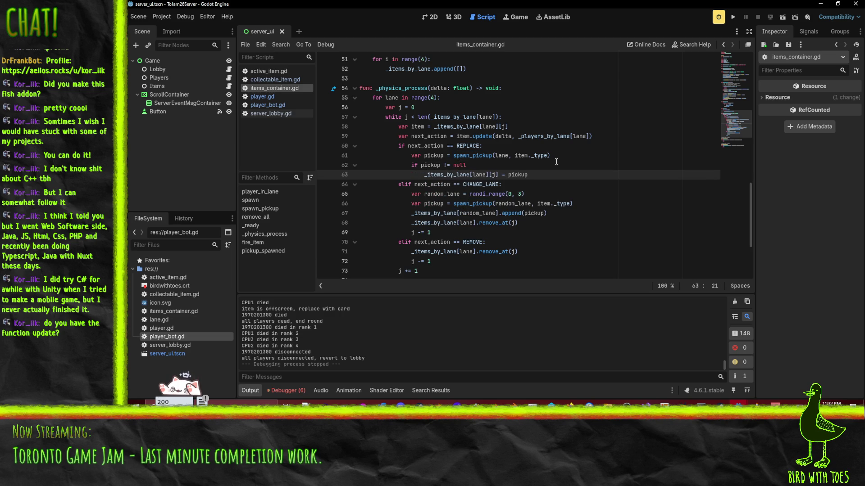
key("Up")
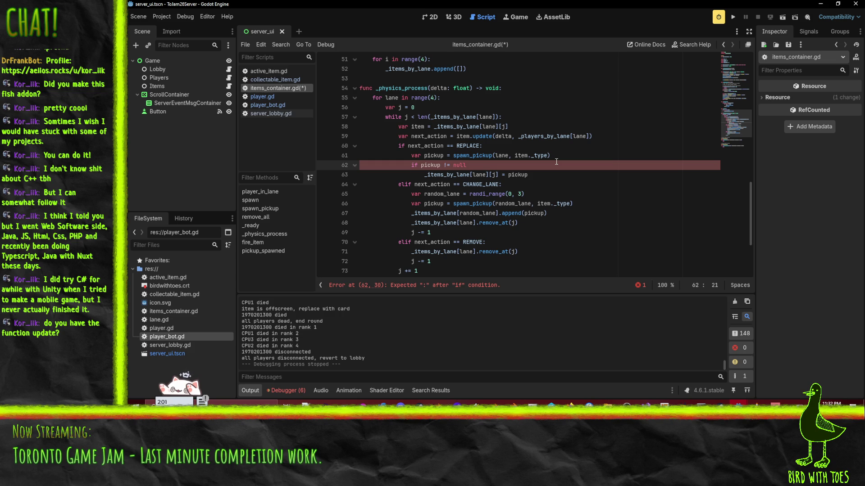
key("Down")
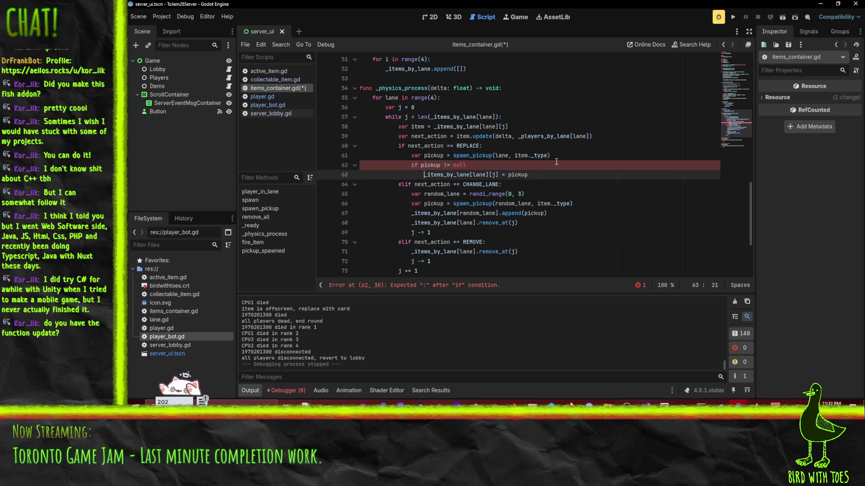
key("Up")
type(":")
key("Down")
key("Return")
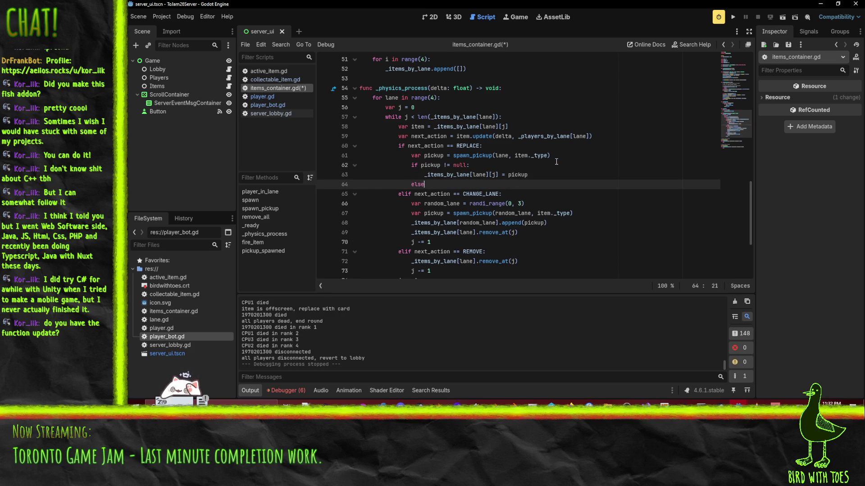
type(":")
Step: Copy remove_at(j) and 'j -= 1' into the else branch, indent them, and save items_container.gd
scroll(575, 156, "down", 1)
left_click(459, 194)
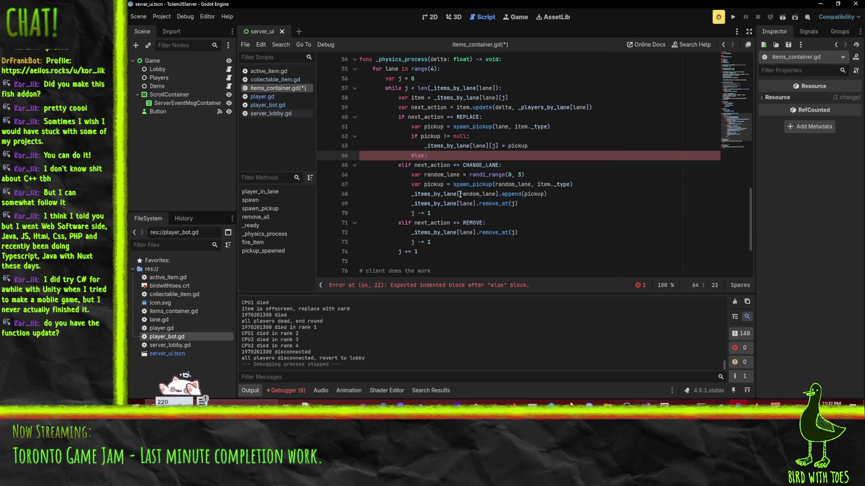
key("Down")
key("Home")
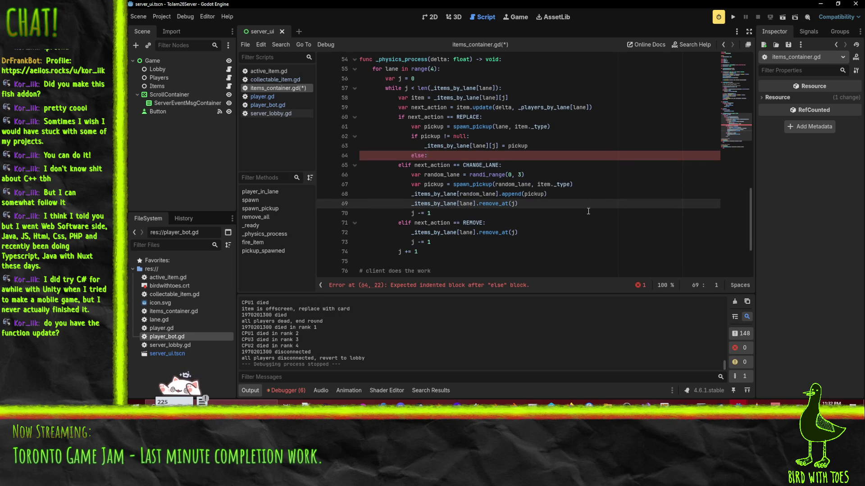
key("shift+Down")
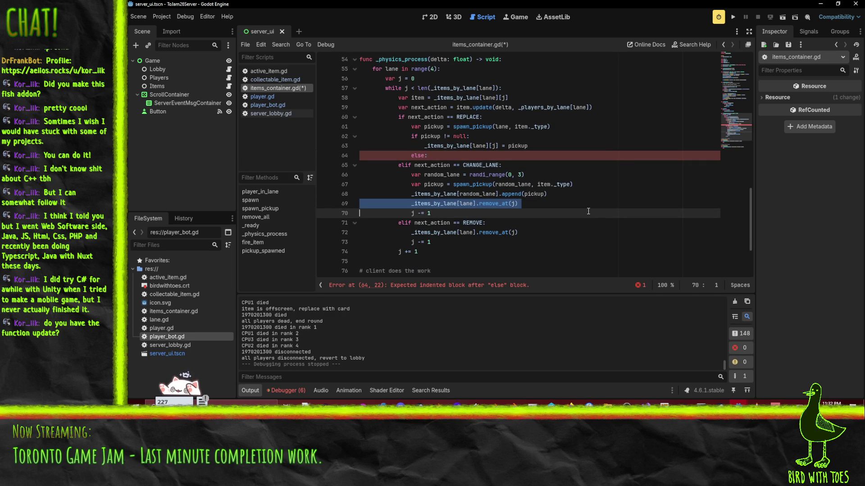
key("Down")
key("Down")
key("shift+Down")
key("shift+Down")
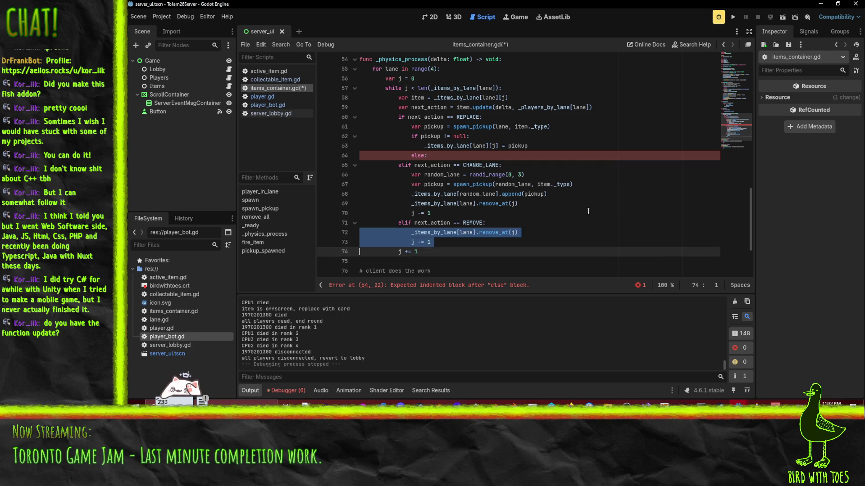
key("ctrl+c")
key("Up")
key("Up")
key("Up")
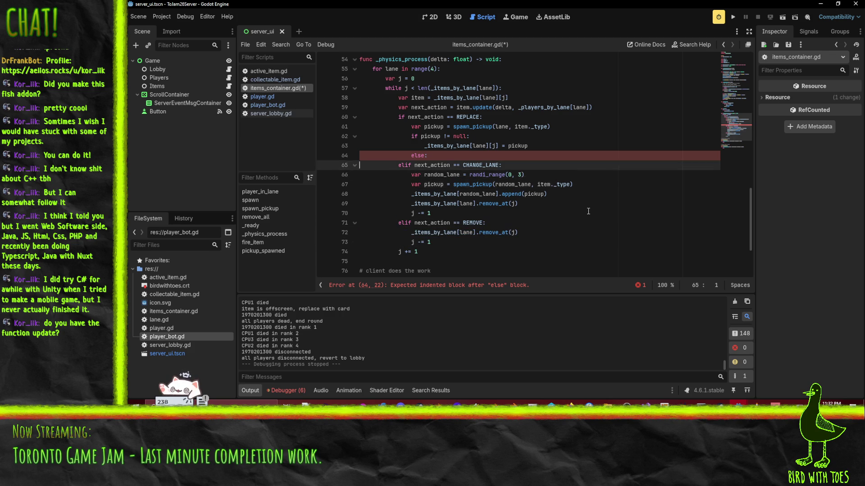
key("ctrl+v")
key("shift+Up")
key("shift+Up")
key("Tab")
key("Left")
key("ctrl+s")
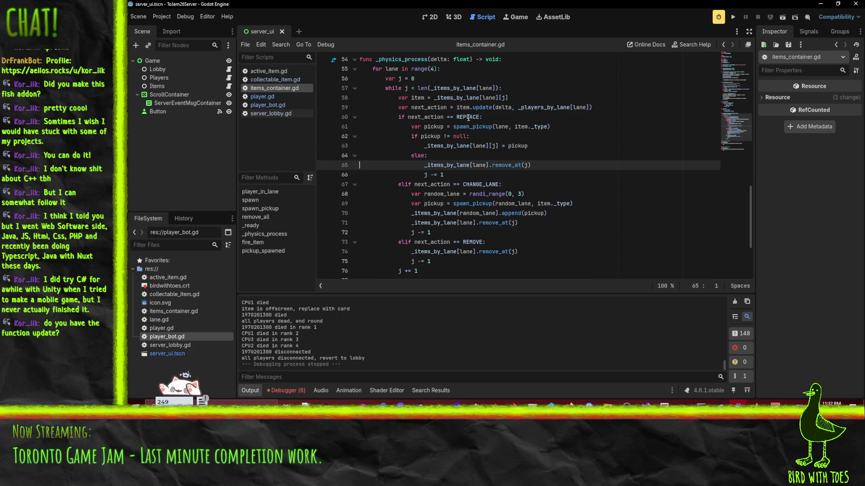
Step: Review the new null check, remove_at and j decrement lines in items_container.gd
left_click(517, 136)
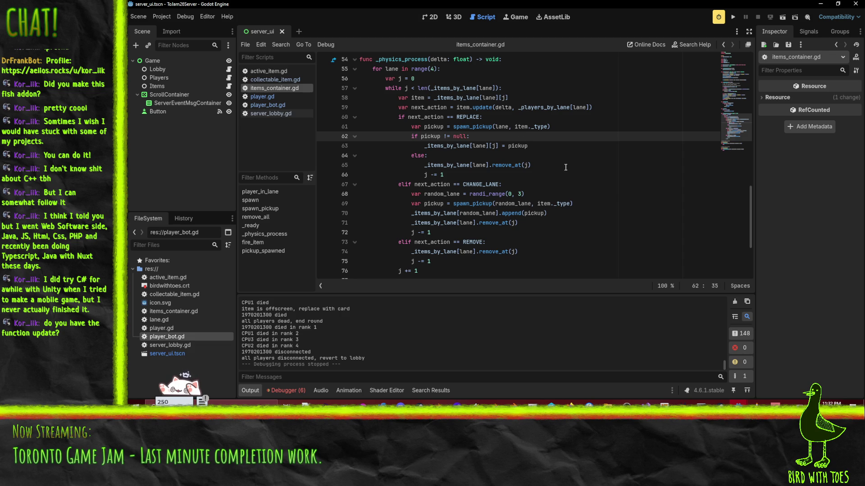
left_click(511, 164)
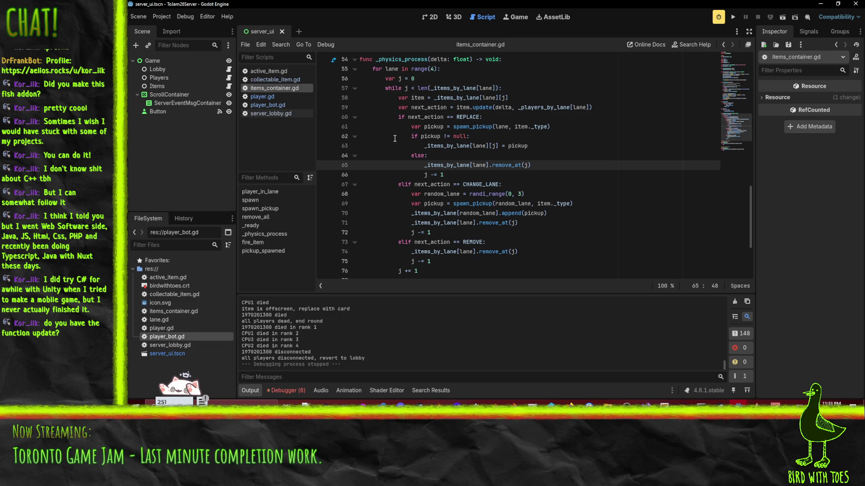
left_click(523, 171)
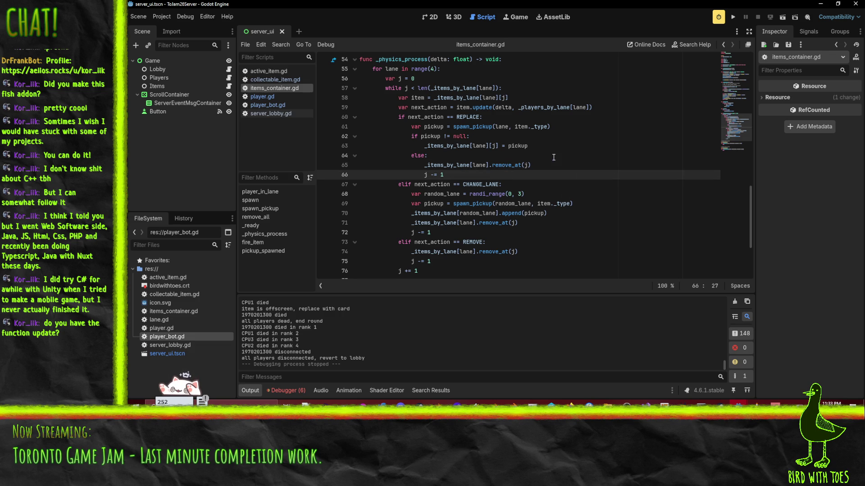
scroll(564, 169, "up", 5)
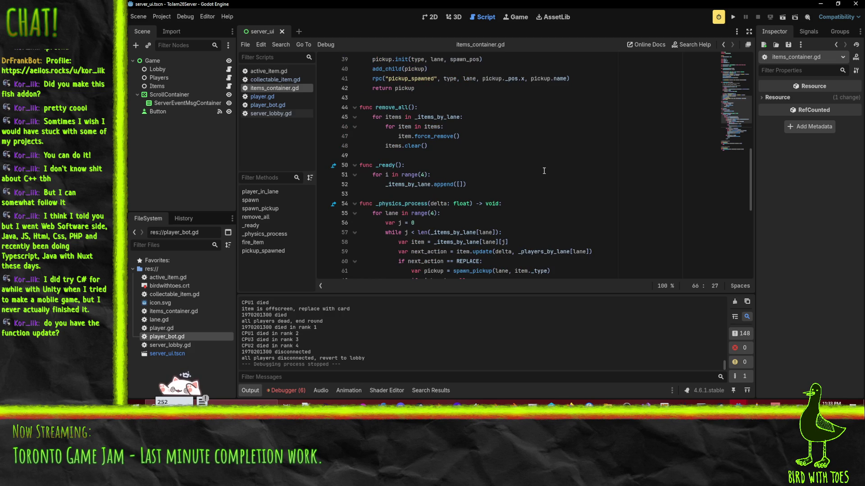
scroll(544, 171, "down", 5)
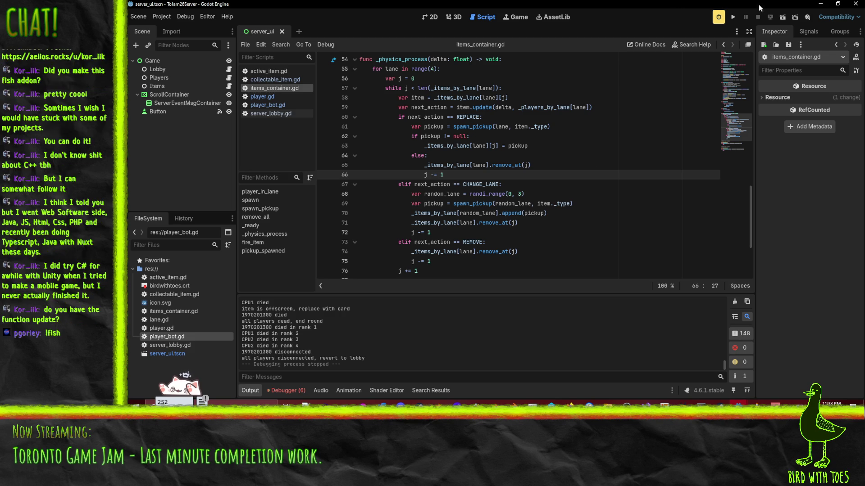
scroll(566, 180, "up", 1)
scroll(566, 180, "down", 1)
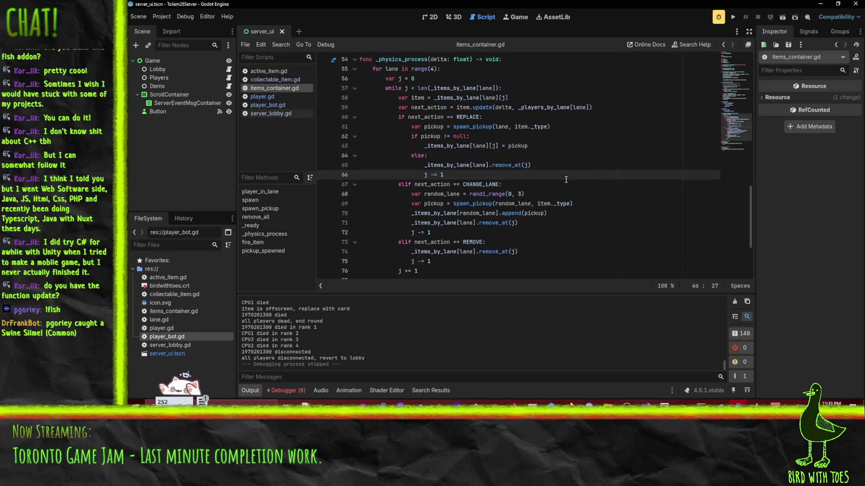
Step: Run the server project, stop it, and switch to the gameplay.tscn editor window
left_click(734, 16)
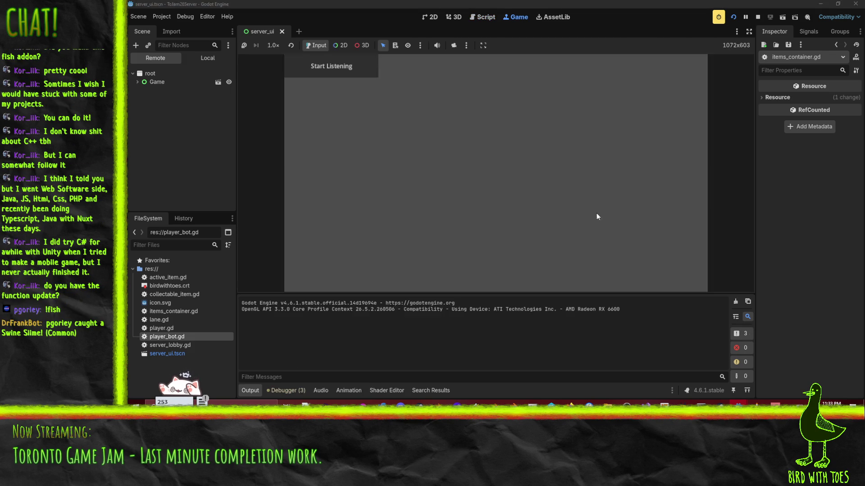
left_click(757, 16)
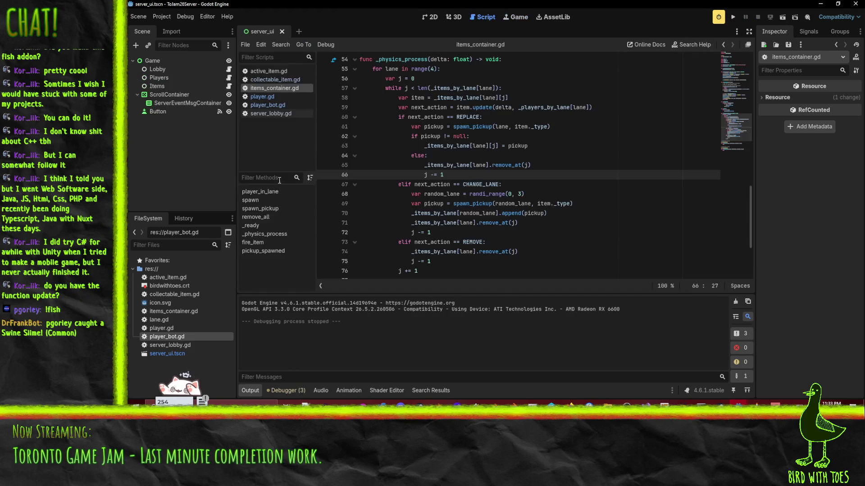
left_click(739, 402)
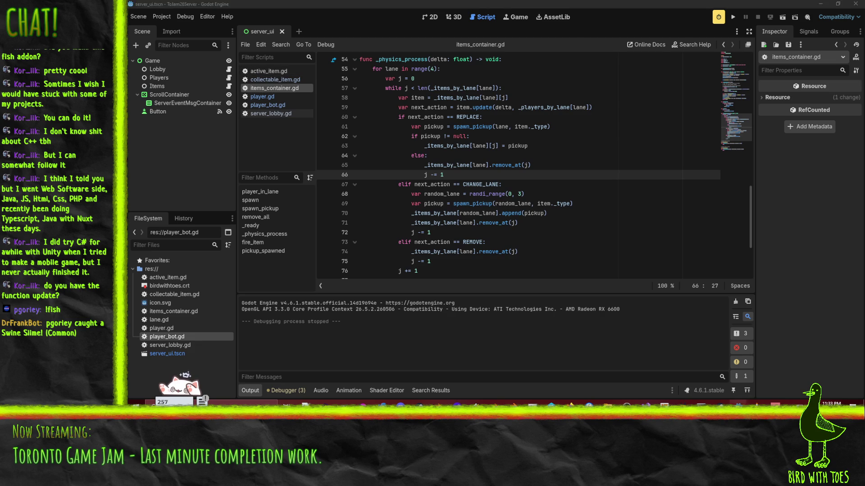
left_click(790, 378)
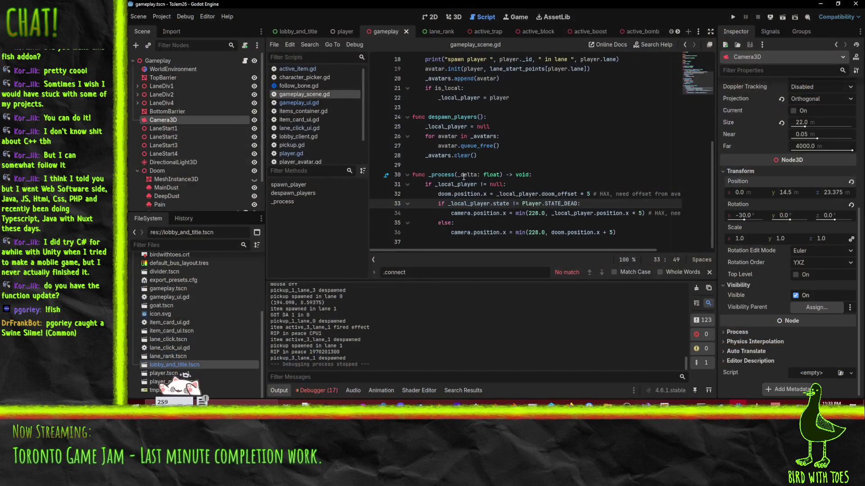
Step: Read through gameplay_scene.gd and player.gd, stopping at line 142
left_click(500, 146)
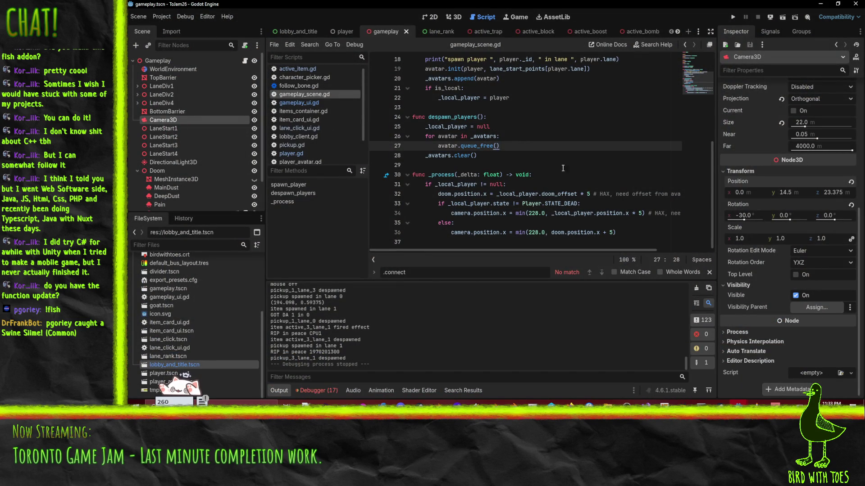
scroll(297, 148, "up", 1)
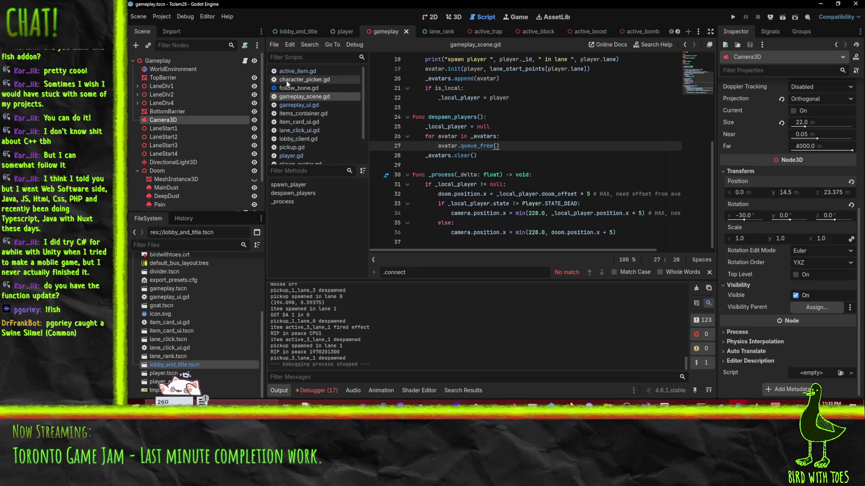
left_click(289, 156)
scroll(530, 143, "down", 3)
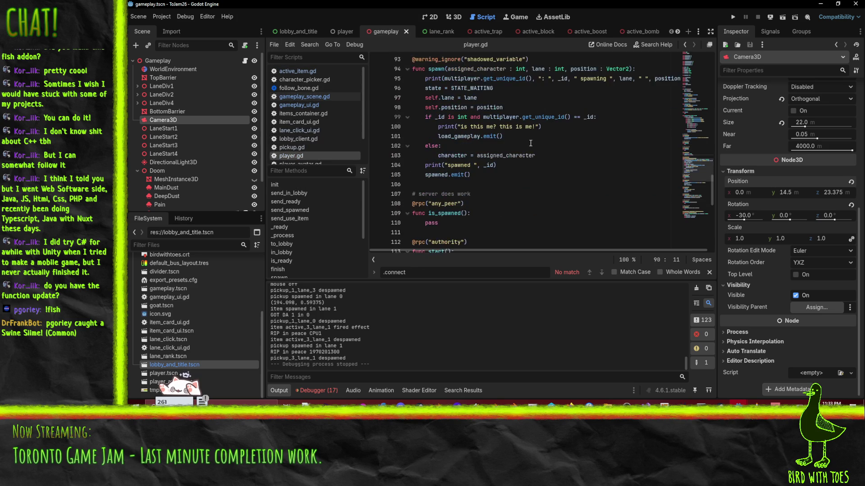
scroll(504, 114, "down", 7)
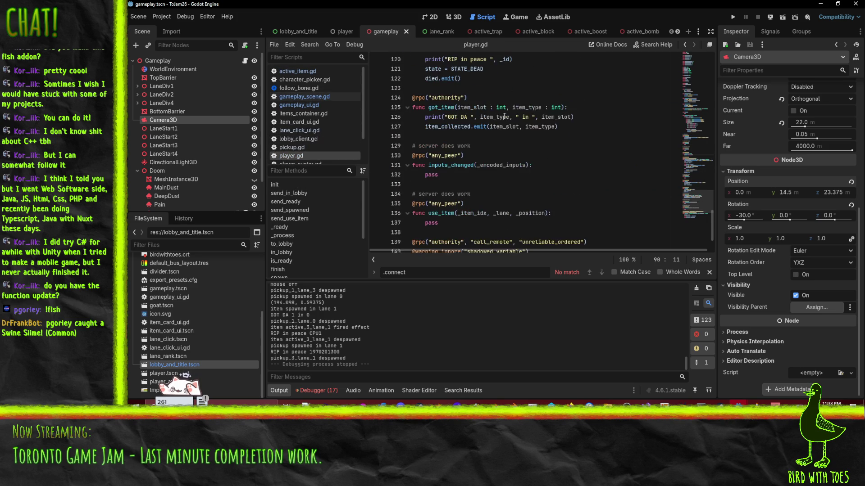
scroll(468, 131, "down", 2)
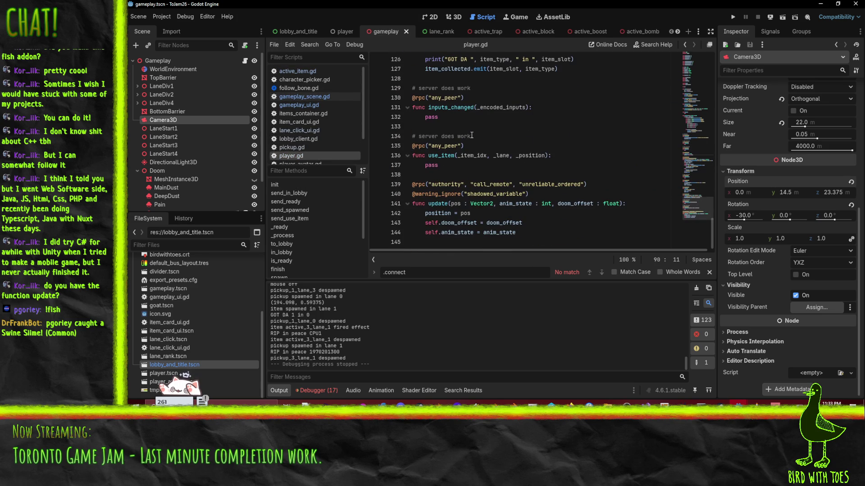
left_click(470, 213)
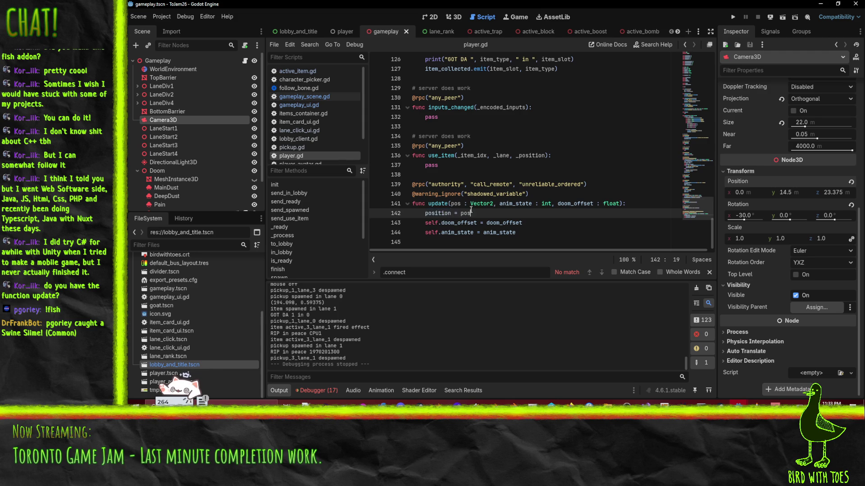
scroll(547, 207, "up", 20)
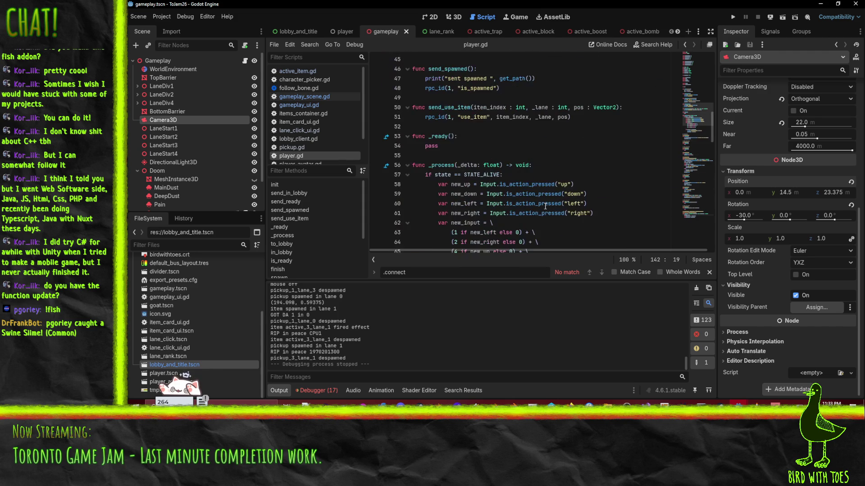
scroll(545, 206, "up", 2)
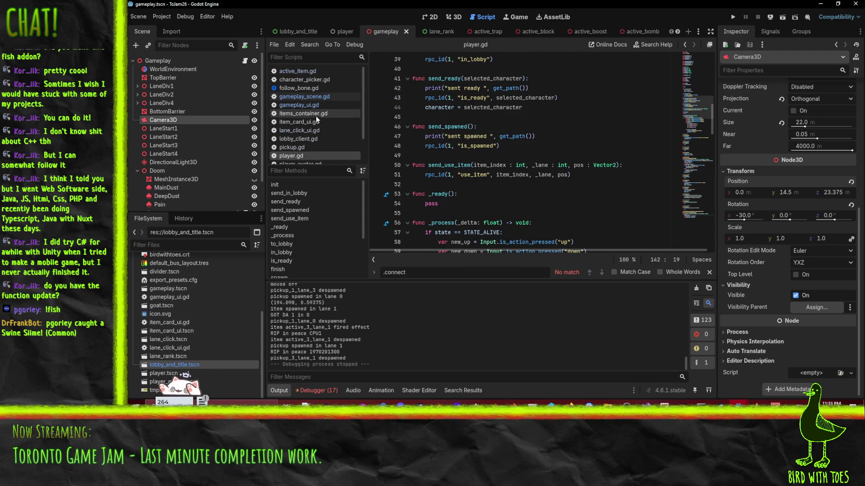
Step: Check active_item.gd and the position.z lane code in player_avatar.gd, then open player_avatar.tscn
left_click(297, 71)
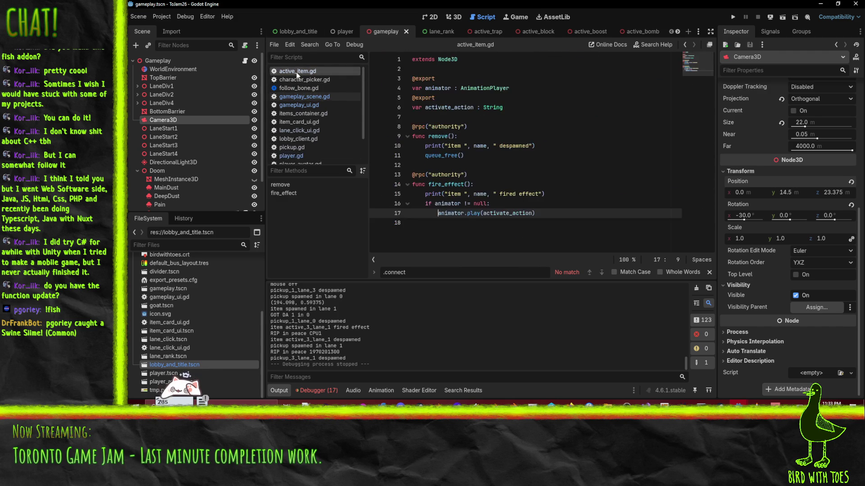
scroll(310, 154, "down", 3)
left_click(312, 142)
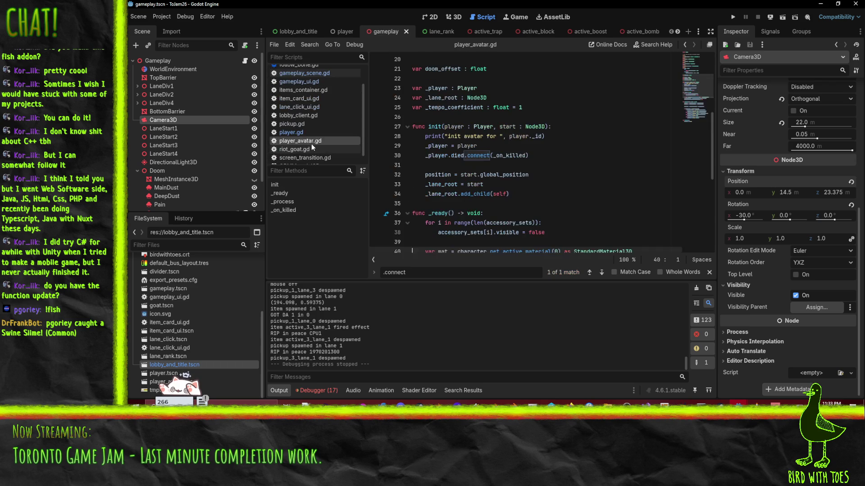
scroll(550, 203, "down", 3)
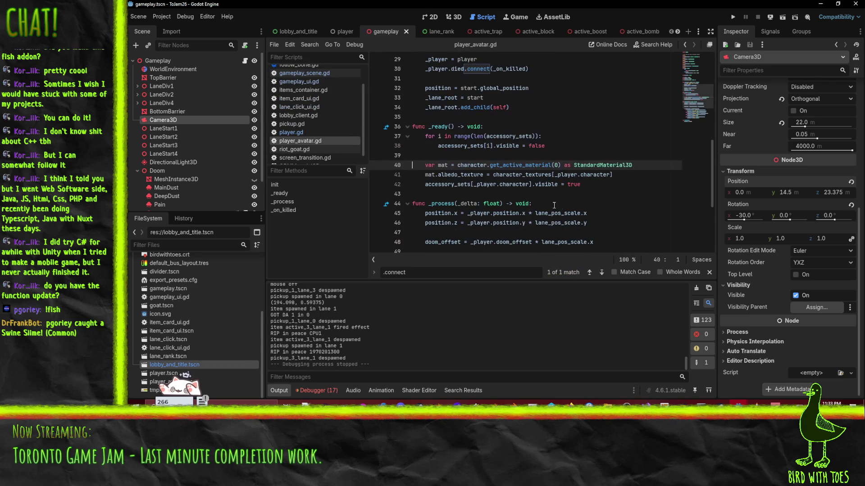
scroll(429, 167, "down", 2)
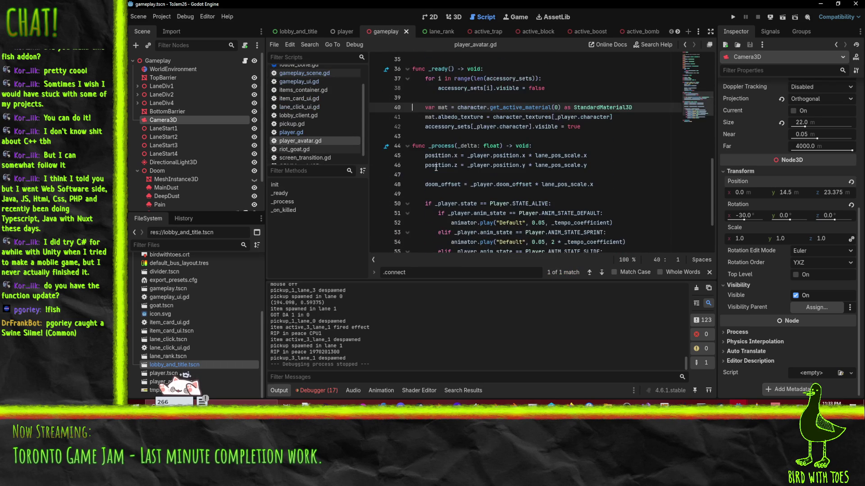
left_click(426, 157)
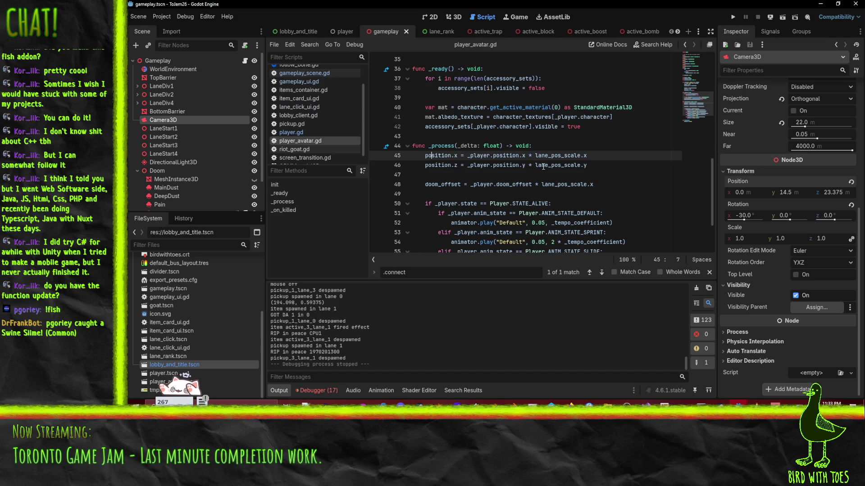
left_click(614, 165)
scroll(614, 166, "up", 11)
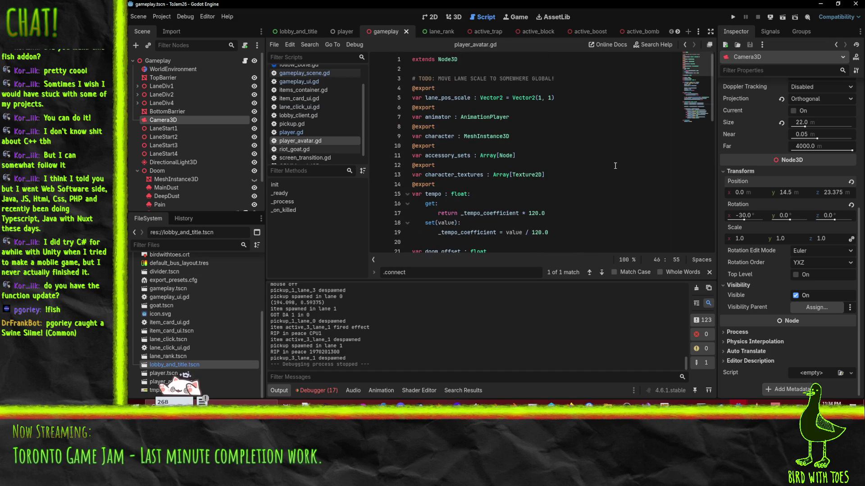
scroll(614, 165, "down", 12)
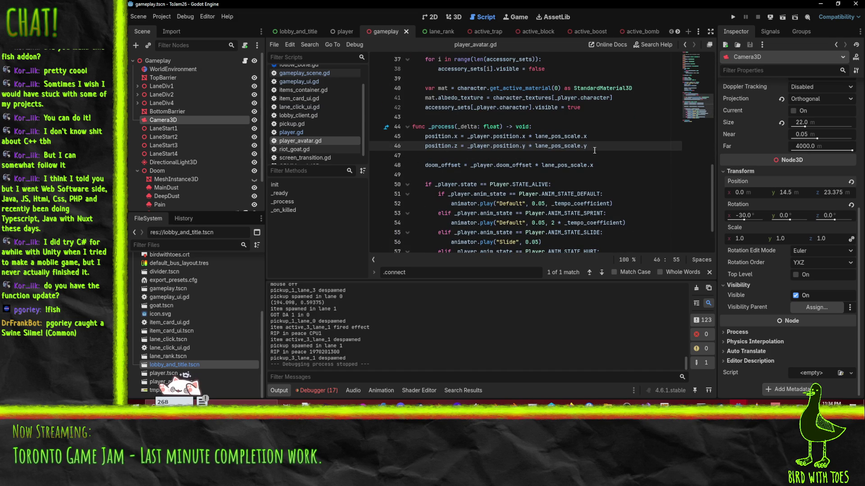
left_click_drag(587, 145, 422, 146)
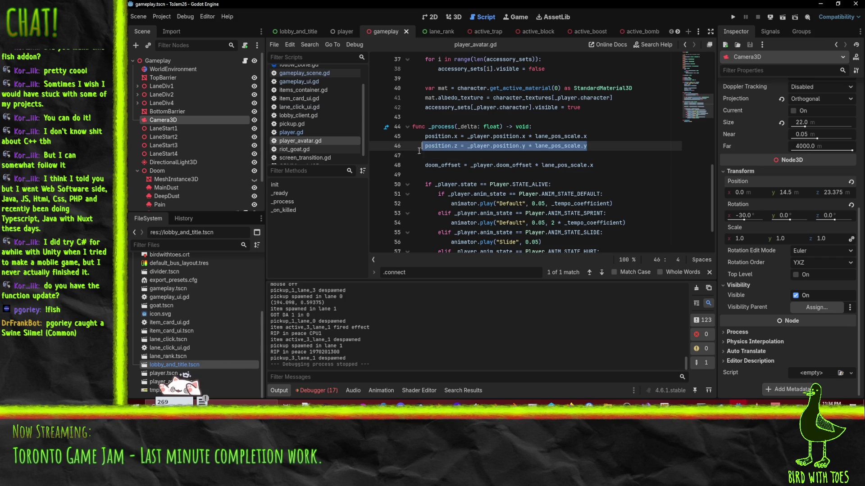
scroll(523, 143, "up", 12)
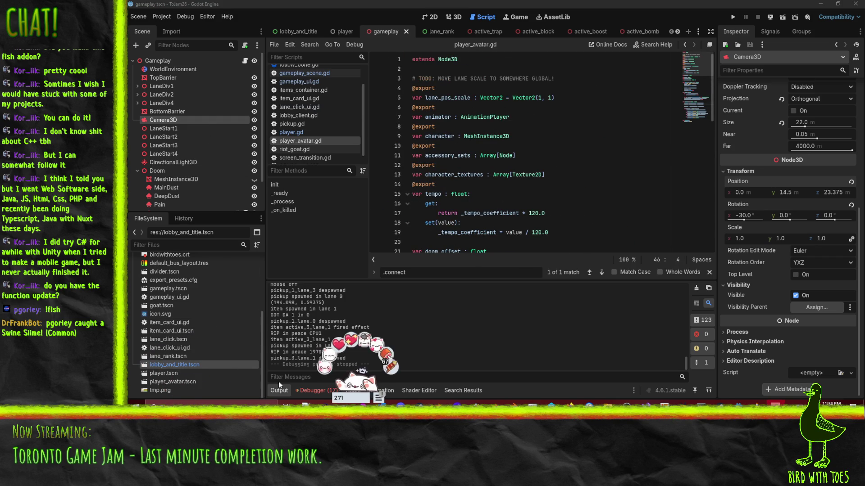
scroll(176, 338, "up", 3)
scroll(175, 338, "down", 3)
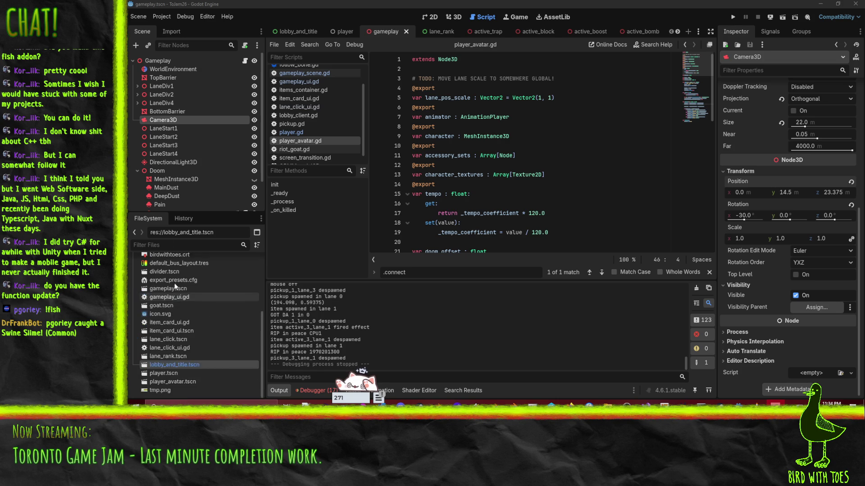
double_click(176, 380)
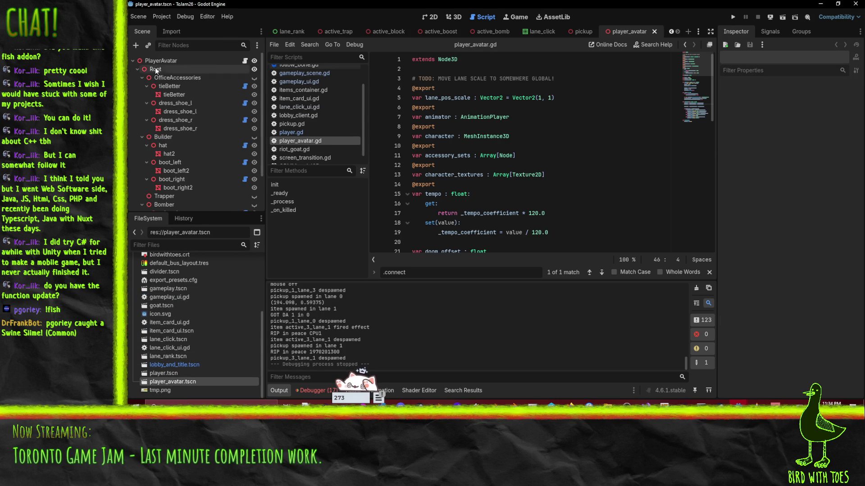
Step: Set PlayerAvatar's Lane Pos Scale y from 5.0 to 4.5, save the scene, and run the game
left_click(832, 111)
key("ctrl+a")
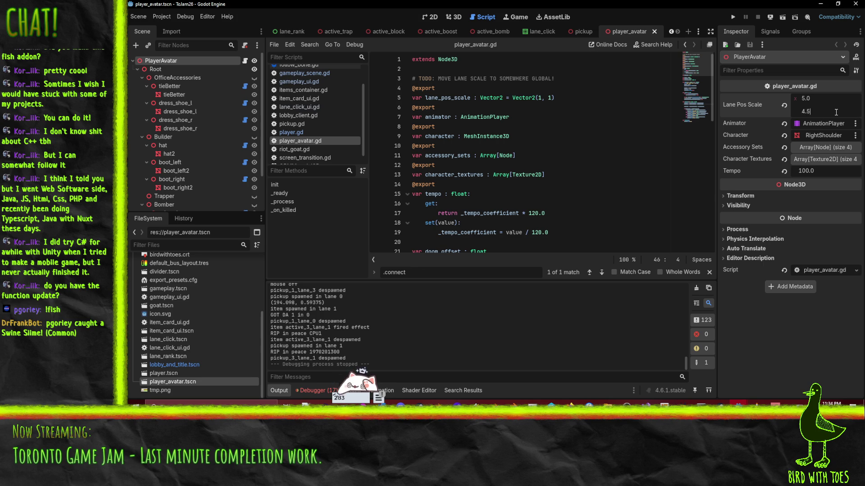
key("Return")
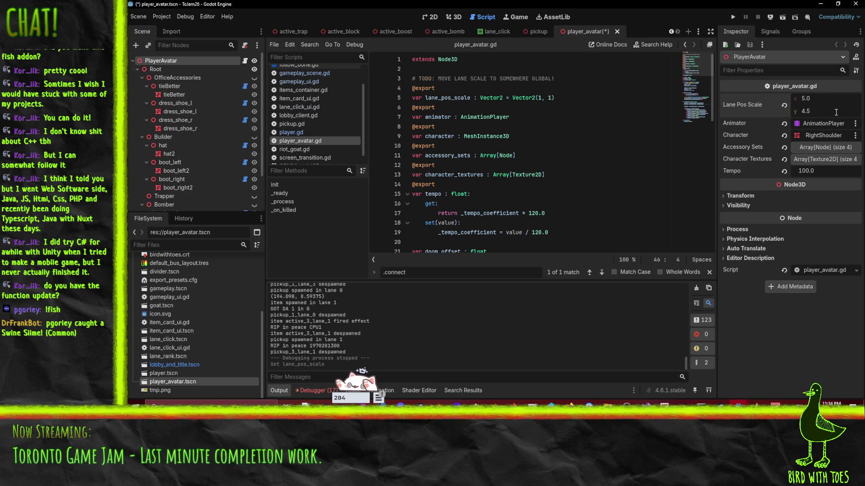
key("ctrl+s")
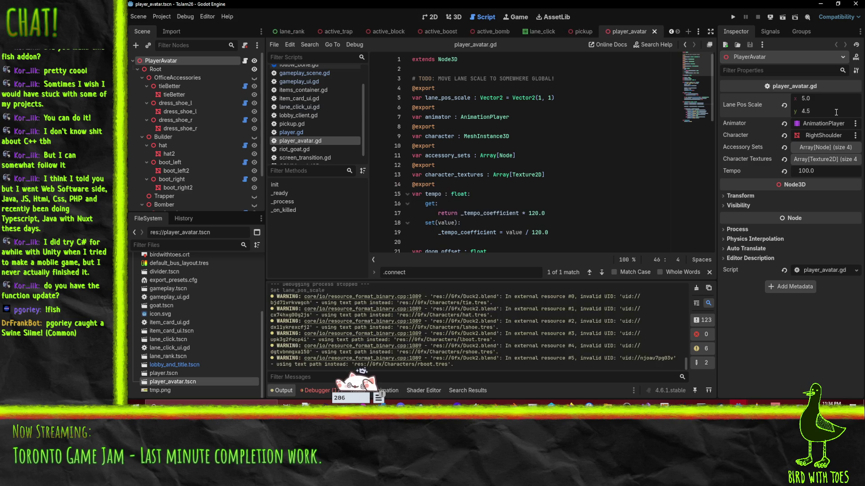
left_click(733, 17)
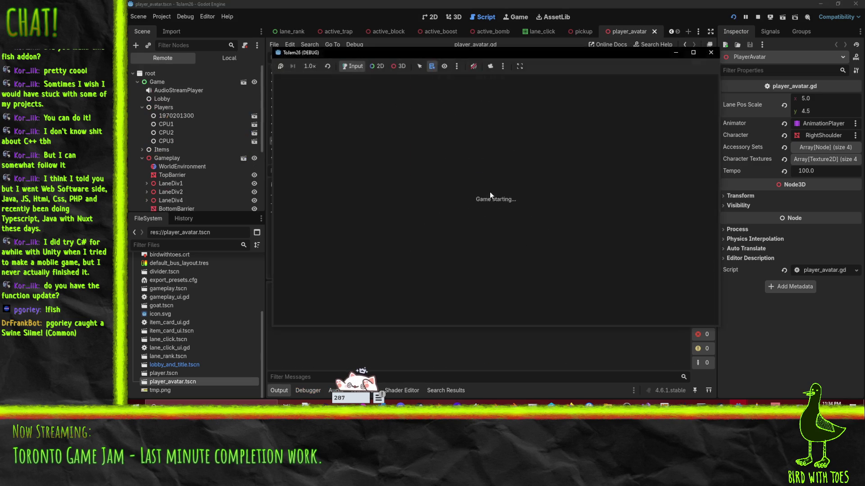
Step: Join the game from the client, then run the server project and start it listening
left_click(657, 257)
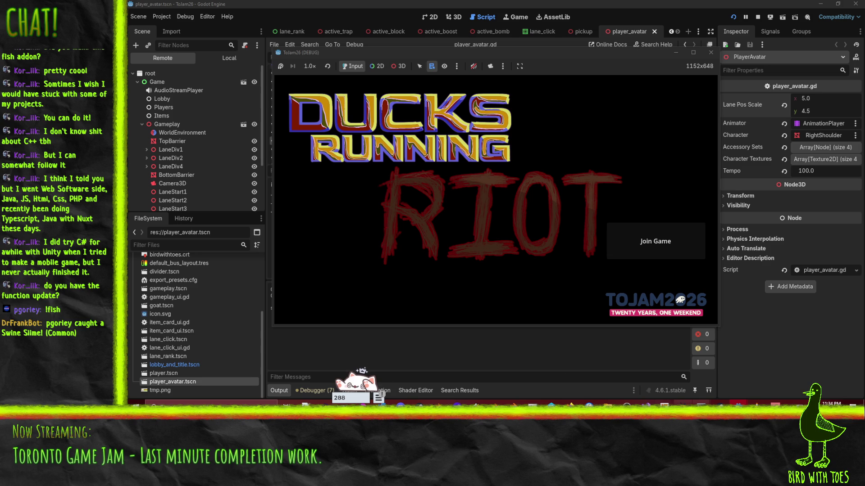
key("alt+Tab")
key("alt+Tab")
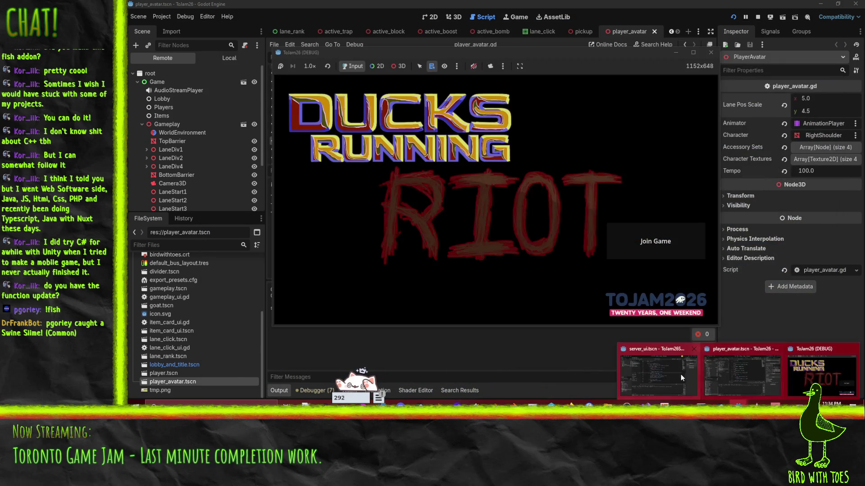
left_click(681, 378)
key("F5")
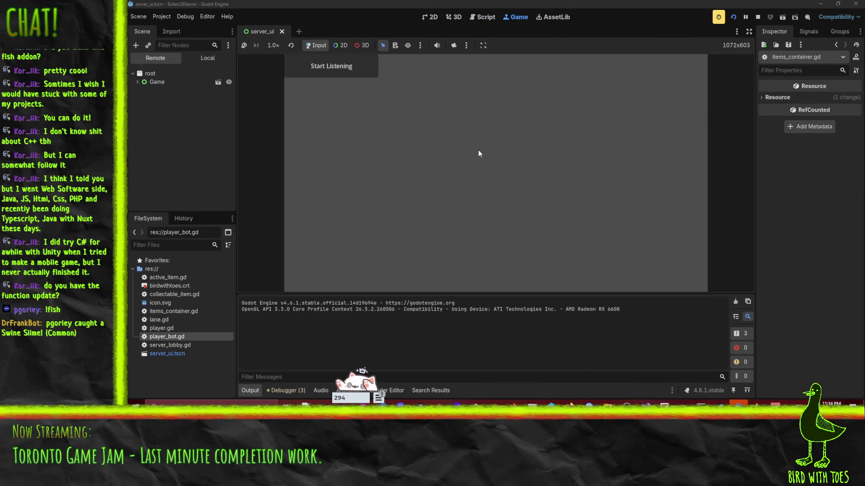
left_click(344, 67)
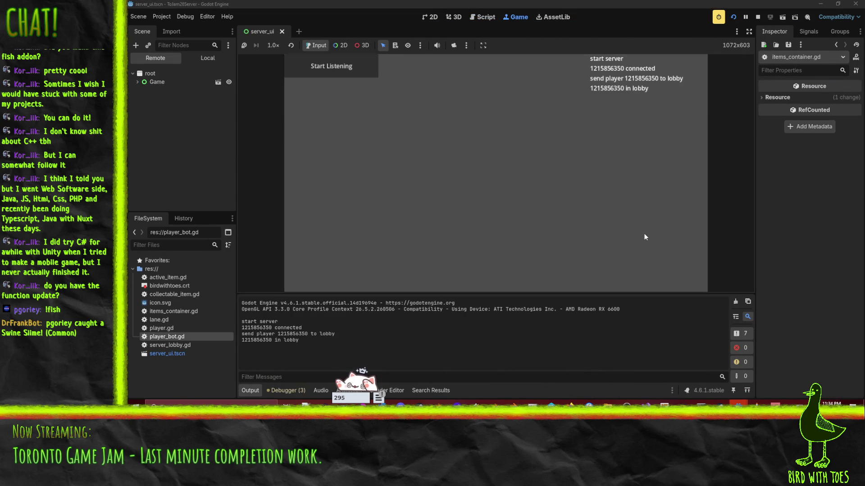
Step: Back in the game client, cycle two characters ahead and confirm the pick
mouse_move(739, 402)
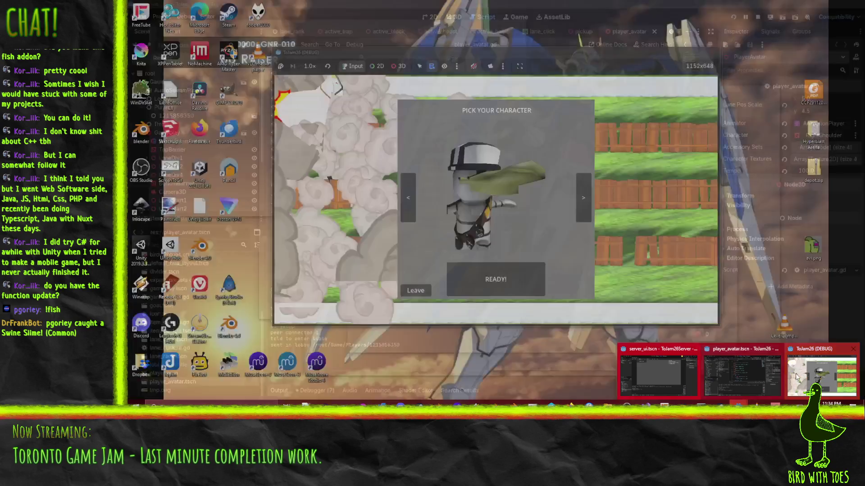
left_click(794, 377)
left_click(409, 195)
left_click(408, 194)
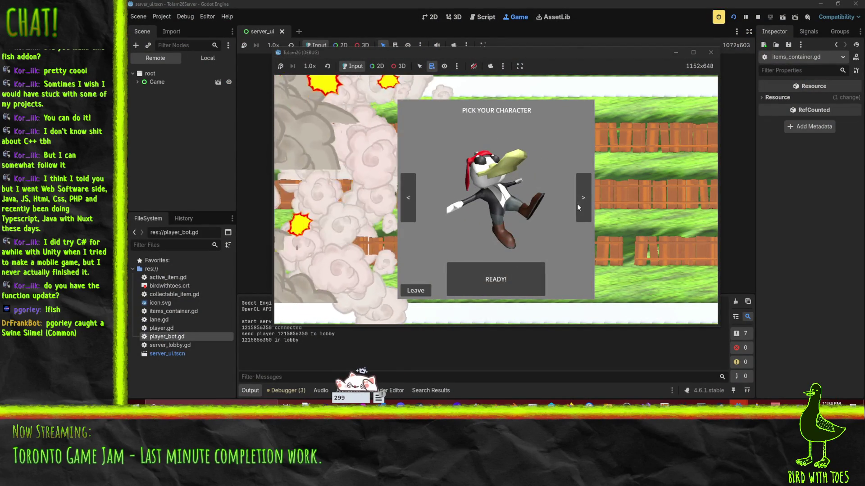
left_click(480, 278)
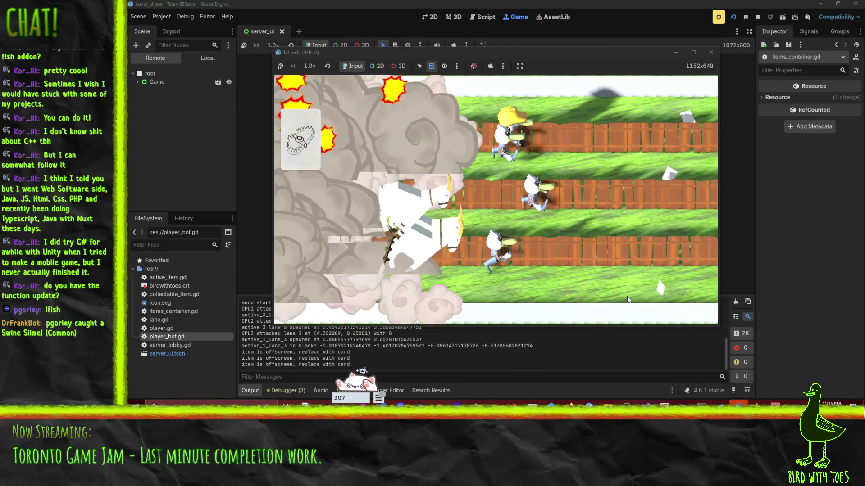
Step: Click through the game's screens to get into the race
left_click(409, 191)
left_click(409, 191)
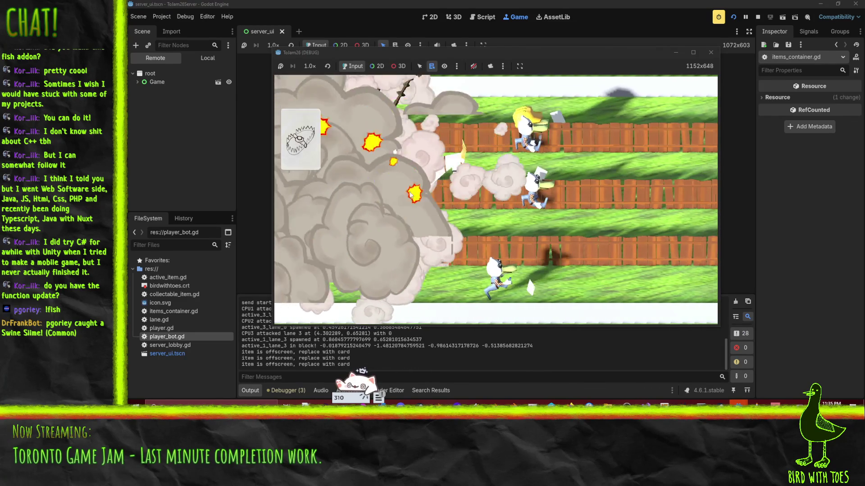
left_click(419, 190)
left_click(419, 190)
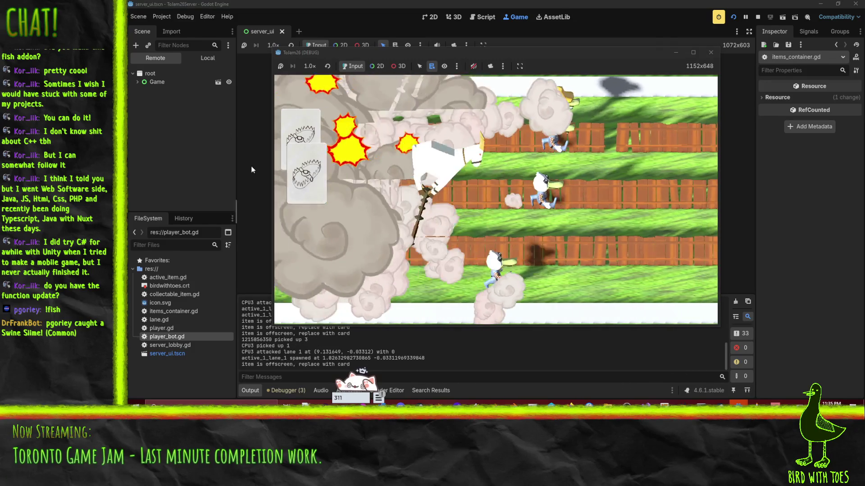
left_click(302, 125)
left_click(311, 183)
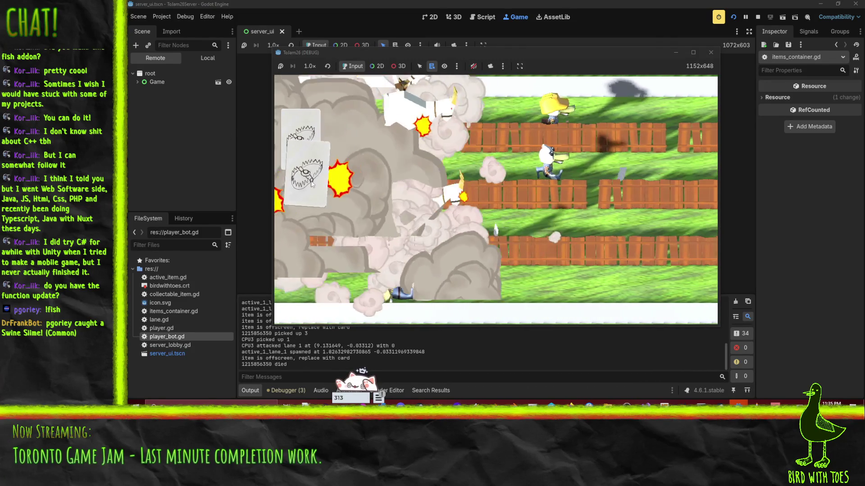
left_click(615, 180)
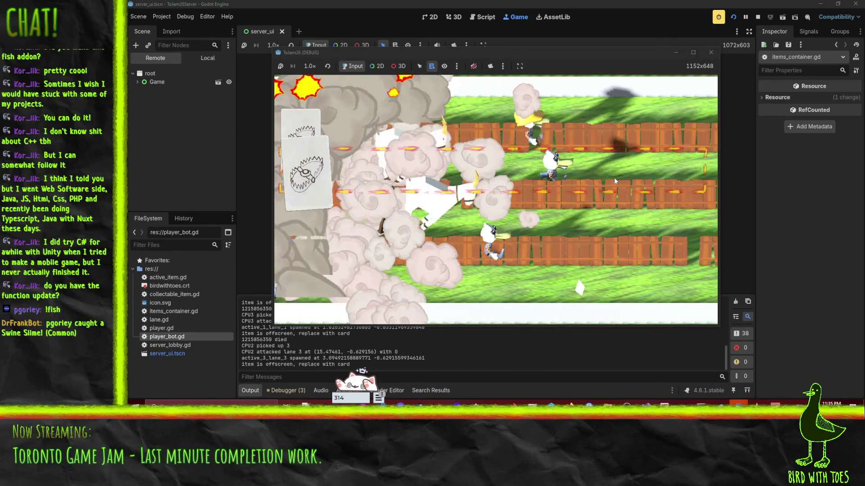
Step: Keep playing cards on the middle lane until the debugger halts at items_container.gd:59
left_click(653, 177)
left_click(665, 180)
left_click(663, 179)
left_click(660, 179)
left_click(658, 179)
left_click(655, 180)
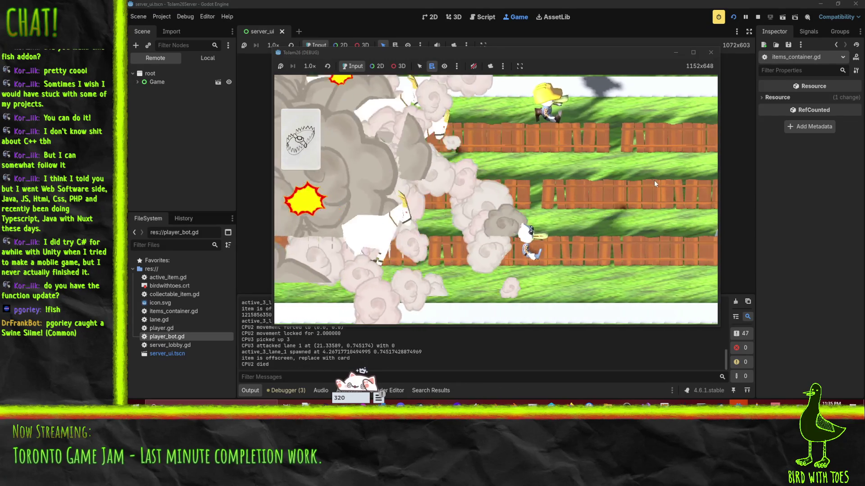
left_click(654, 180)
left_click(650, 182)
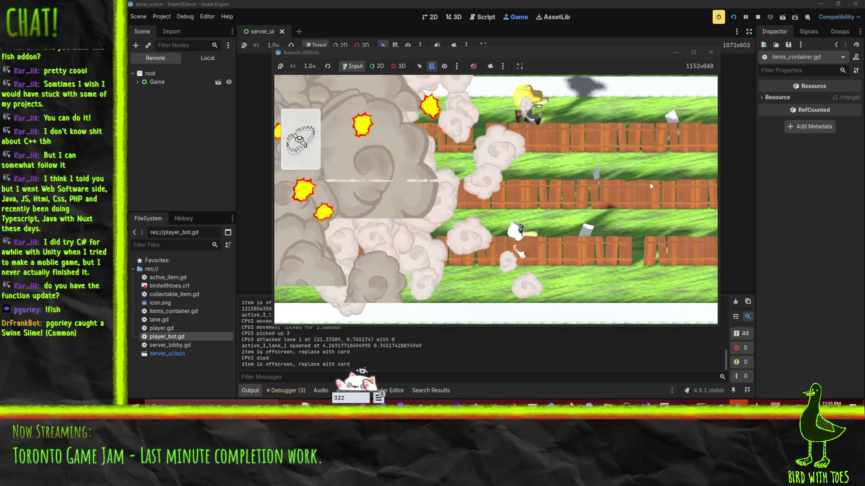
left_click(647, 184)
left_click(645, 188)
left_click(644, 187)
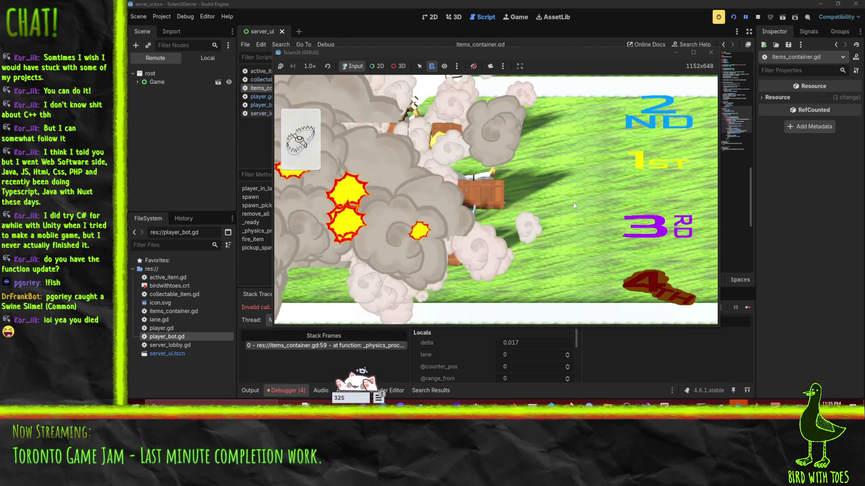
Step: Show the debugger's error list and inspect the item variable on failing line 59
left_click(294, 363)
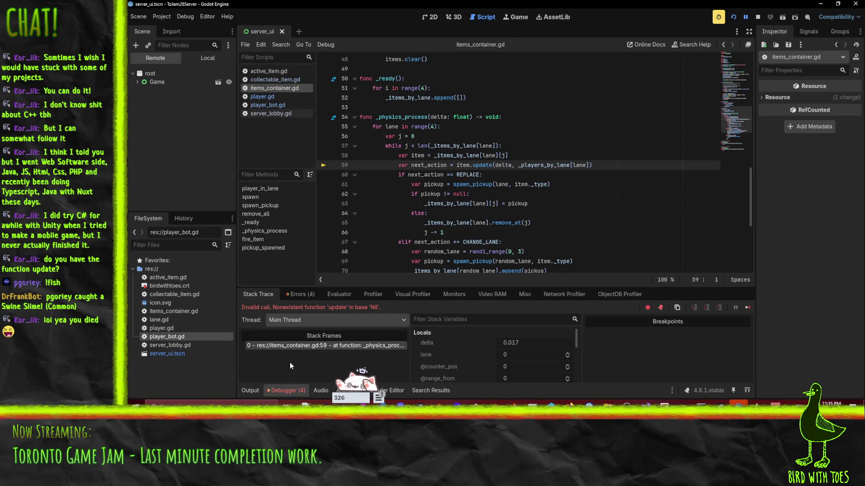
left_click(291, 298)
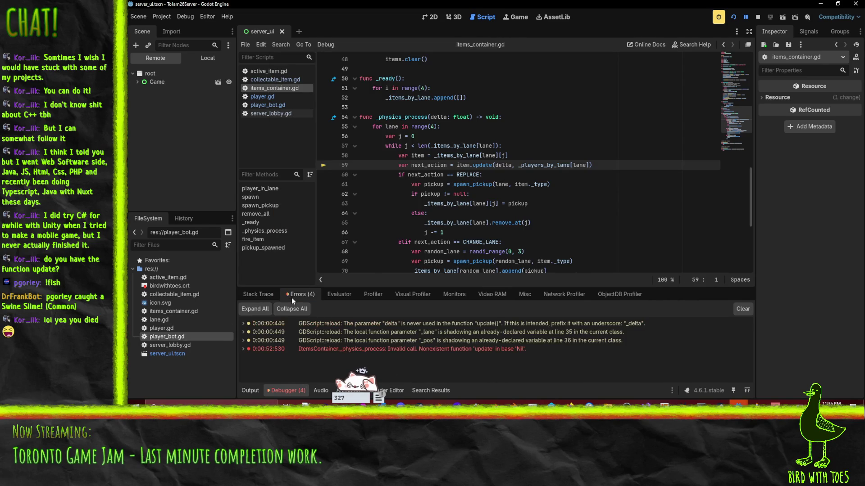
left_click(373, 172)
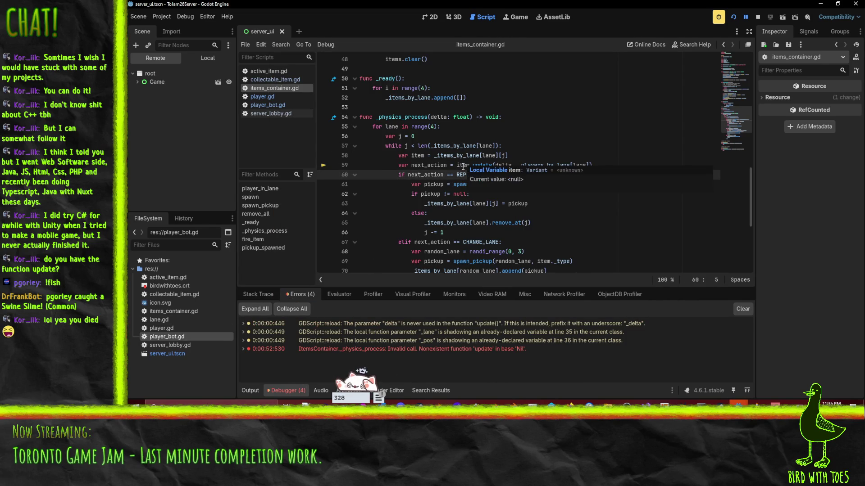
left_click(462, 166)
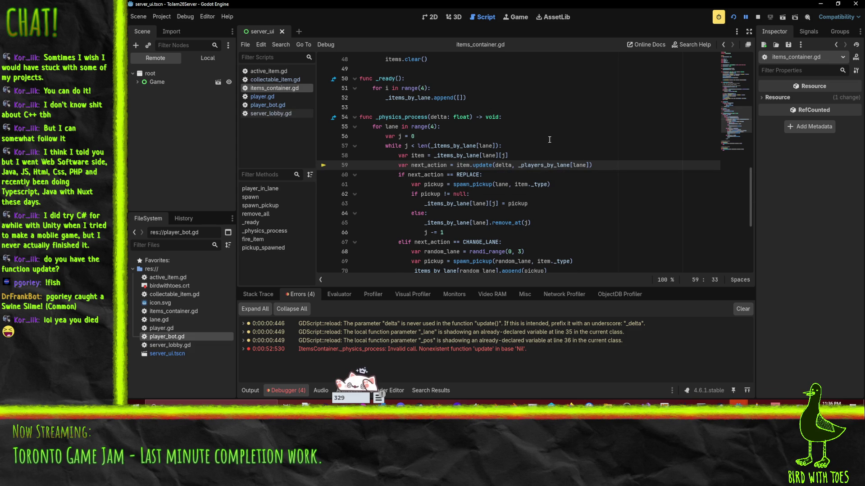
scroll(547, 140, "up", 1)
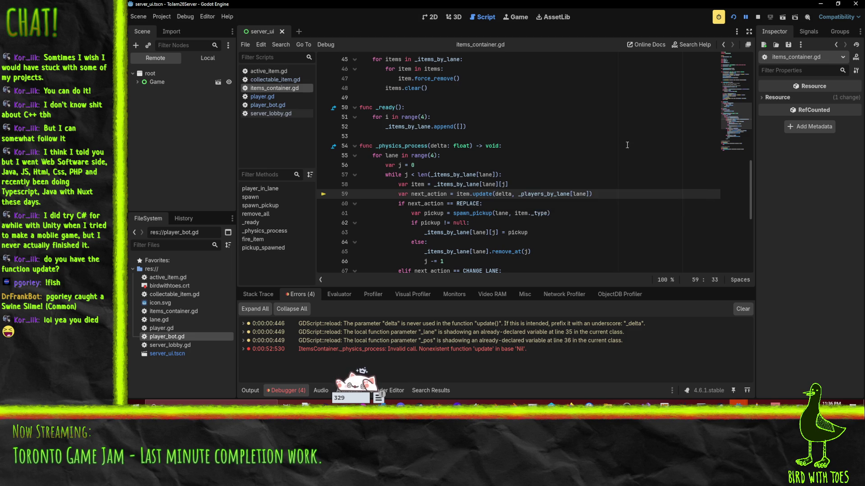
scroll(632, 144, "down", 3)
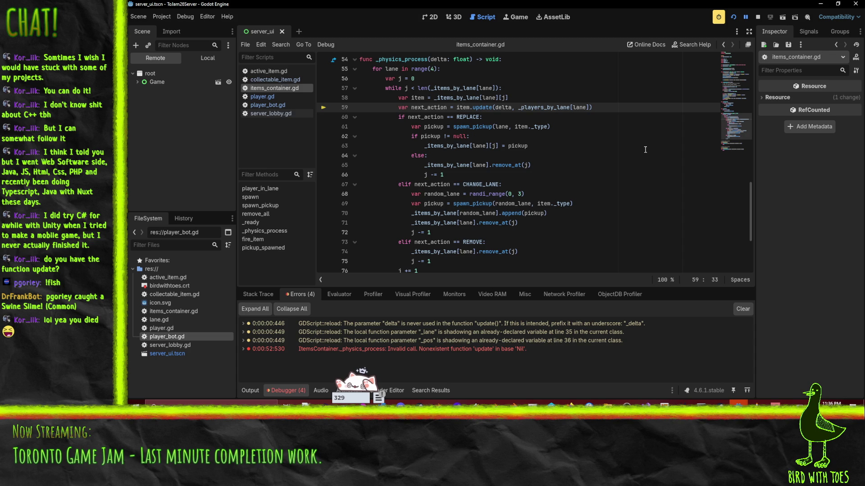
scroll(597, 152, "down", 1)
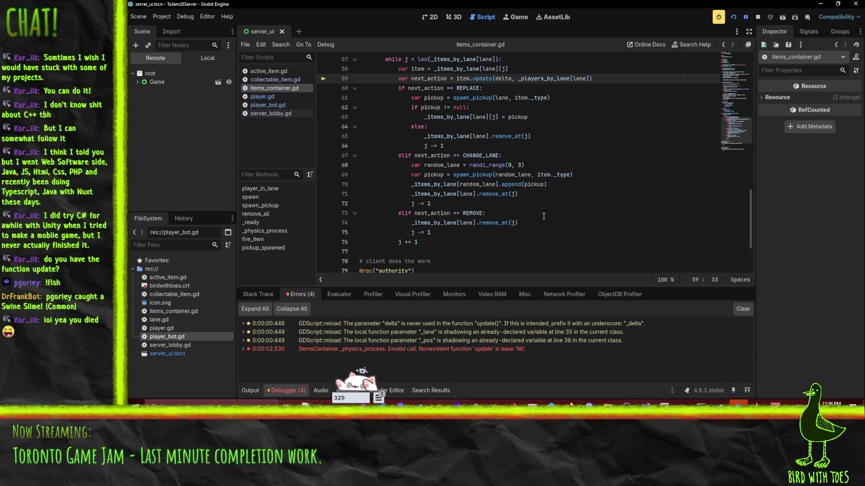
Step: Look over the spawn_pickup call on line 69, the REMOVE branch, and the else on line 64
left_click(456, 174)
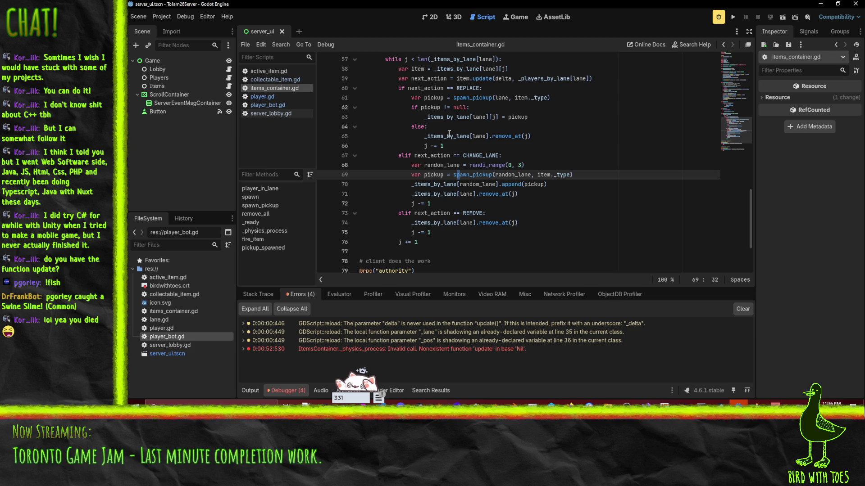
left_click(399, 213)
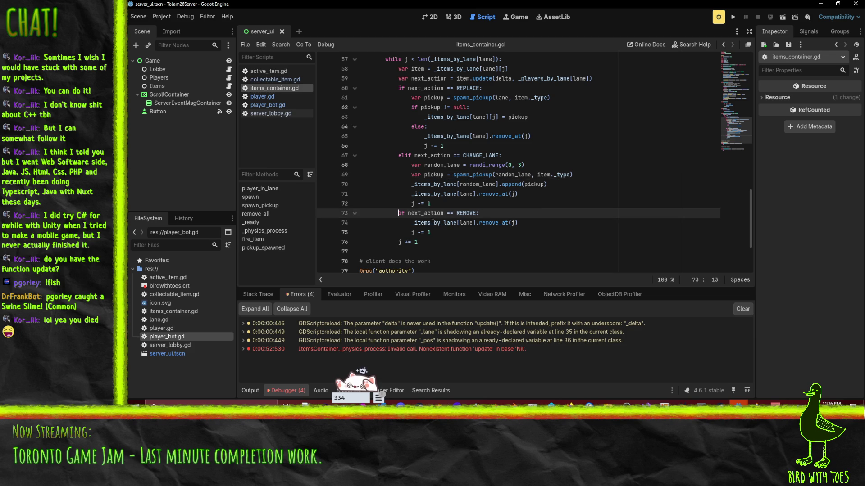
scroll(495, 189, "up", 3)
left_click(512, 157)
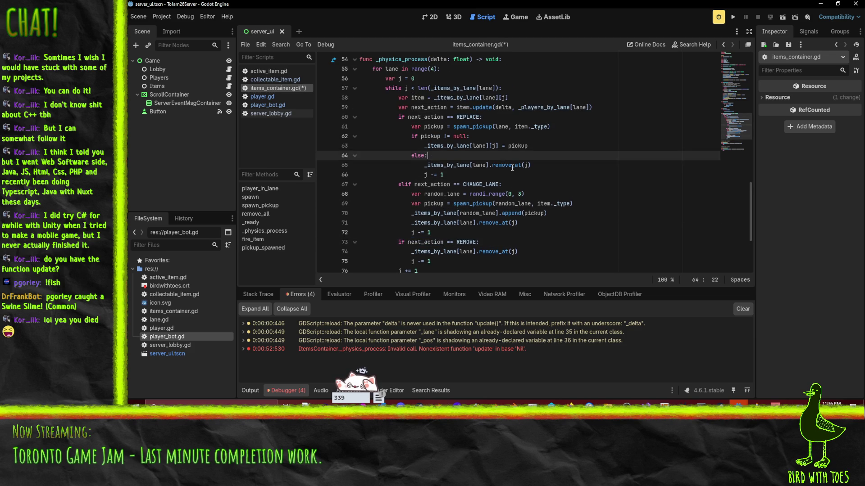
Step: Replace the else branch's remove_at and j decrement with next_action = REMOVE
key("Return")
type("next_action")
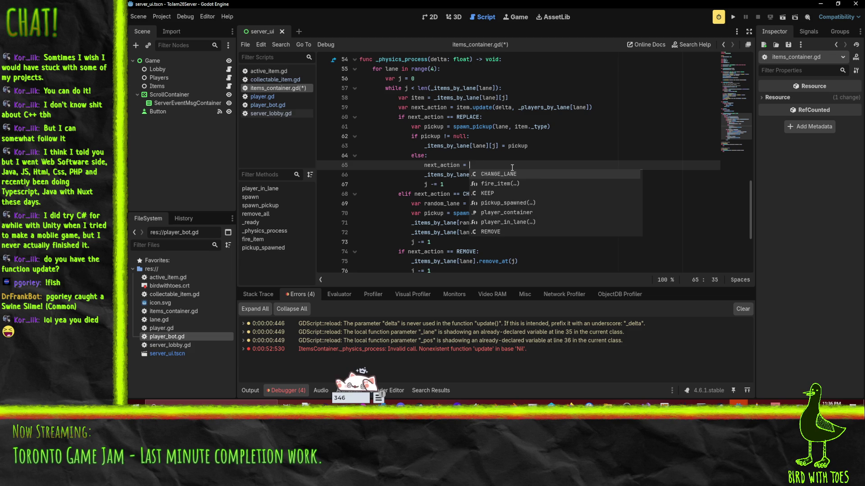
key("Return")
key("Down")
key("ctrl+shift+k")
key("ctrl+shift+k")
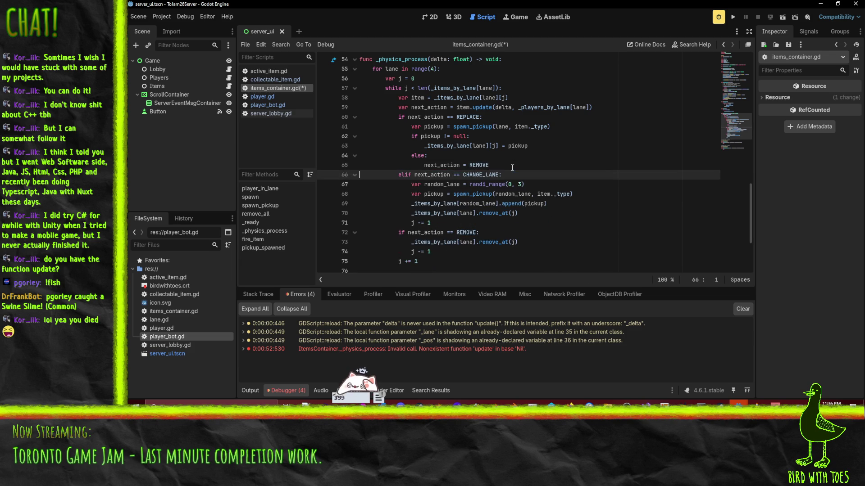
key("shift+Up")
key("shift+Up")
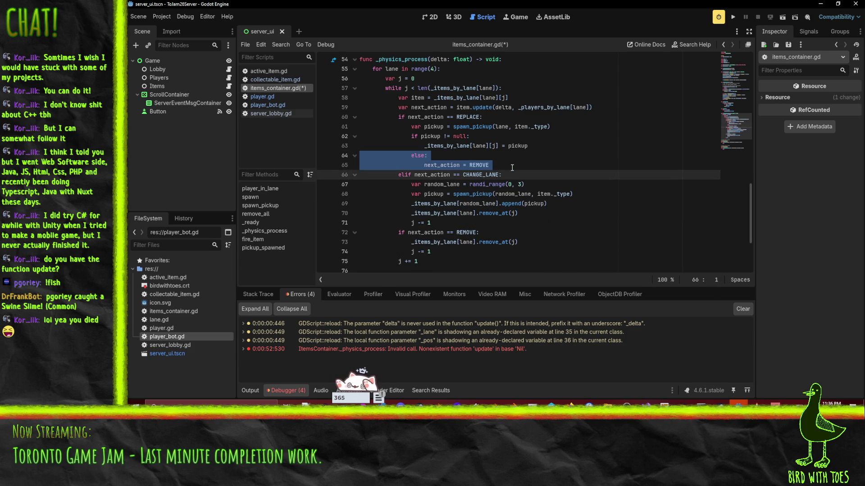
Step: Copy the pickup null check and the else/next_action = REMOVE fallback into the CHANGE_LANE branch
key("Up")
key("Up")
key("Up")
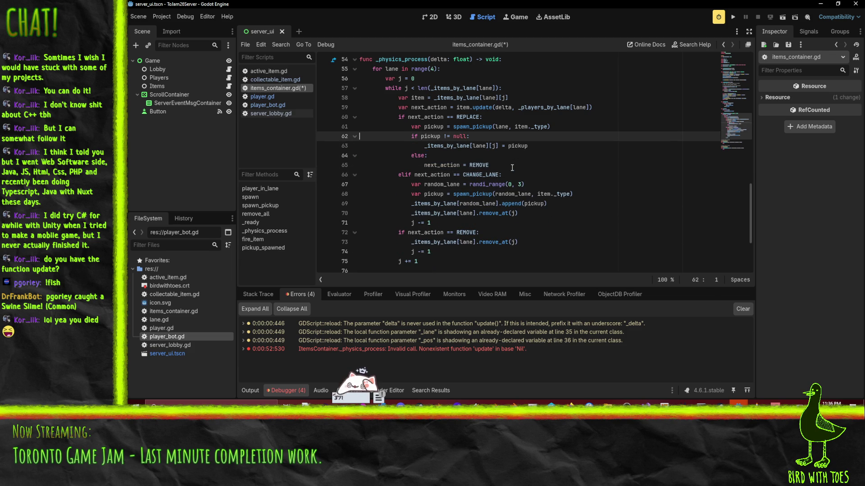
key("ctrl+c")
key("Down")
key("Down")
key("Down")
key("ctrl+v")
key("Up")
key("Up")
key("Up")
key("shift+Down")
key("shift+Down")
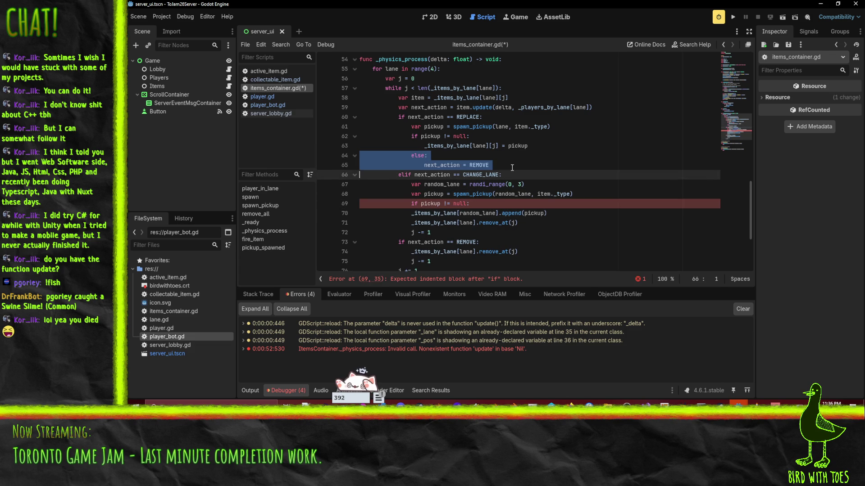
key("Down")
key("Down")
key("Down")
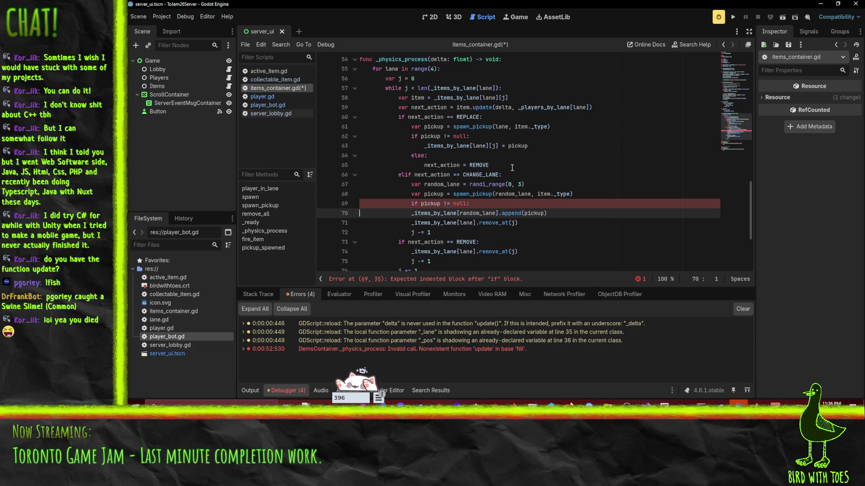
key("ctrl+v")
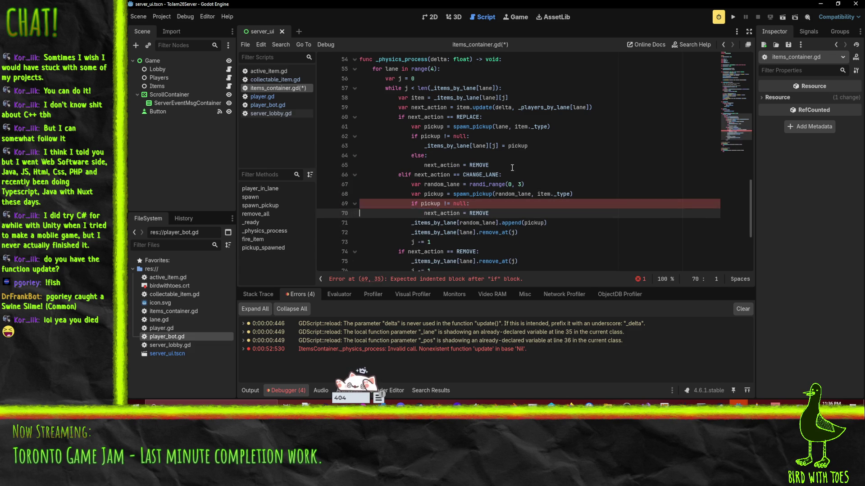
Step: Move the append under the null check and delete CHANGE_LANE's leftover remove_at and 'j -= 1'
key("Up")
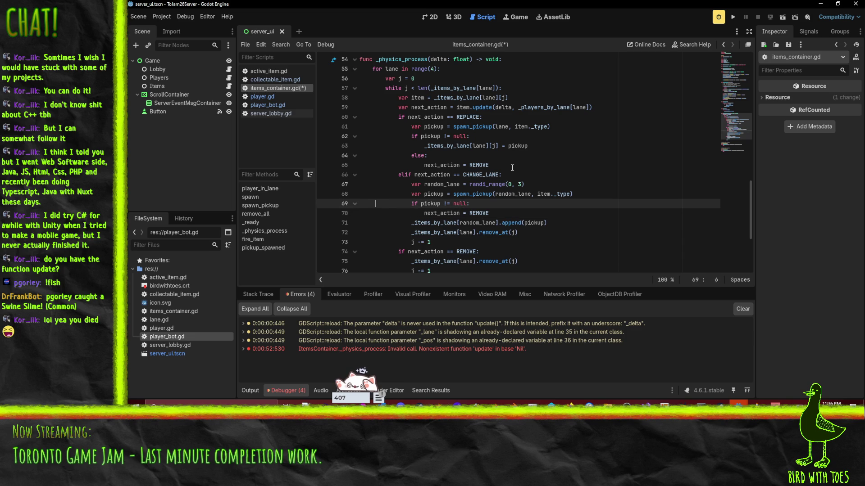
key("Down")
key("Down")
key("Down")
key("Up")
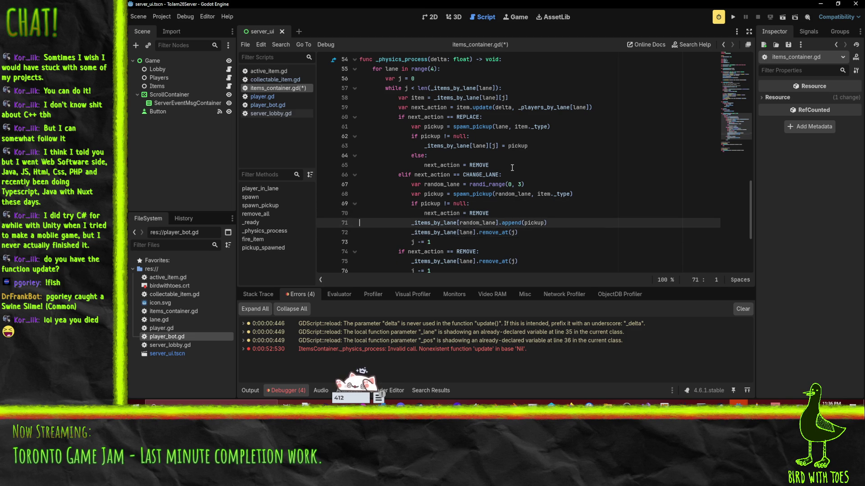
key("alt+Up")
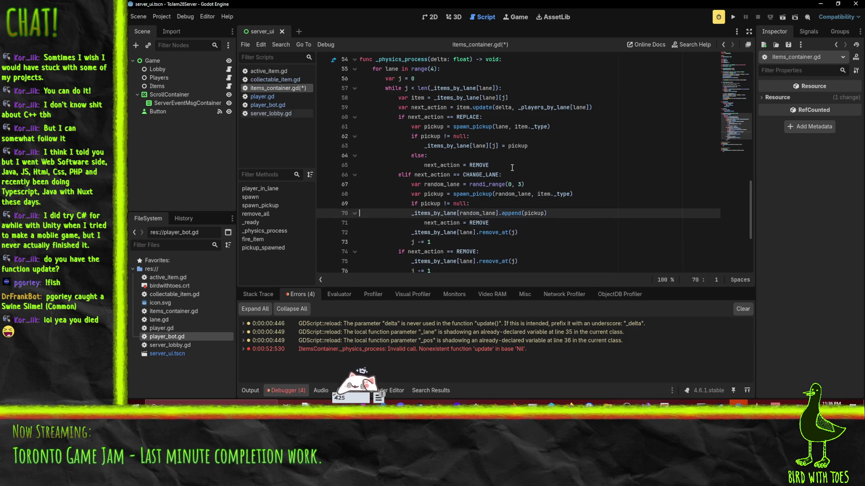
key("Down")
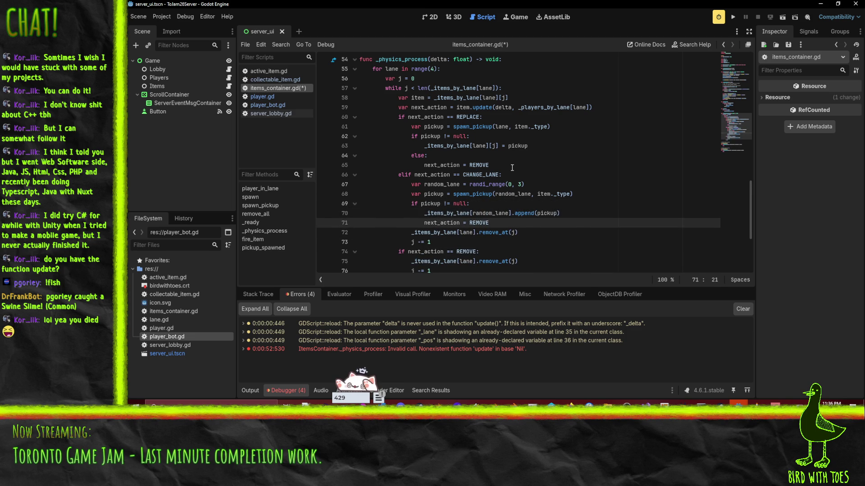
key("Down")
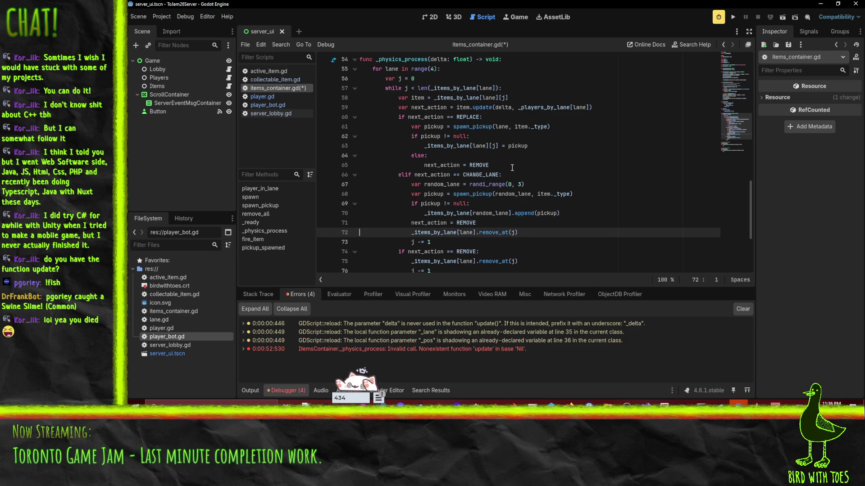
key("Down")
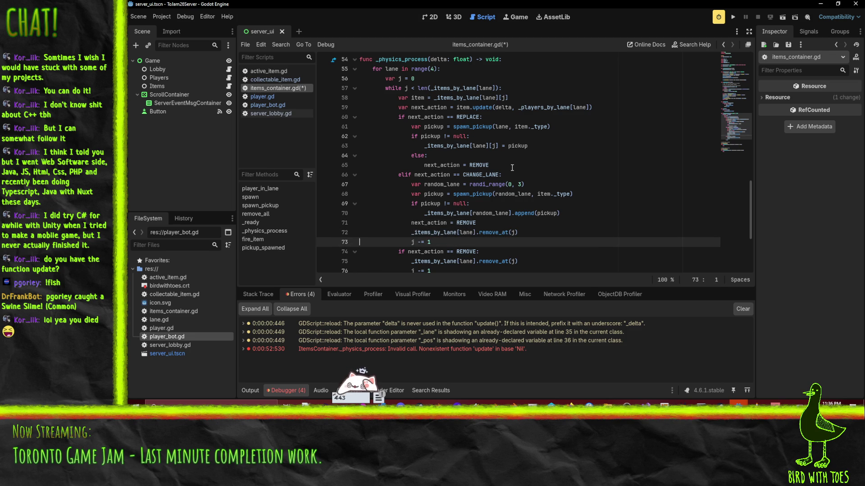
key("shift+Up")
key("shift+Up")
key("BackSpace")
key("End")
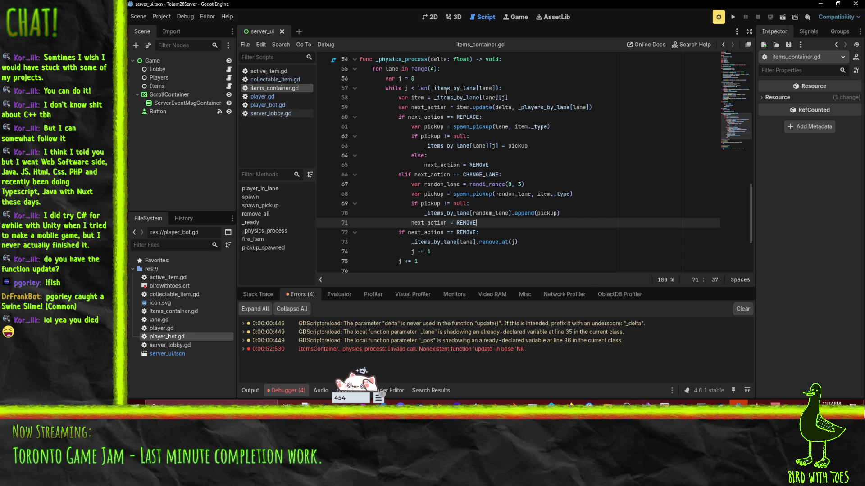
left_click(491, 230)
left_click(512, 213)
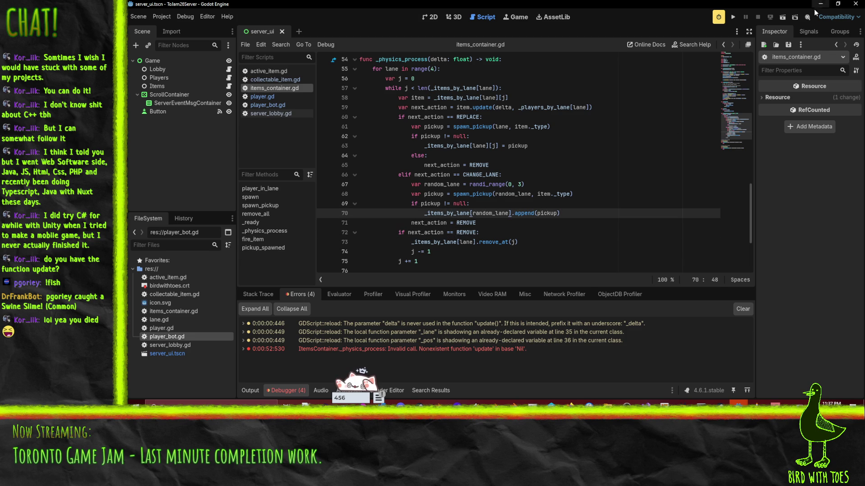
Step: Run the server project, close the stray game window and start the server listening
left_click(733, 18)
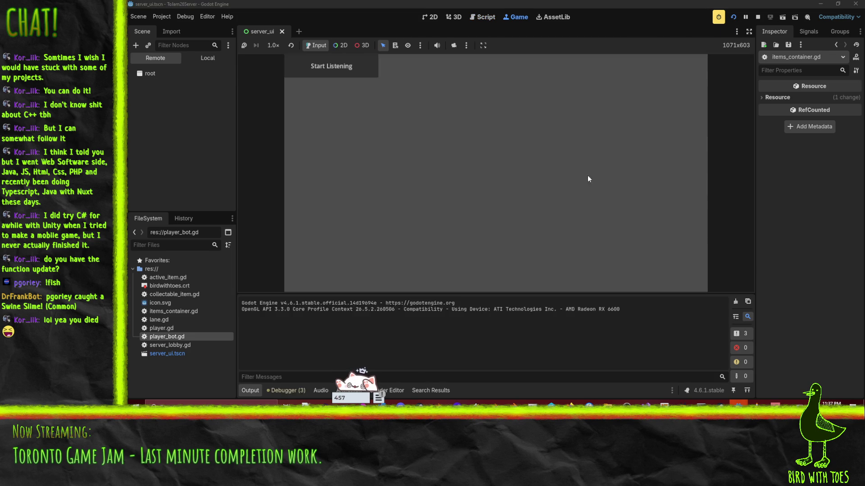
mouse_move(739, 404)
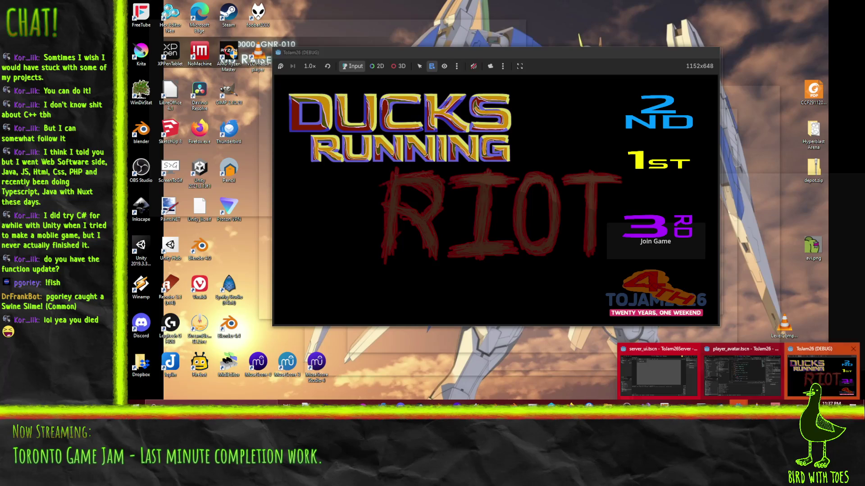
left_click(822, 374)
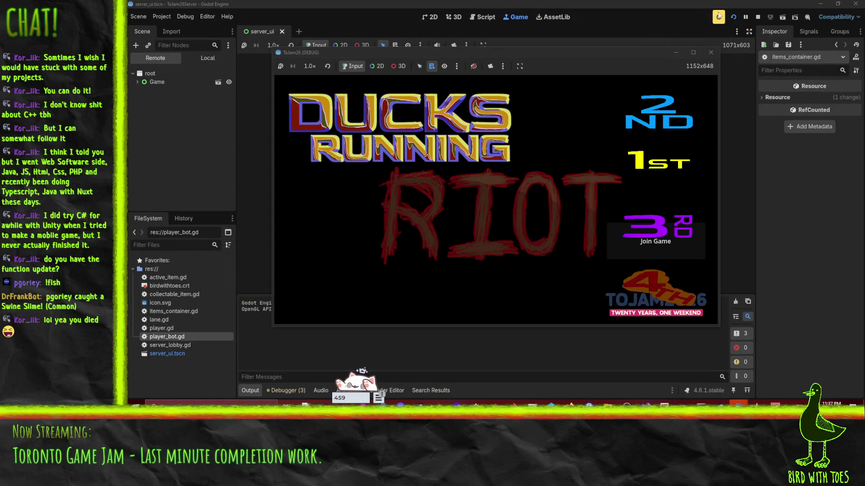
left_click(718, 17)
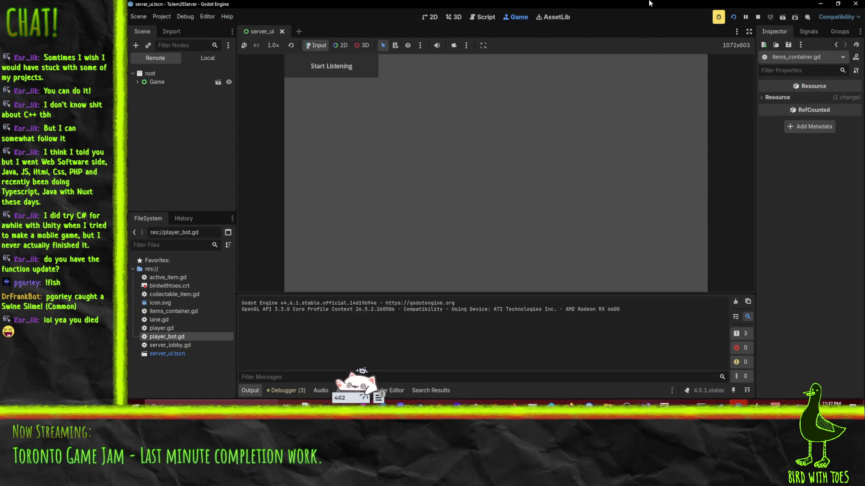
left_click(344, 67)
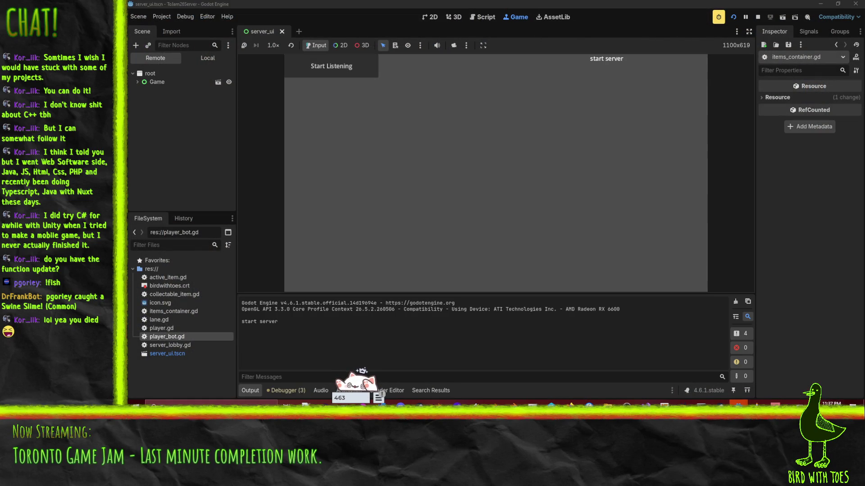
Step: Relaunch the game client from the player_avatar editor window
mouse_move(738, 406)
left_click(810, 369)
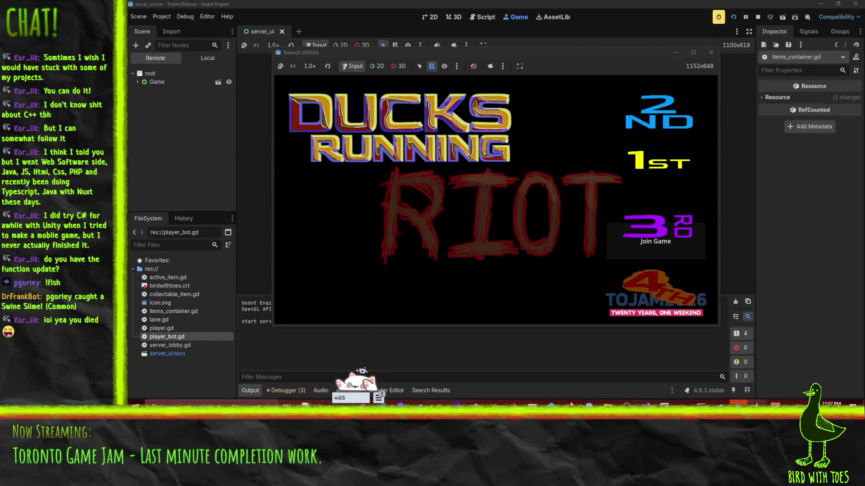
mouse_move(738, 403)
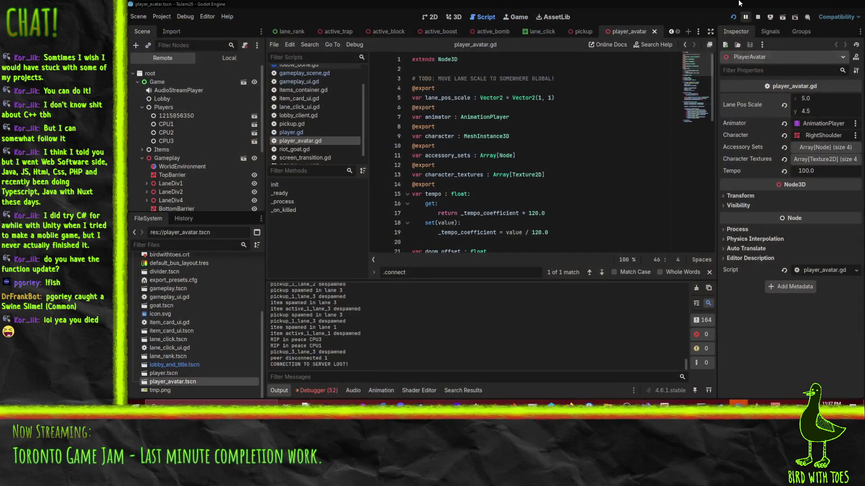
left_click(734, 371)
left_click(734, 18)
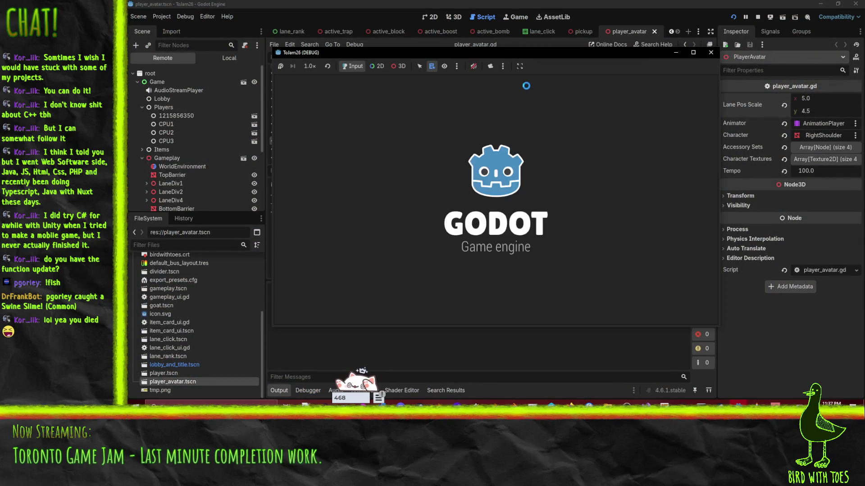
Step: Join the lobby, cycle to the next character and mark ready
left_click(656, 247)
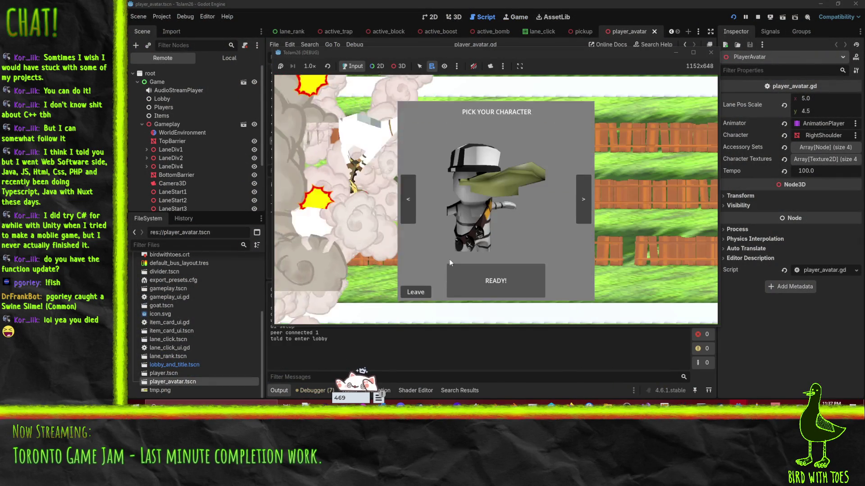
left_click(583, 198)
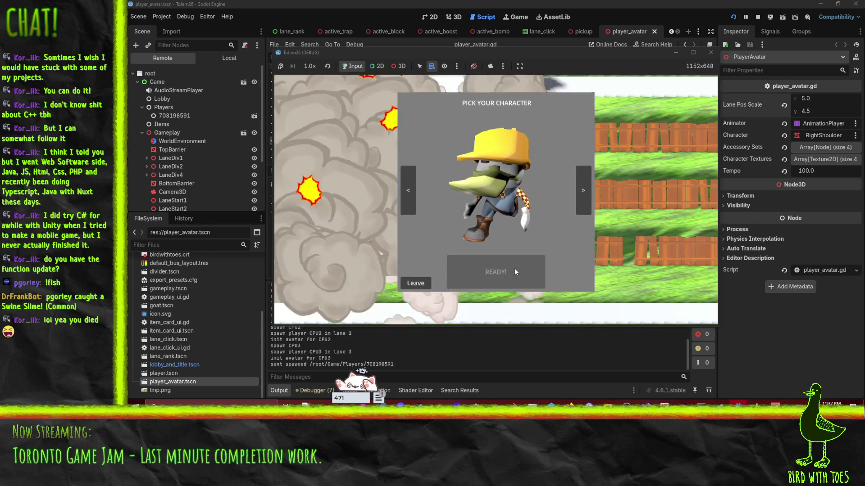
left_click(514, 269)
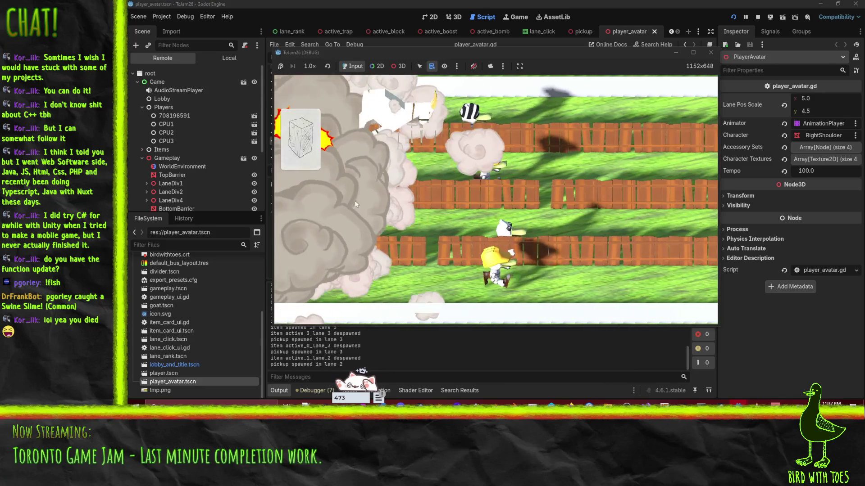
Step: Play the item card onto a lane, a bomb into the top lane, and the saw trap into the middle lane
left_click(297, 145)
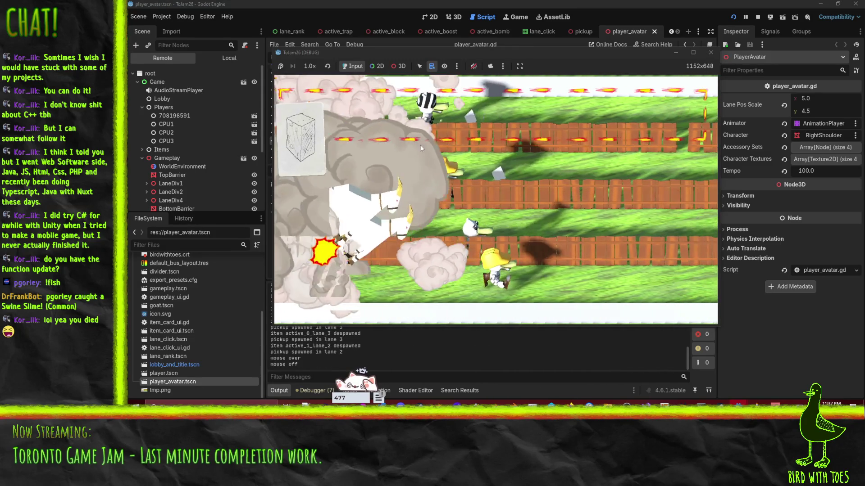
left_click(501, 185)
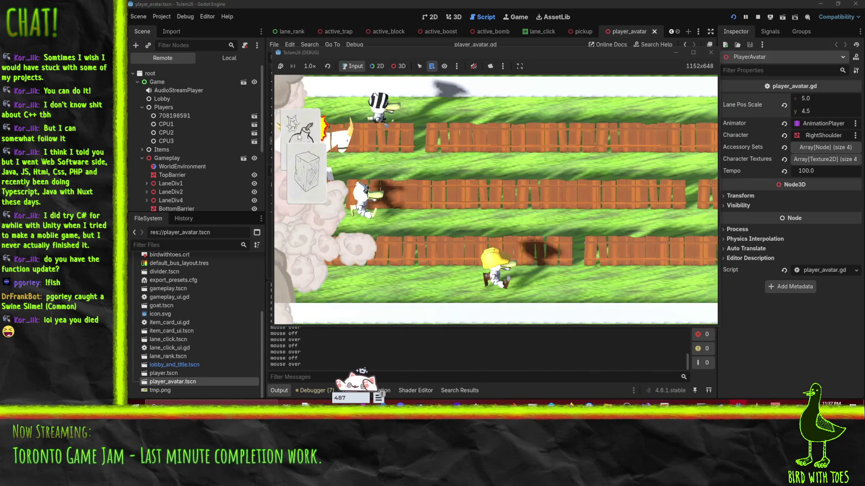
left_click(527, 124)
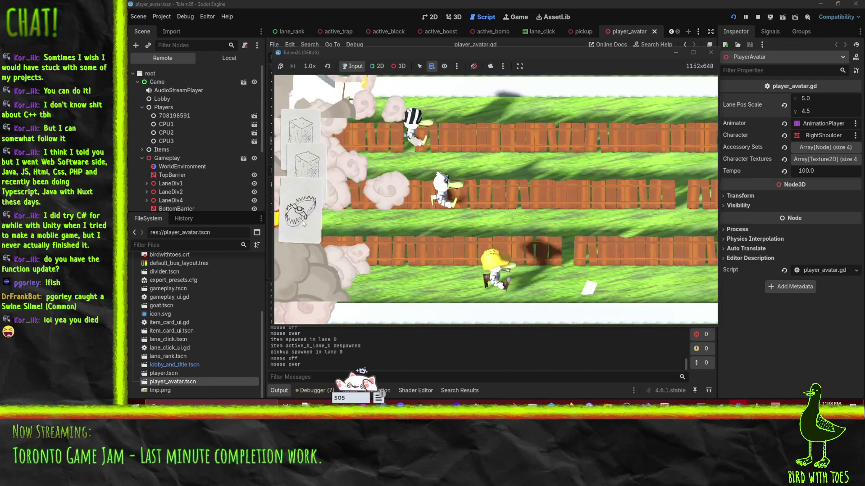
left_click_drag(303, 224, 524, 228)
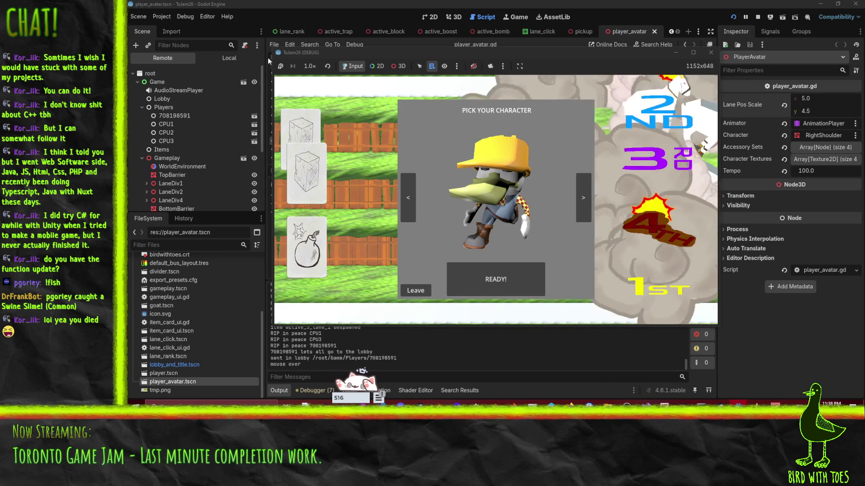
Step: Pick a different character and ready up for the next round
left_click(406, 198)
left_click(482, 274)
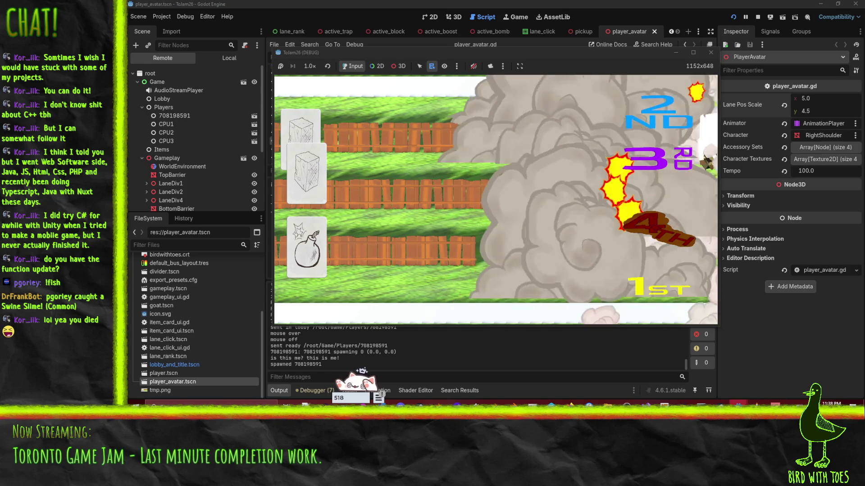
mouse_move(738, 405)
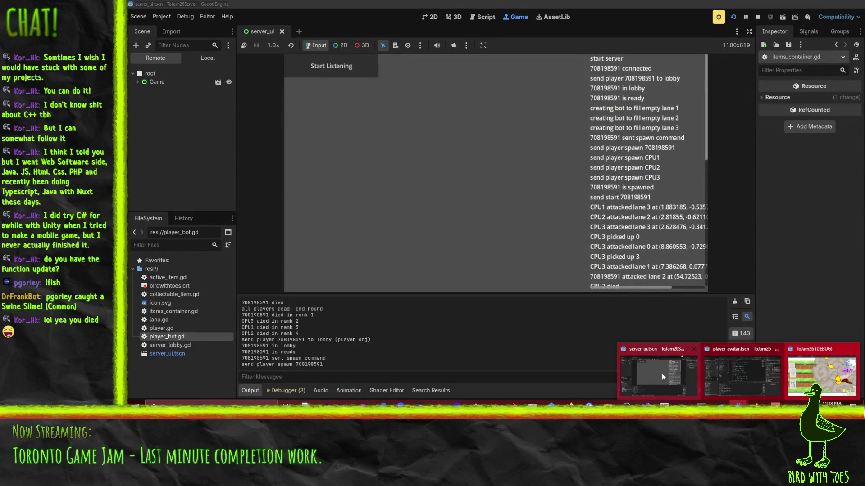
Step: Stop the running game client from the player_avatar editor
left_click(662, 374)
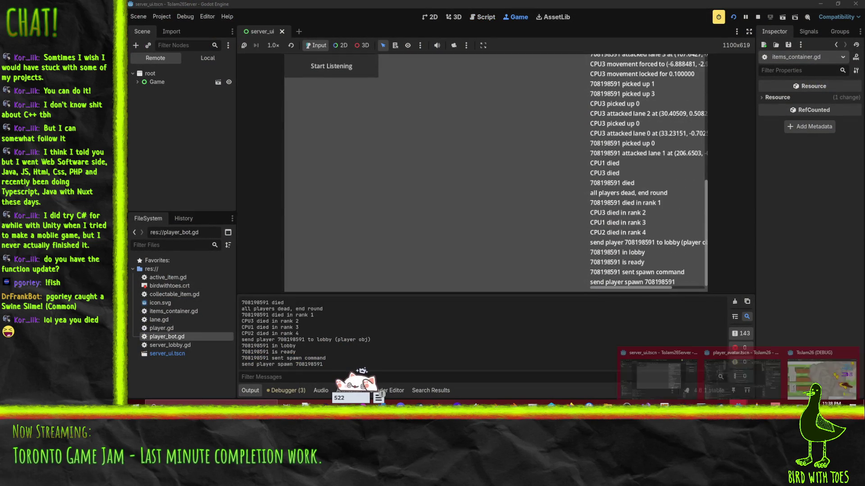
mouse_move(738, 405)
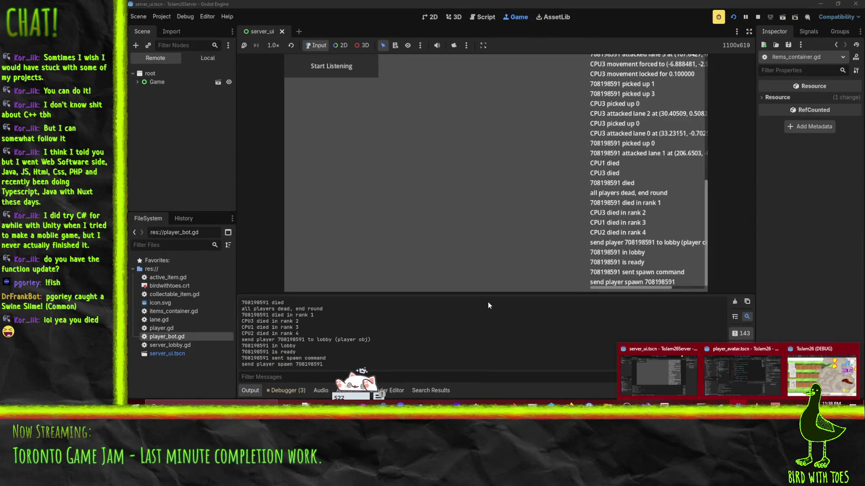
left_click(727, 360)
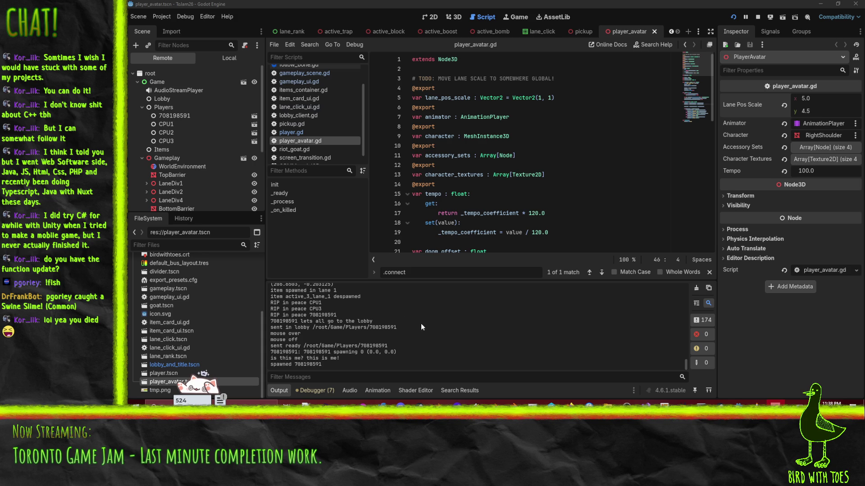
left_click(758, 17)
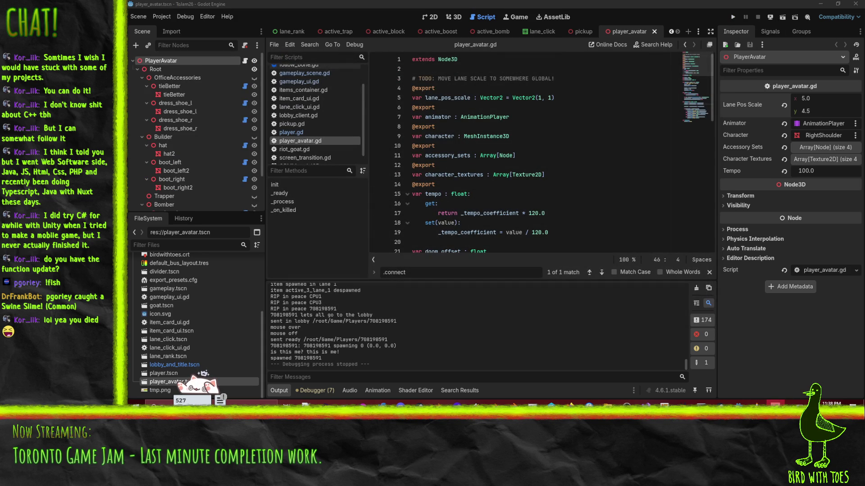
Step: Stop the running server, then return to the player_avatar editor window
mouse_move(774, 403)
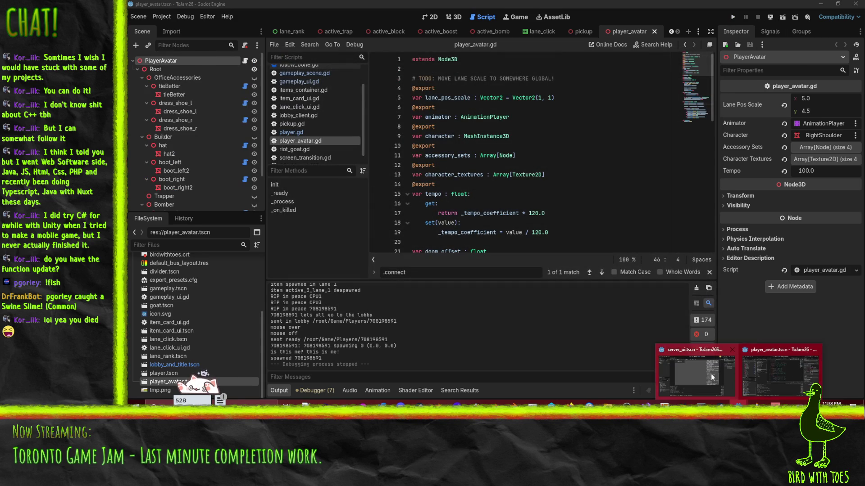
left_click(697, 369)
left_click(758, 16)
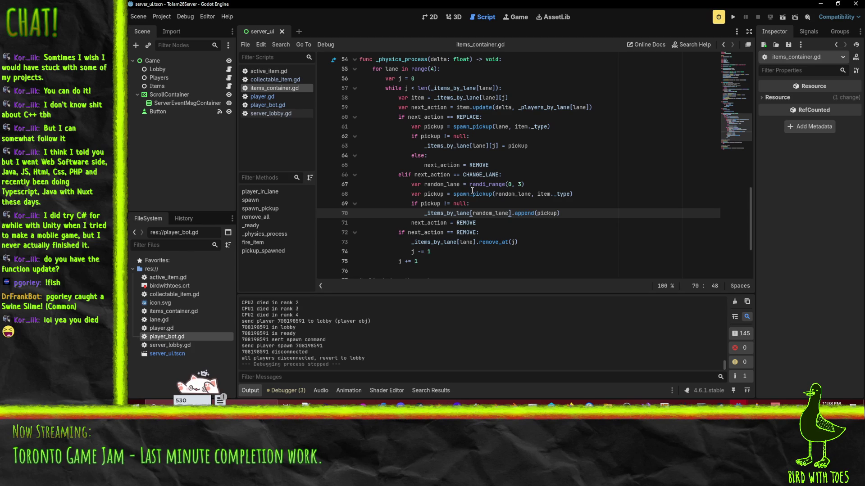
mouse_move(483, 177)
left_click(738, 402)
left_click(777, 382)
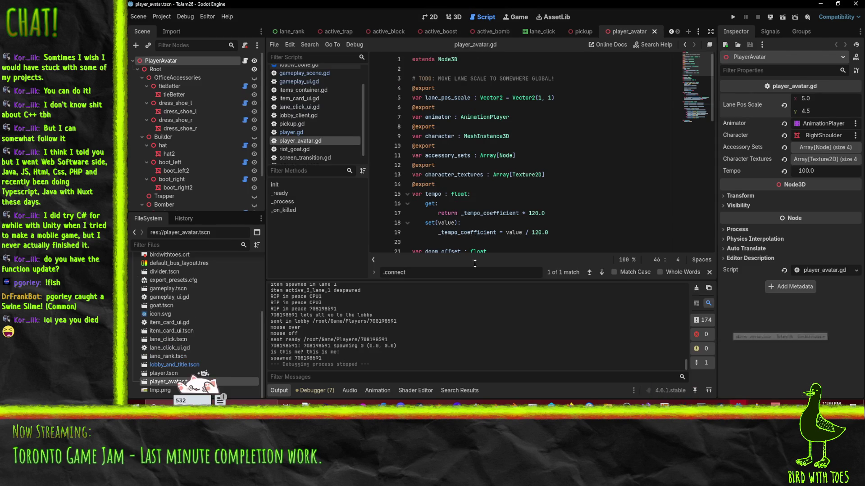
Step: Open gameplay_ui.gd, search for card_ui, and select the card-enabling loop on lines 23–24
scroll(323, 113, "up", 2)
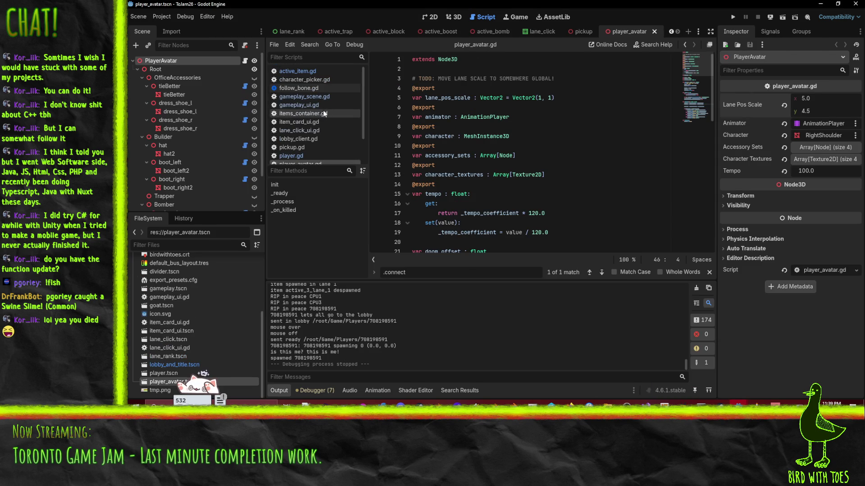
left_click(298, 104)
scroll(482, 162, "up", 5)
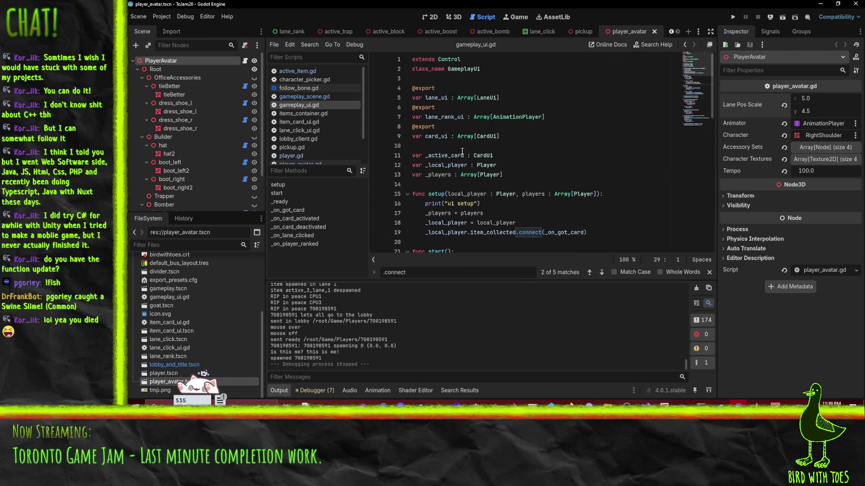
mouse_move(425, 136)
left_mouse_down()
mouse_move(500, 137)
mouse_move(513, 147)
left_mouse_up()
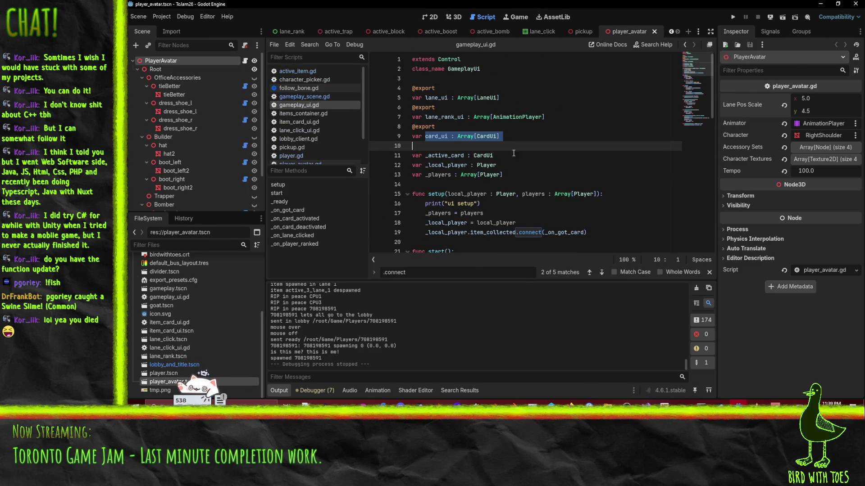
double_click(433, 136)
key("ctrl+f")
key("Return")
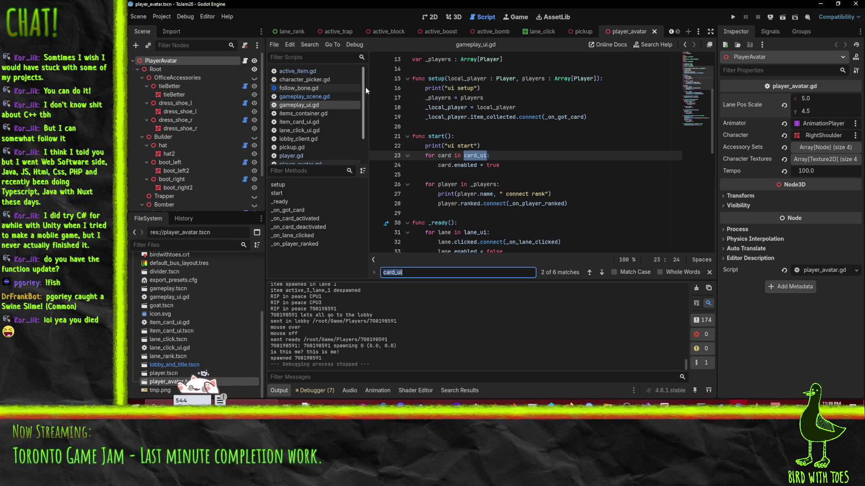
left_click(432, 156)
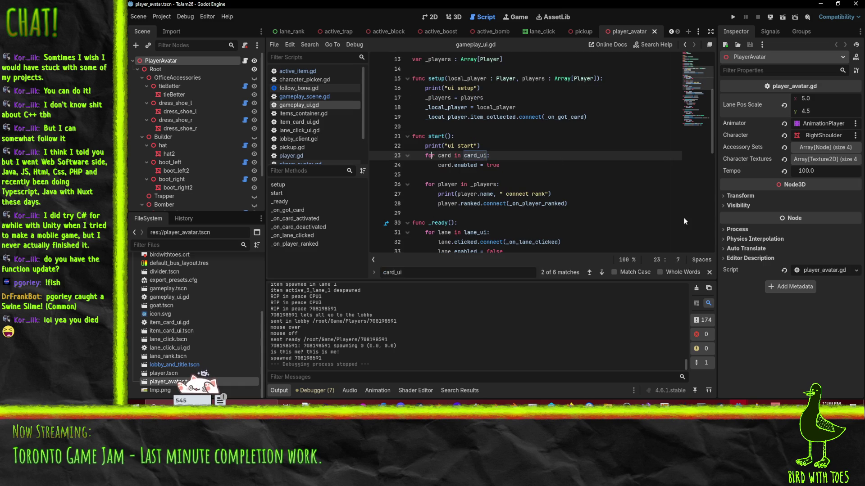
key("Home")
key("shift+Down")
key("shift+Down")
key("ctrl+c")
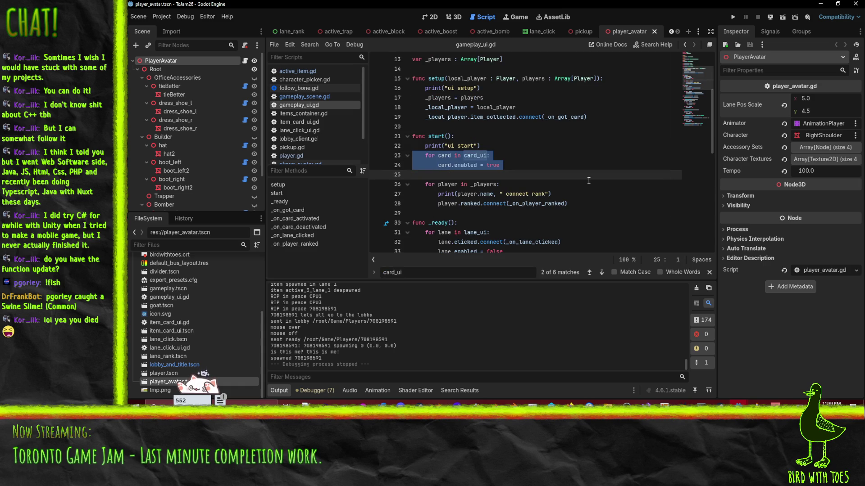
Step: Paste a card-enabling loop into _on_lane_clicked after the lane loop
scroll(586, 183, "down", 5)
scroll(536, 187, "down", 2)
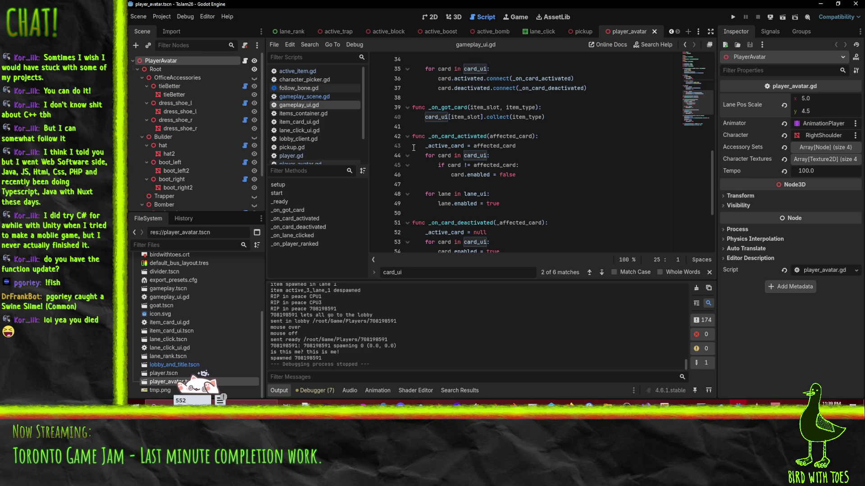
left_click(422, 183)
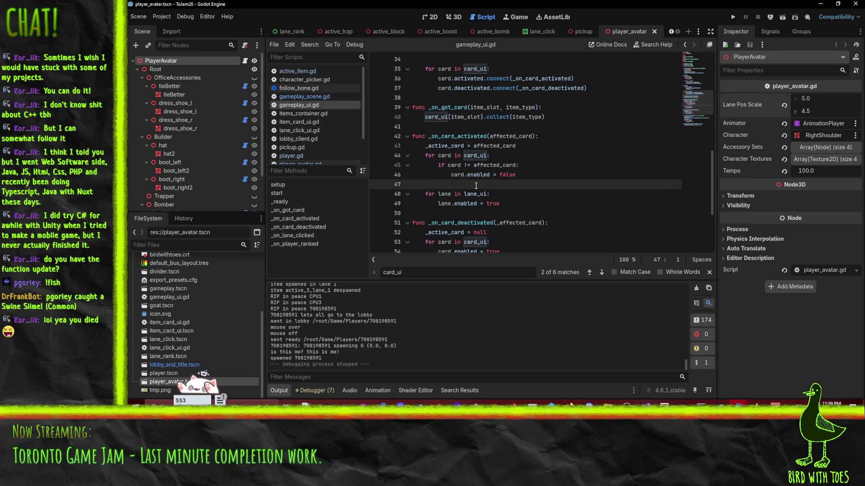
scroll(518, 160, "down", 2)
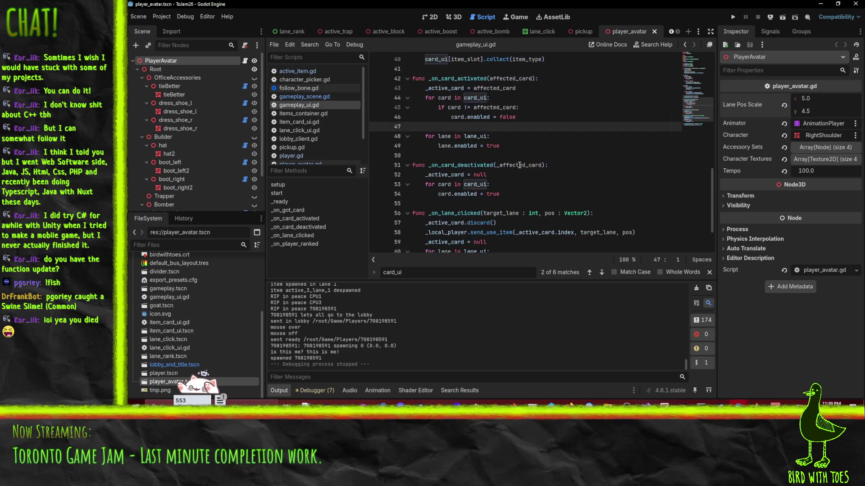
left_click(453, 194)
left_click(439, 184)
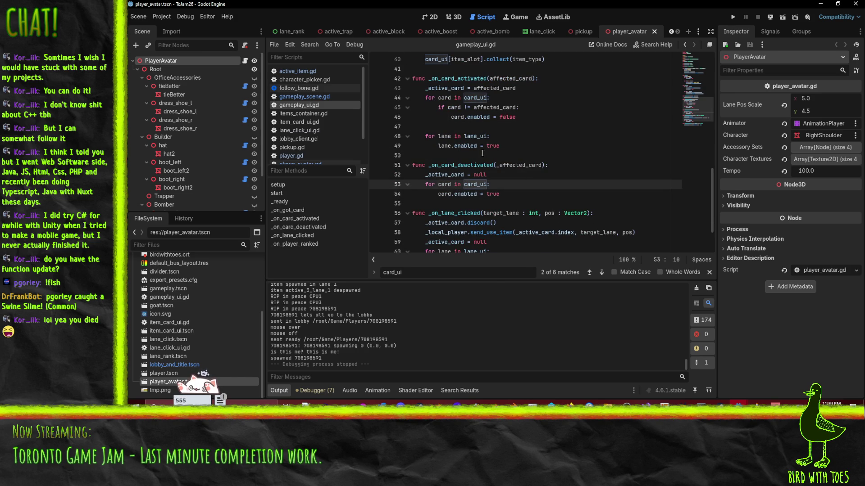
mouse_move(515, 146)
left_mouse_down()
mouse_move(396, 118)
mouse_move(387, 127)
left_mouse_up()
scroll(524, 157, "down", 2)
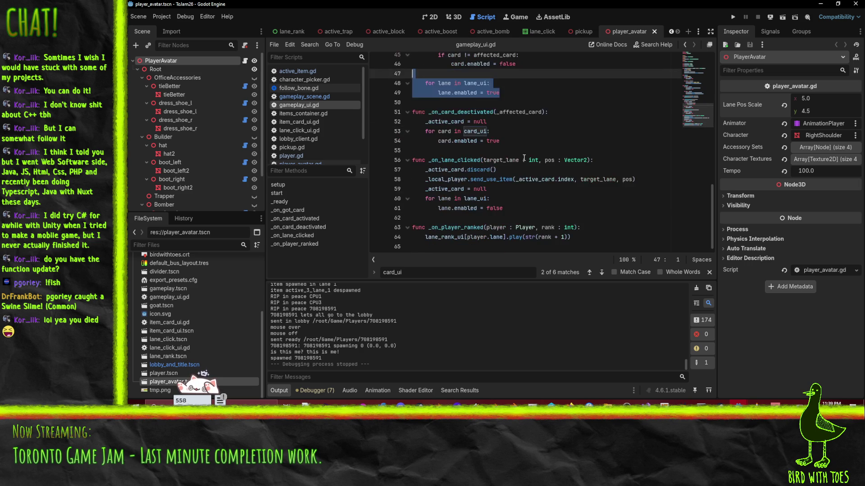
left_click(422, 208)
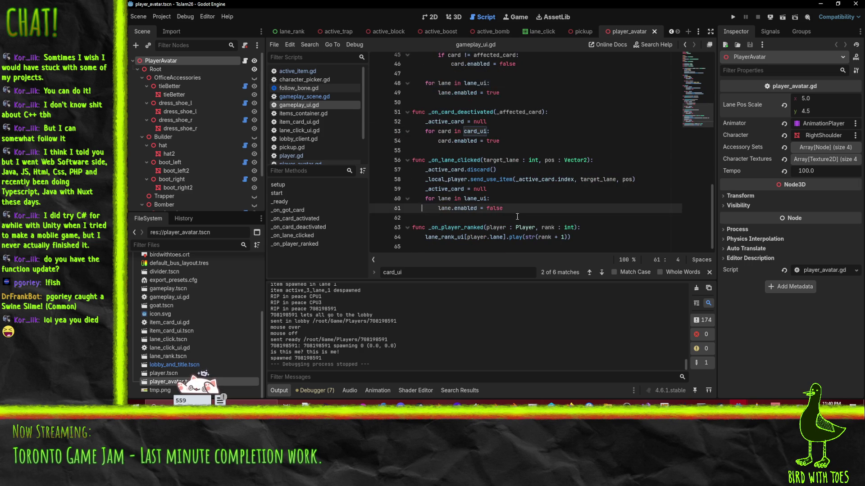
key("Return")
key("ctrl+v")
key("Up")
key("Up")
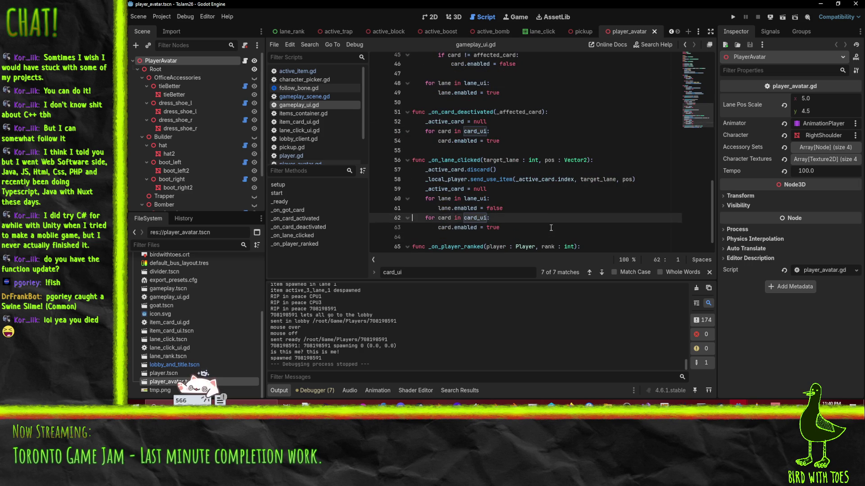
key("shift+Up")
Step: Paste a lane-disabling loop into _on_card_deactivated, save the script, and relaunch the game
key("Up")
key("Up")
key("Up")
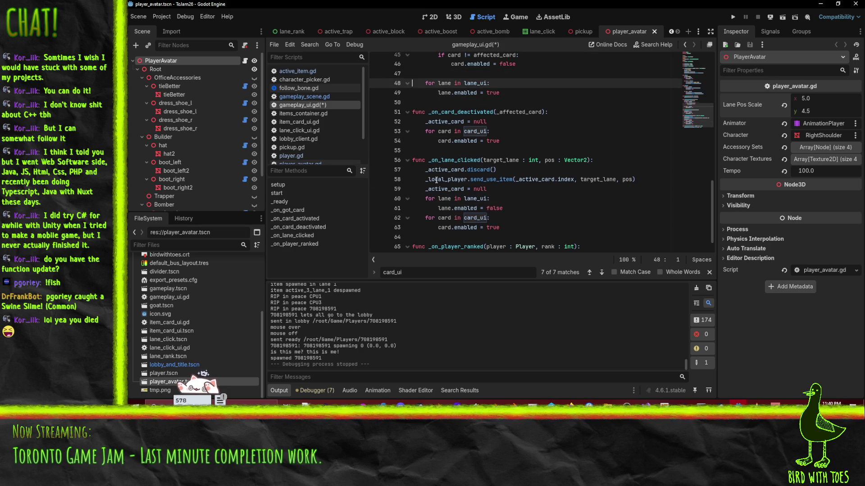
scroll(436, 180, "up", 1)
left_click(422, 178)
key("Up")
key("Up")
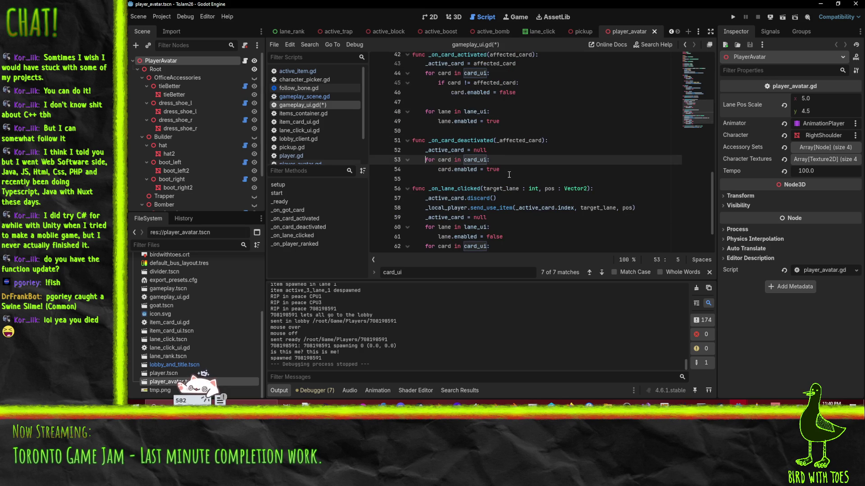
type("for lane in lane_ui:         lane.enabled = false")
key("Up")
key("Up")
key("ctrl+s")
key("Up")
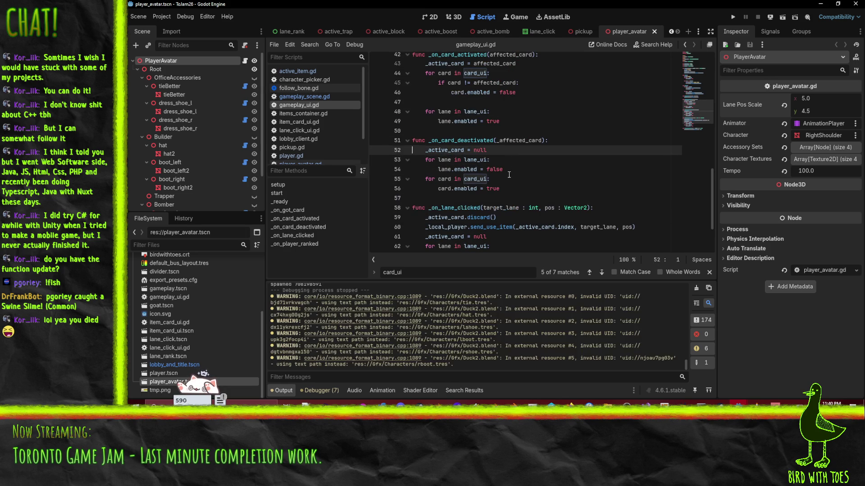
scroll(538, 185, "down", 2)
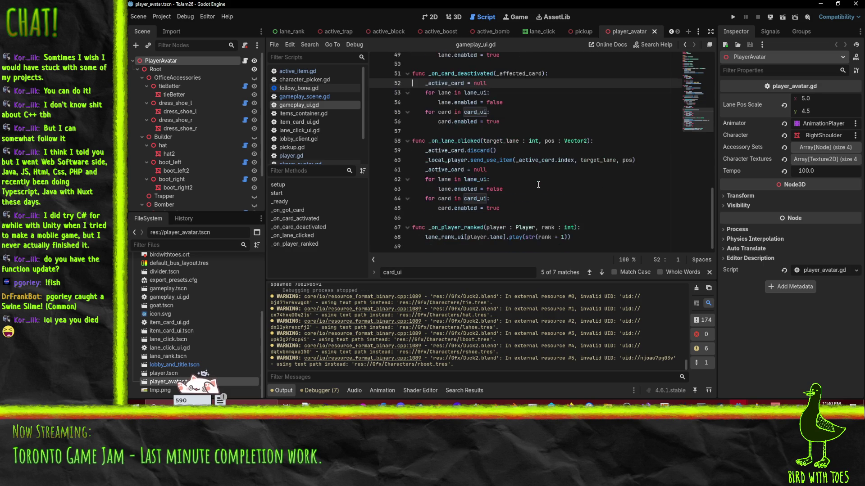
left_click(505, 202)
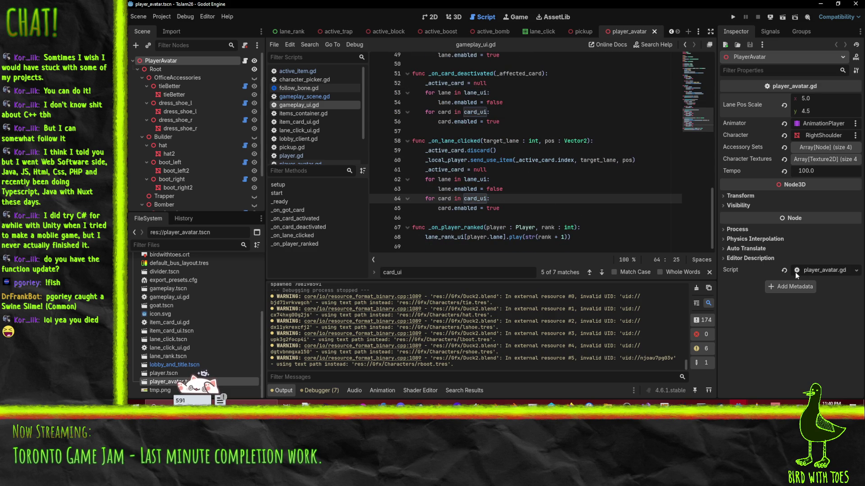
left_click(731, 18)
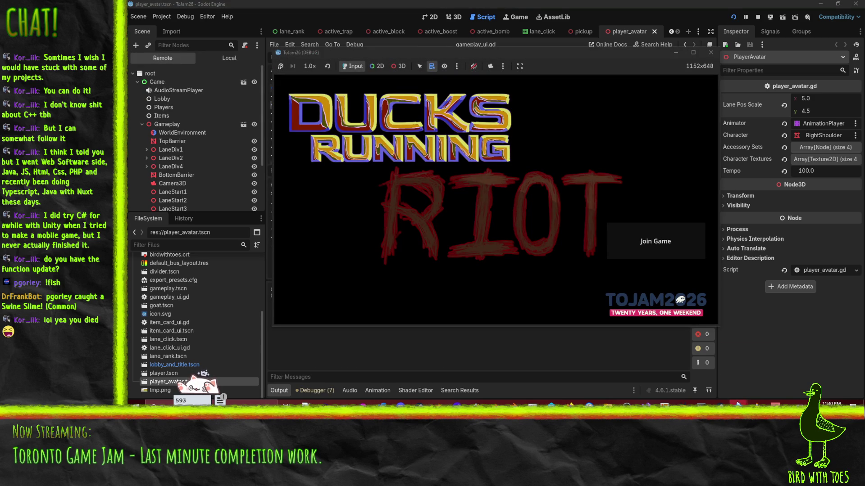
Step: Run the server project and start it listening for players
mouse_move(739, 404)
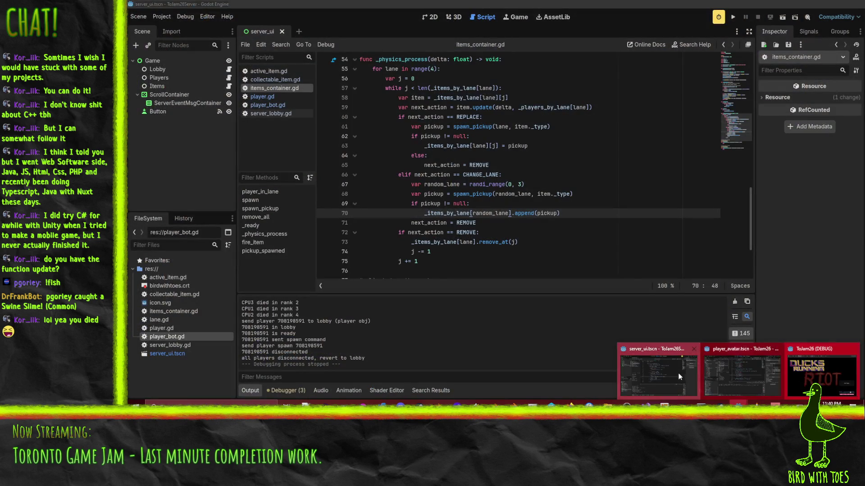
left_click(679, 377)
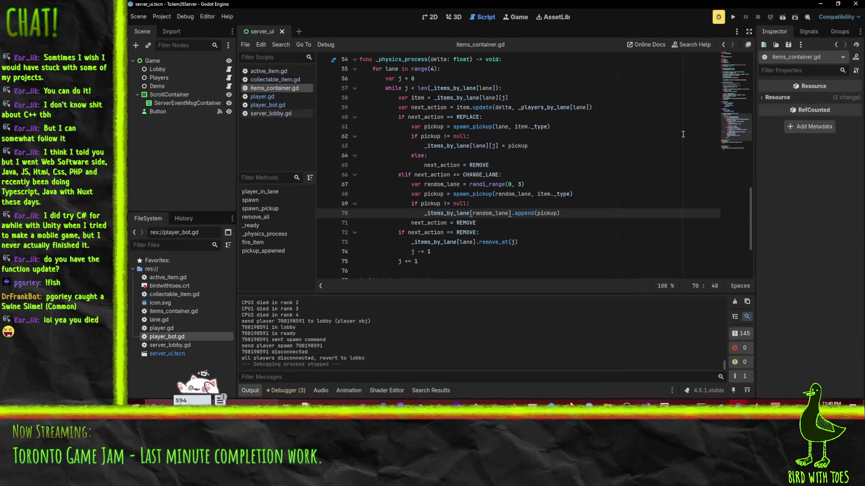
left_click(733, 16)
left_click(351, 67)
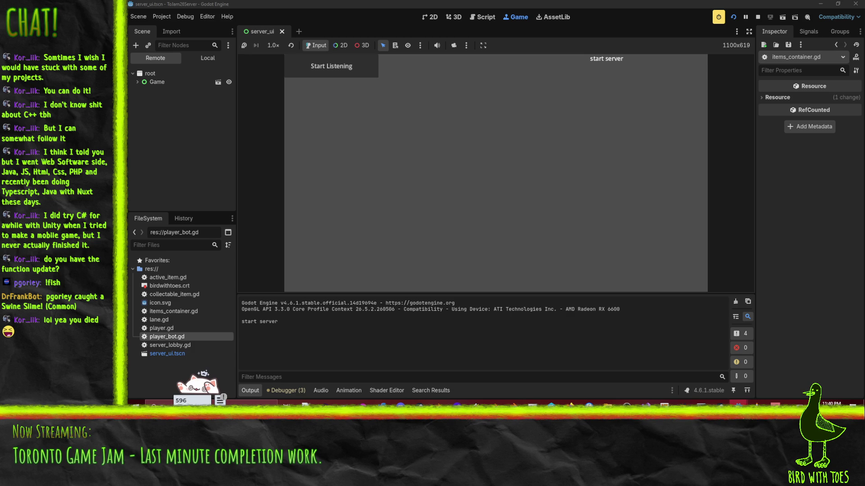
Step: Join the game from the client as the yellow duck and mark ready
mouse_move(738, 404)
left_click(793, 373)
left_click(674, 247)
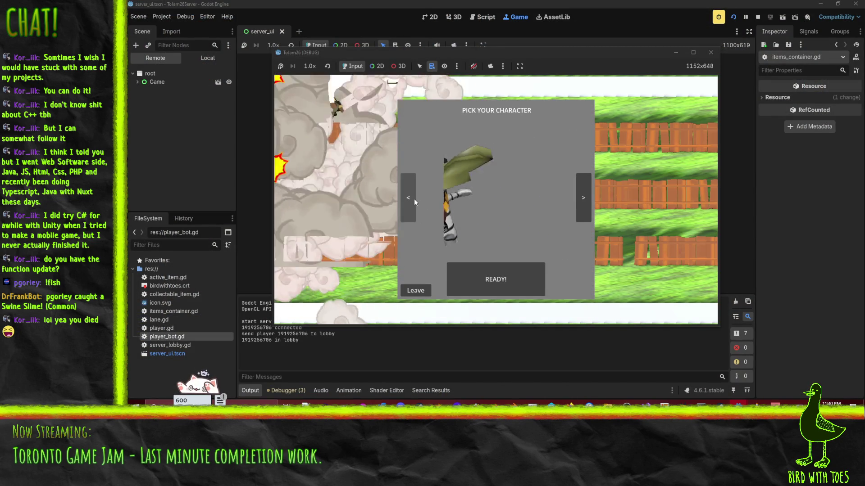
left_click(414, 198)
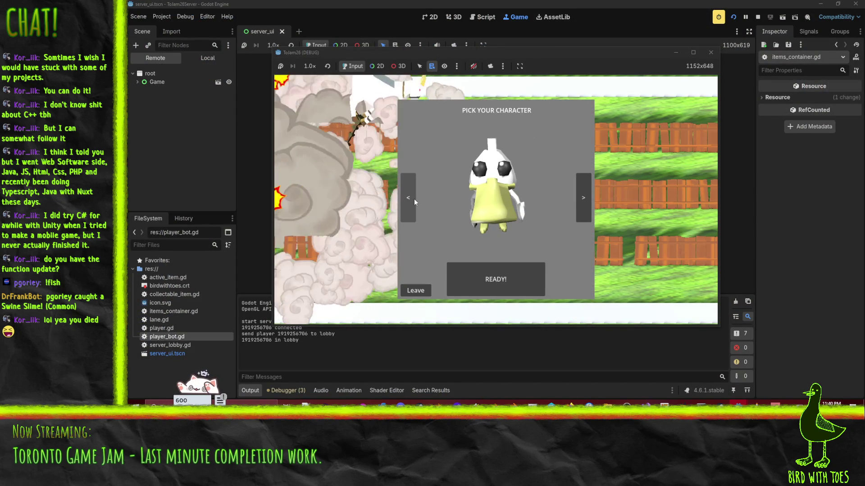
left_click(501, 285)
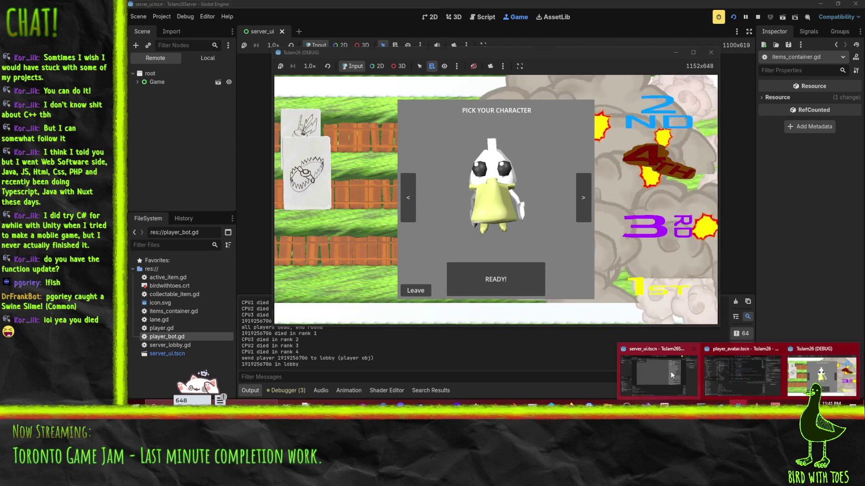
Step: Check the server log, then ready up in the client for another round
left_click(806, 381)
scroll(696, 177, "down", 5)
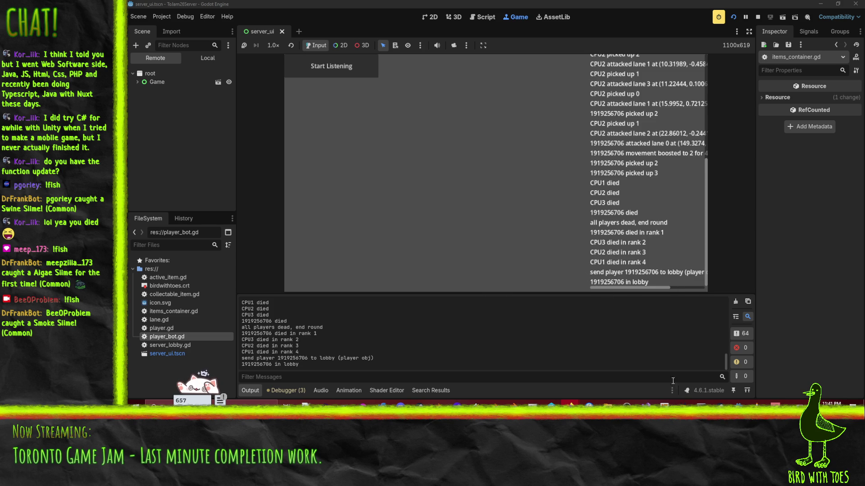
mouse_move(737, 402)
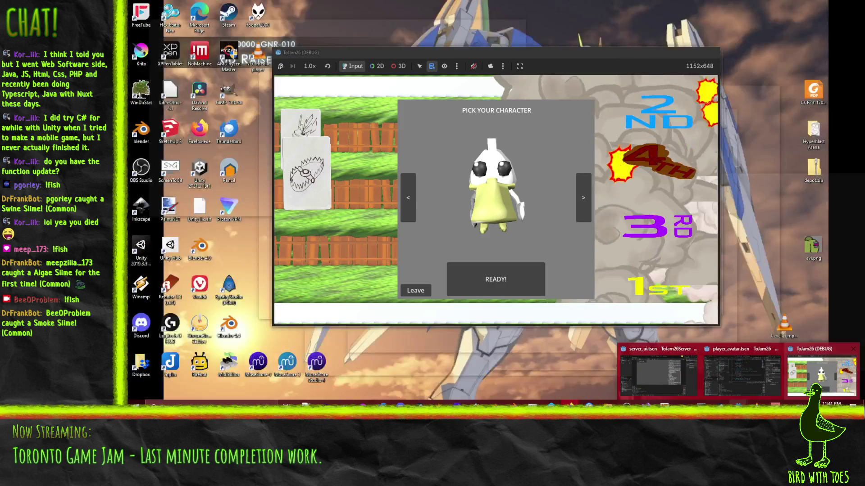
left_click(821, 373)
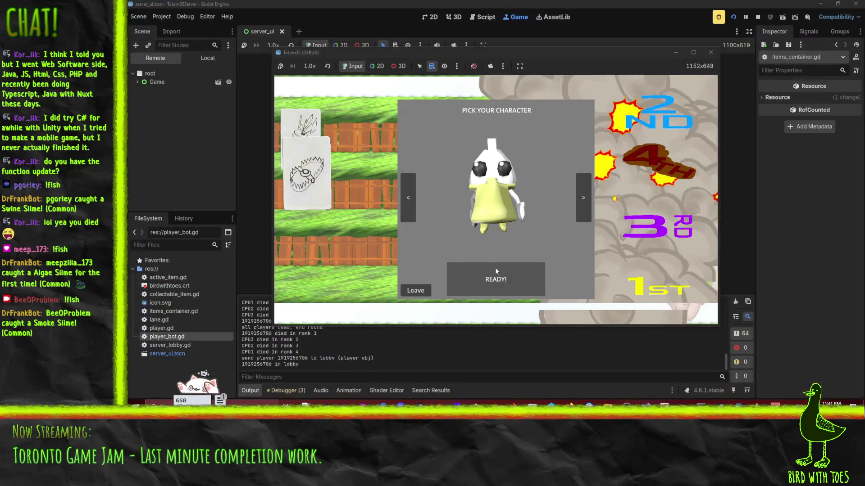
left_click(513, 277)
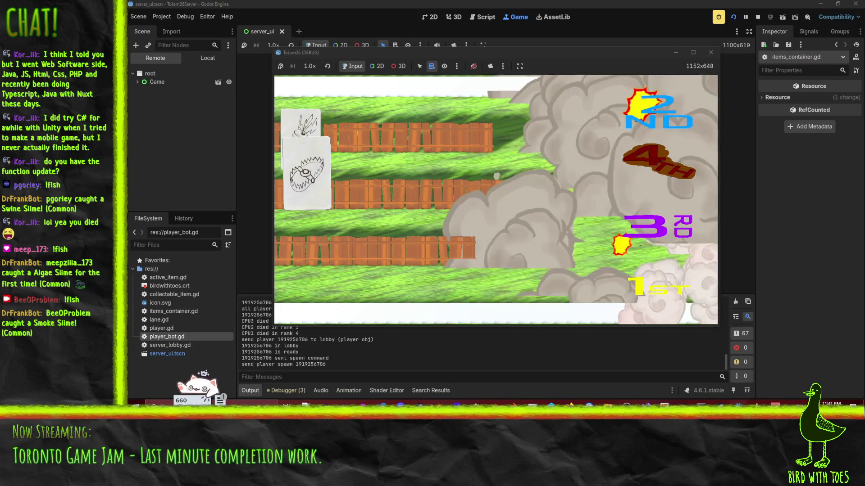
Step: Bring the server editor forward, then switch to the client's player_avatar editor
mouse_move(717, 378)
left_click(656, 372)
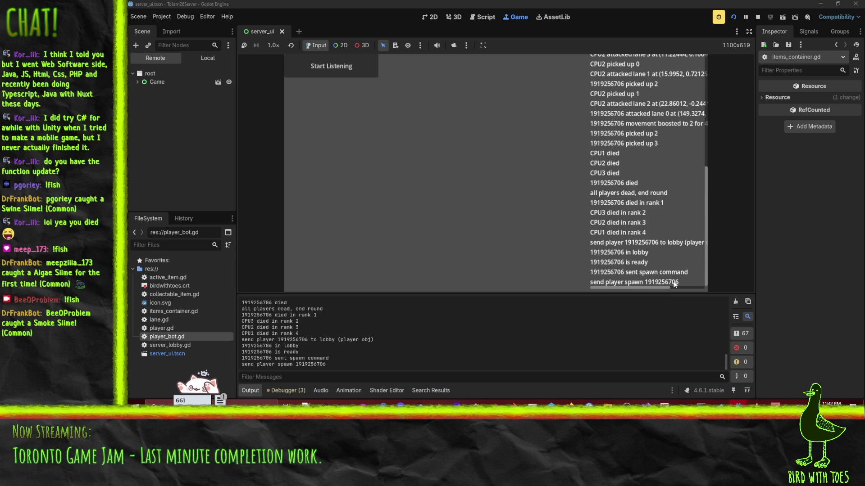
mouse_move(738, 403)
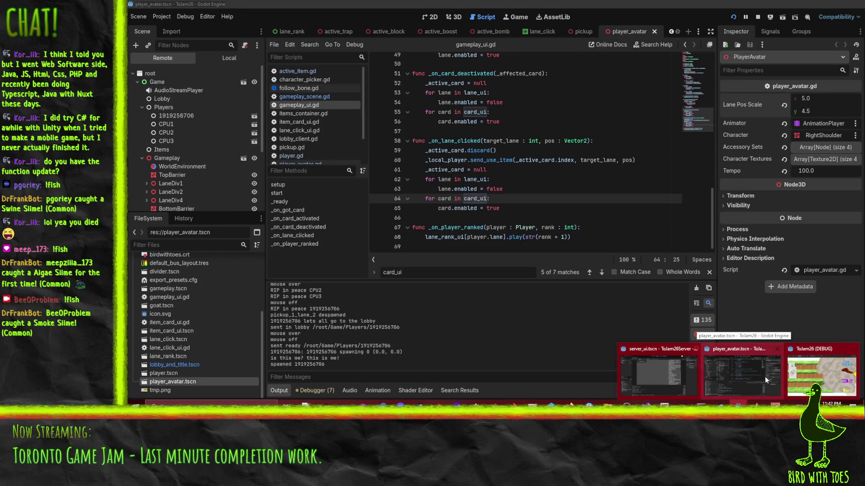
left_click(764, 376)
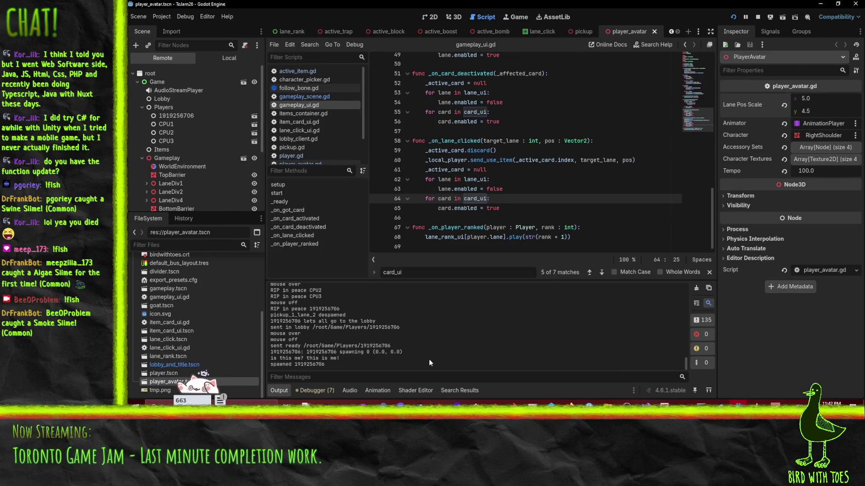
Step: Highlight the latest spawn lines in Output, stop the client, and click line 66 of gameplay_ui.gd
left_click_drag(334, 371, 265, 352)
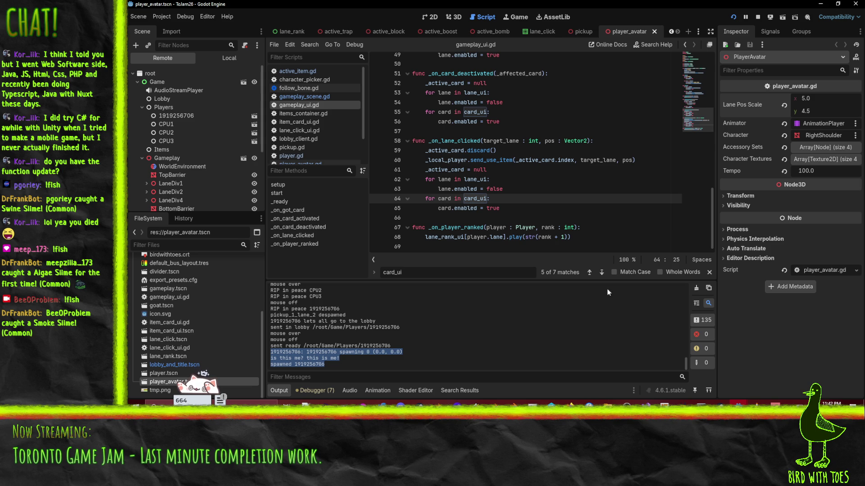
left_click(758, 17)
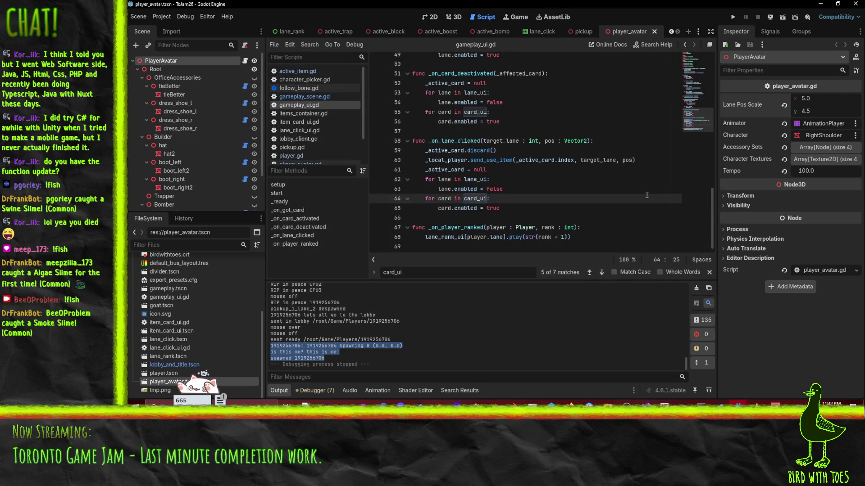
left_click(587, 213)
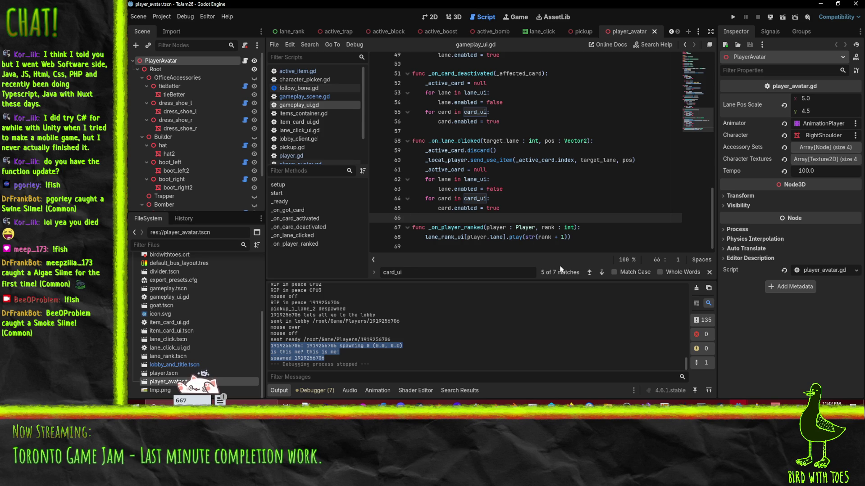
Step: Check the server_ui window's disconnect messages, then return to the client editor and run the game
mouse_move(739, 406)
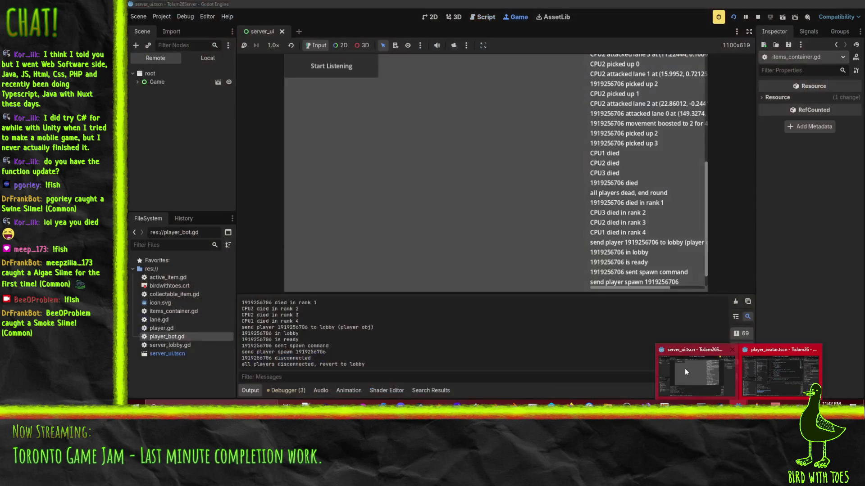
left_click(685, 368)
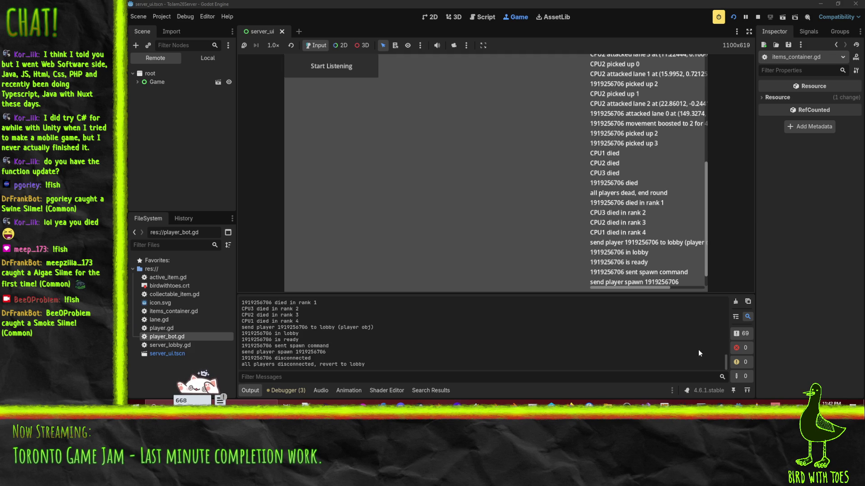
mouse_move(738, 405)
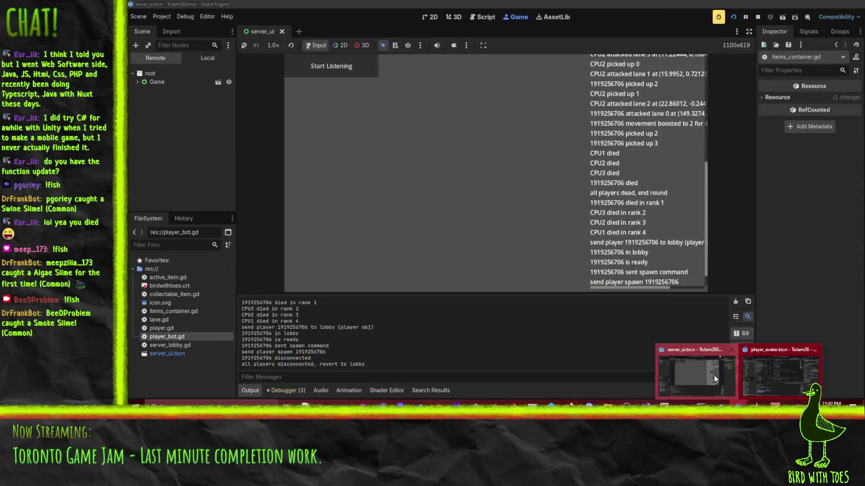
left_click(714, 377)
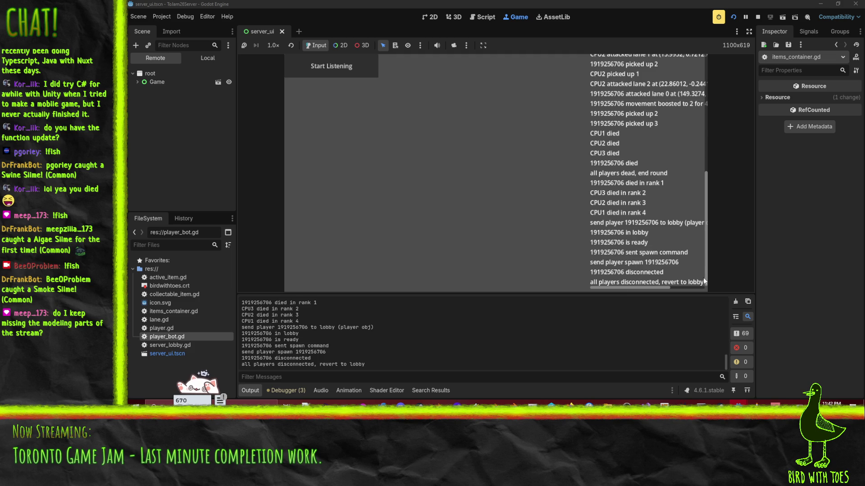
mouse_move(736, 419)
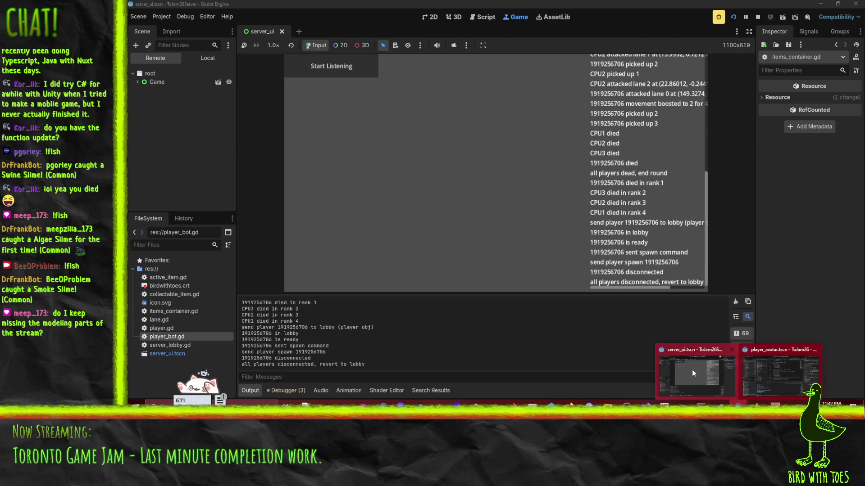
left_click(772, 374)
left_click(739, 17)
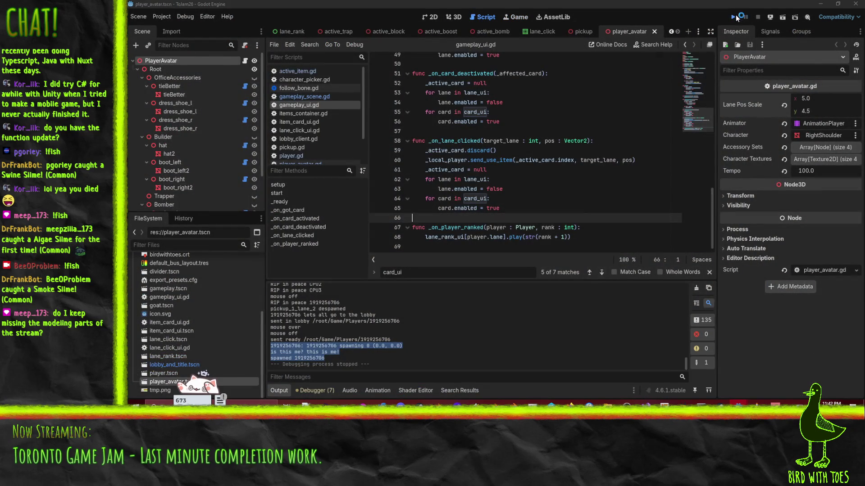
left_click(643, 236)
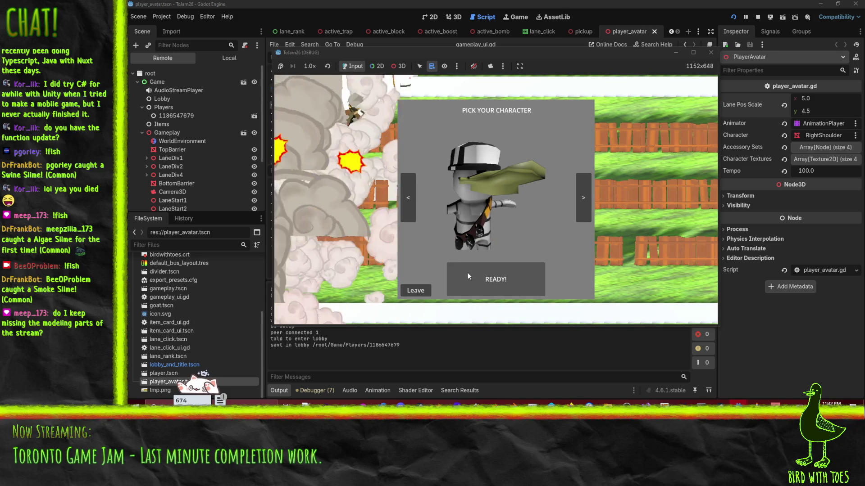
left_click(485, 279)
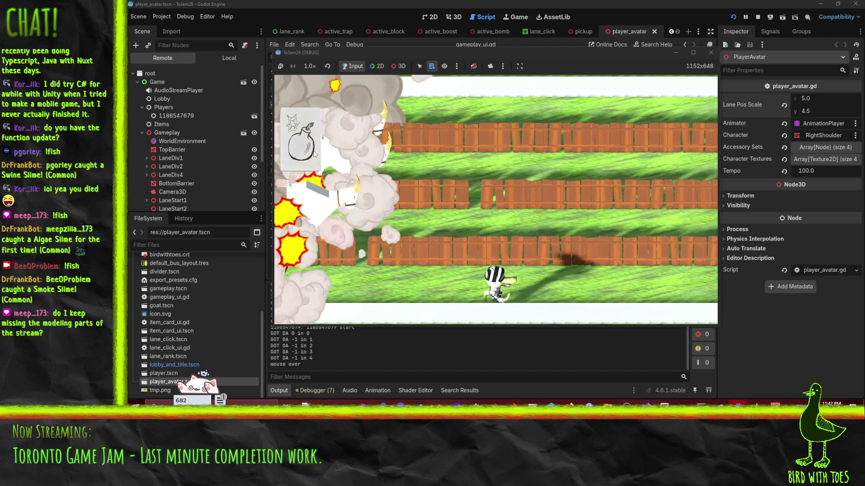
left_click(628, 284)
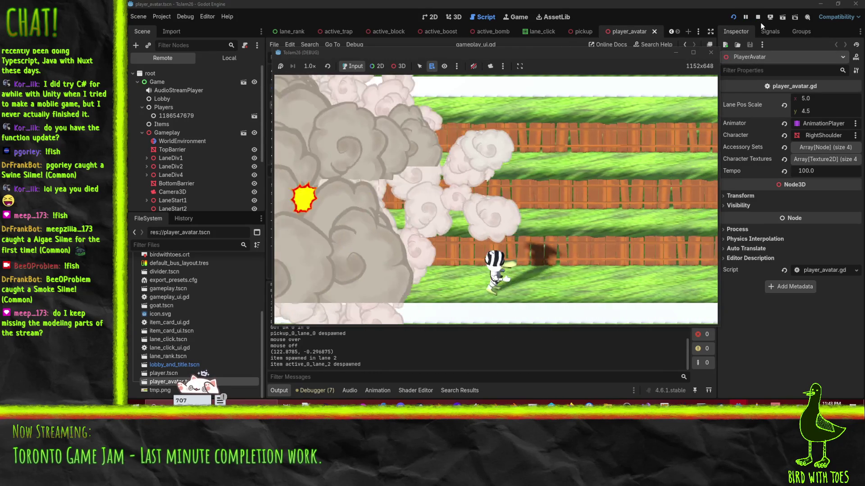
left_click(758, 17)
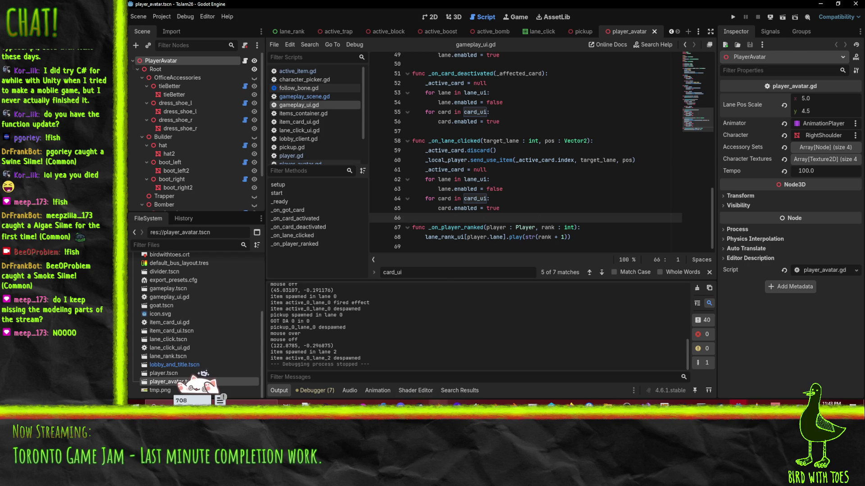
Step: Orbit the cube in Blender from several sides, then minimize Blender
key("alt+Tab")
mouse_move(481, 128)
left_mouse_down()
mouse_move(496, 228)
mouse_move(522, 243)
left_mouse_up()
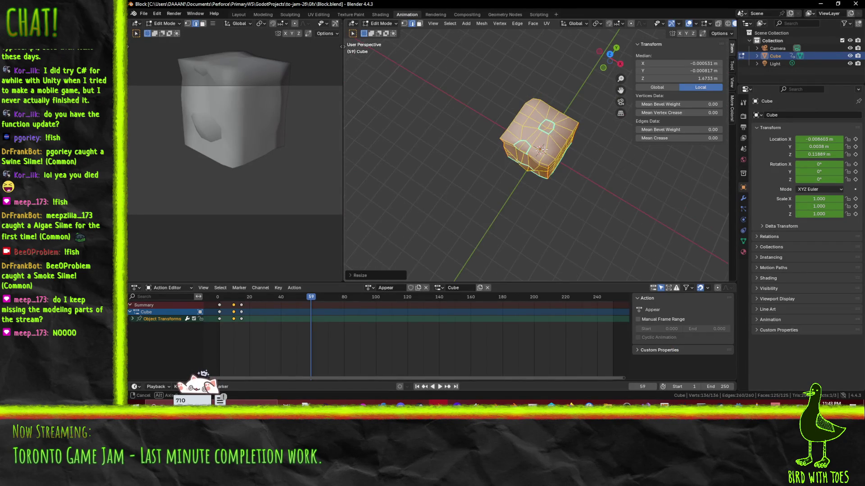
mouse_move(620, 170)
left_mouse_down()
mouse_move(531, 128)
mouse_move(615, 167)
left_mouse_up()
mouse_move(464, 178)
left_mouse_down()
mouse_move(550, 155)
mouse_move(554, 144)
left_mouse_up()
left_click(820, 4)
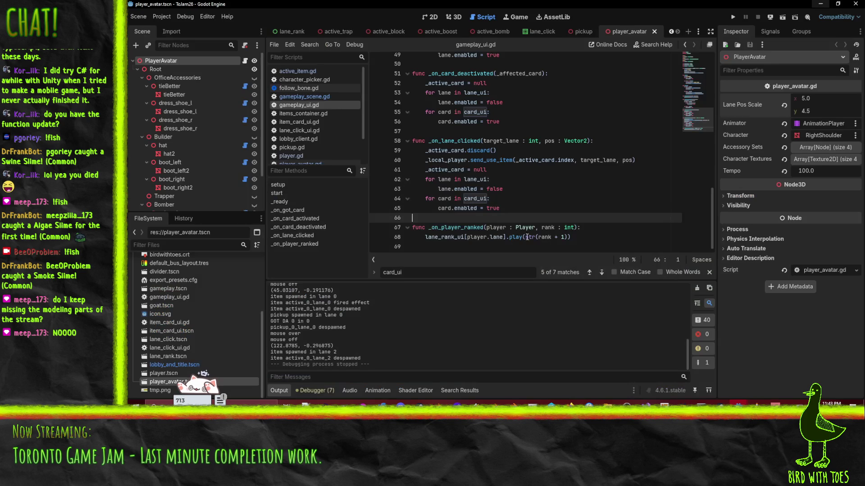
Step: Bring the server_ui Godot project window forward from the taskbar previews
scroll(568, 211, "up", 15)
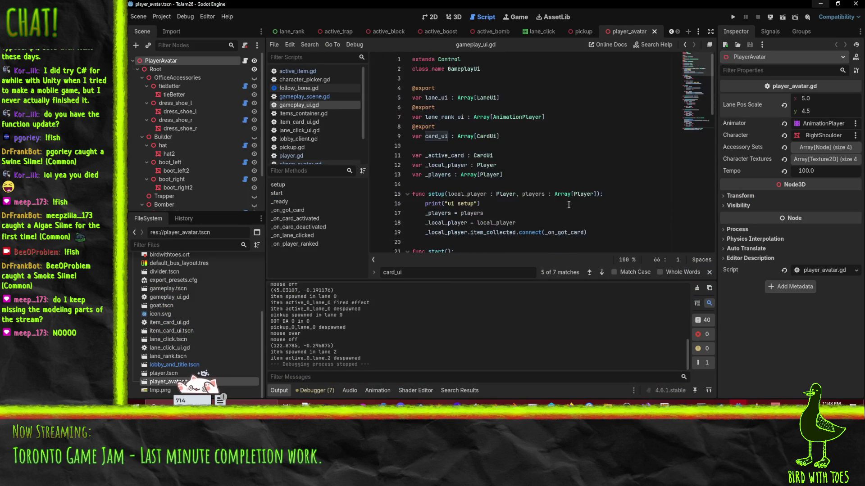
scroll(572, 185, "down", 16)
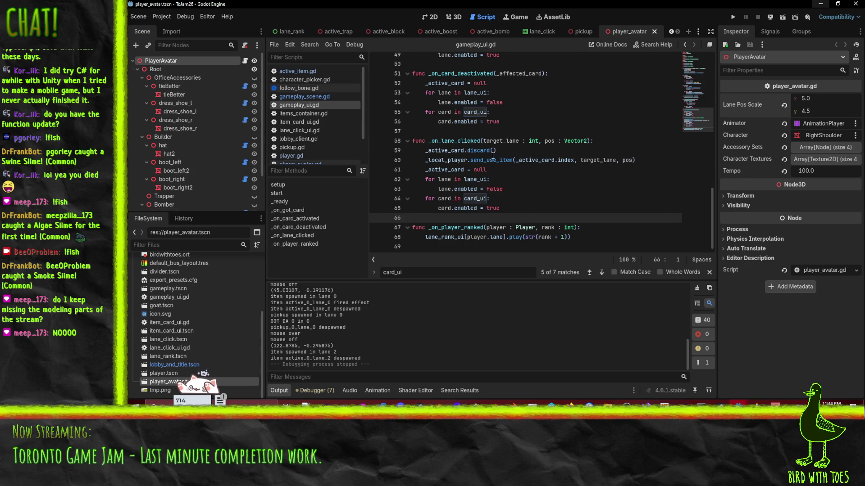
mouse_move(493, 156)
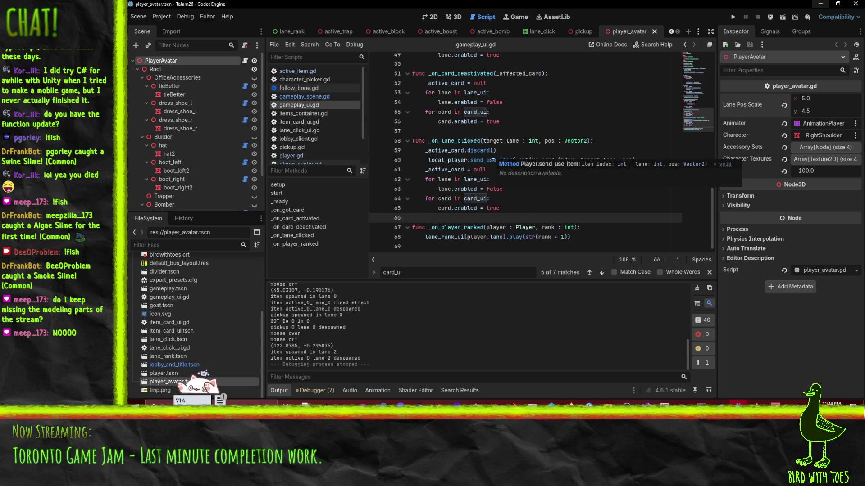
right_click(566, 188)
key("Escape")
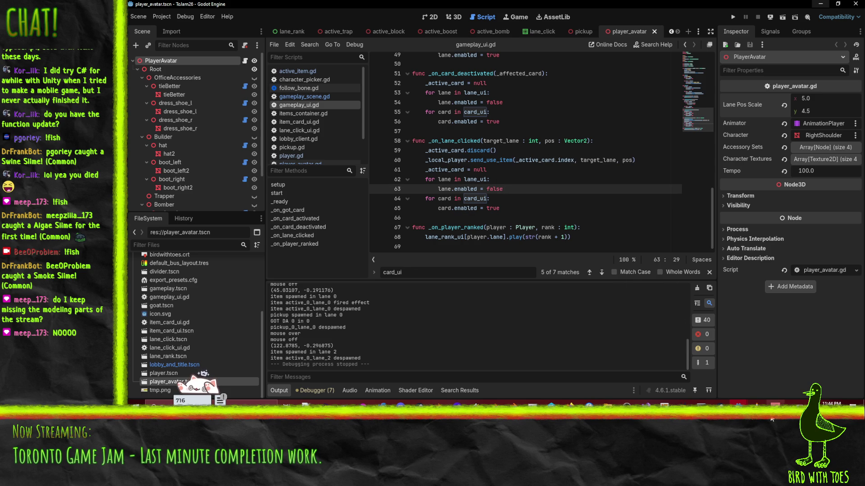
mouse_move(739, 405)
left_click(691, 385)
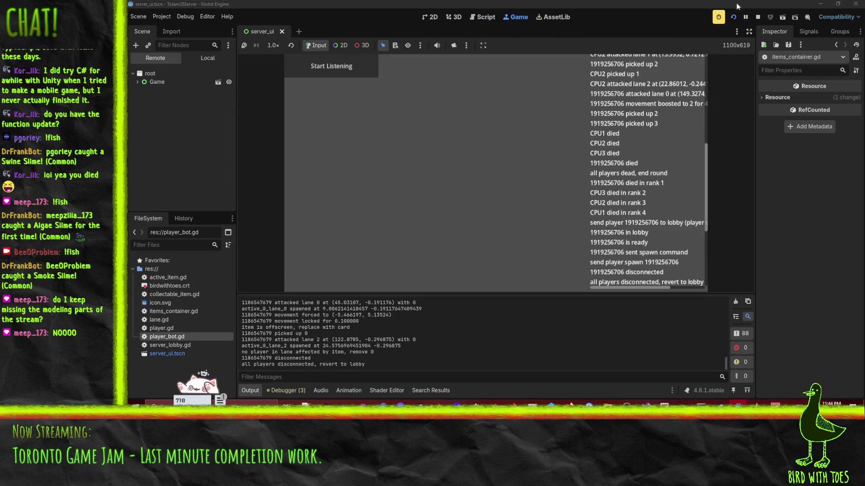
Step: Stop the server run with F8 and jump to the player_in_lane function
key("F8")
scroll(437, 235, "up", 15)
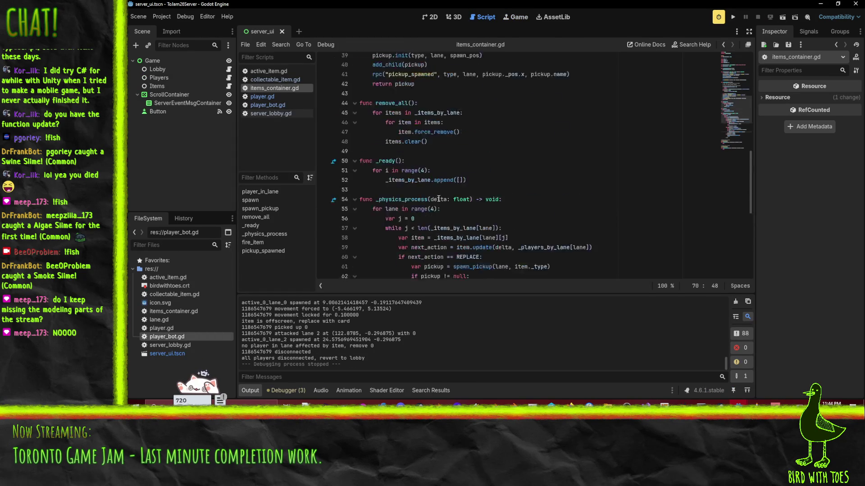
left_click(549, 193)
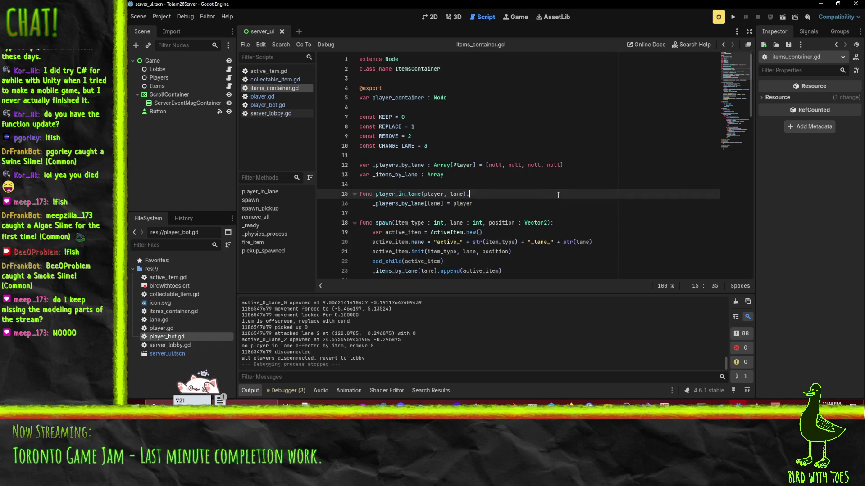
Step: Open server_lobby.gd scrolled to the top and select the _players declaration
left_click(266, 111)
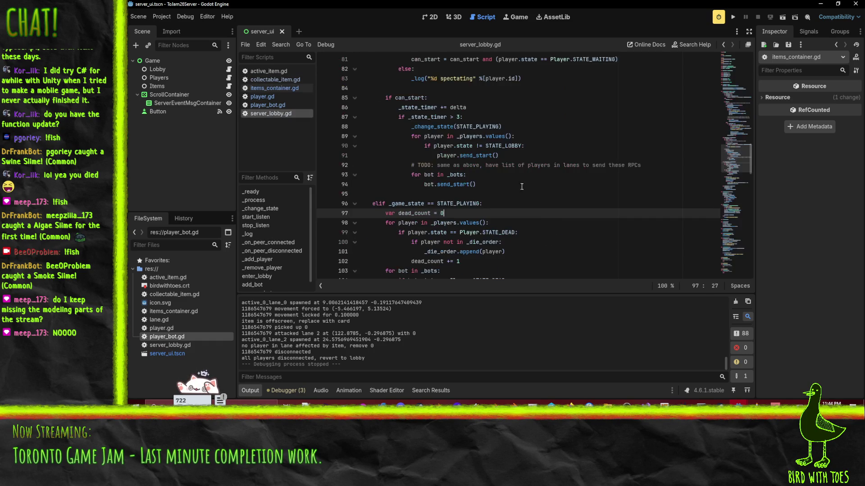
scroll(567, 179, "up", 15)
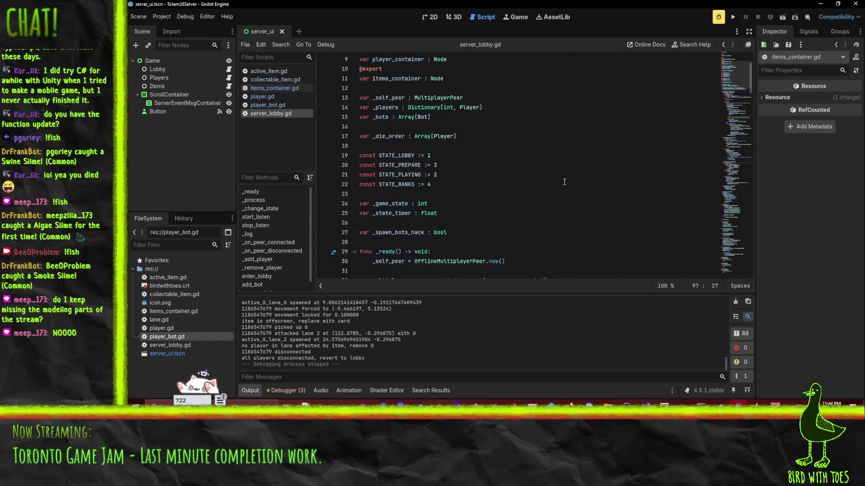
scroll(565, 185, "up", 2)
scroll(385, 135, "up", 1)
double_click(385, 136)
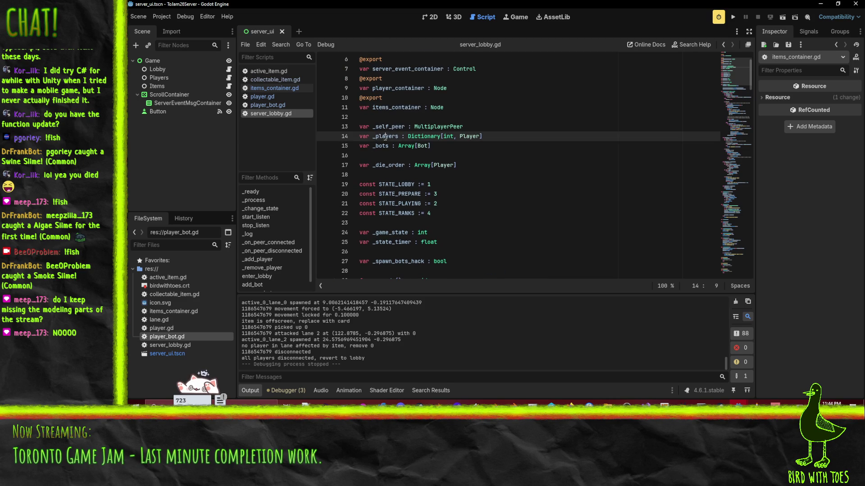
left_click(507, 137)
Step: Declare 'var _active_player : Array[Player]' after line 14 and delete the _bots declaration line
key("Return")
key("Return")
type("var _act")
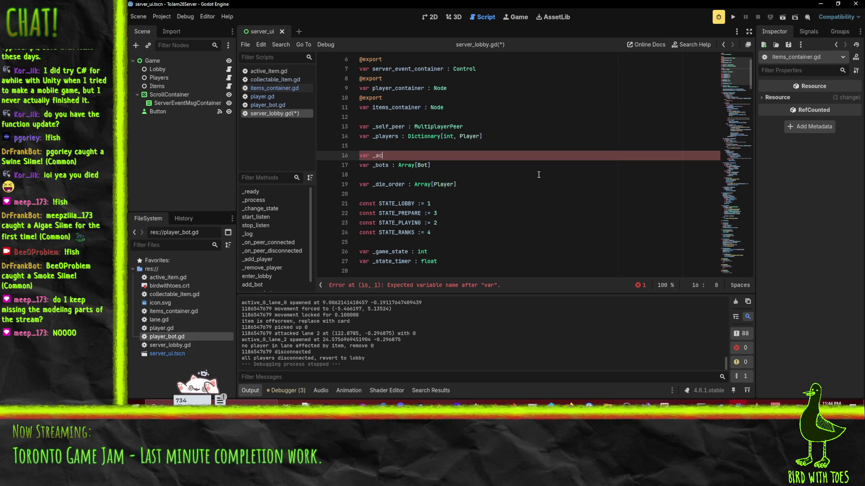
type("ive_player ")
type(": Array")
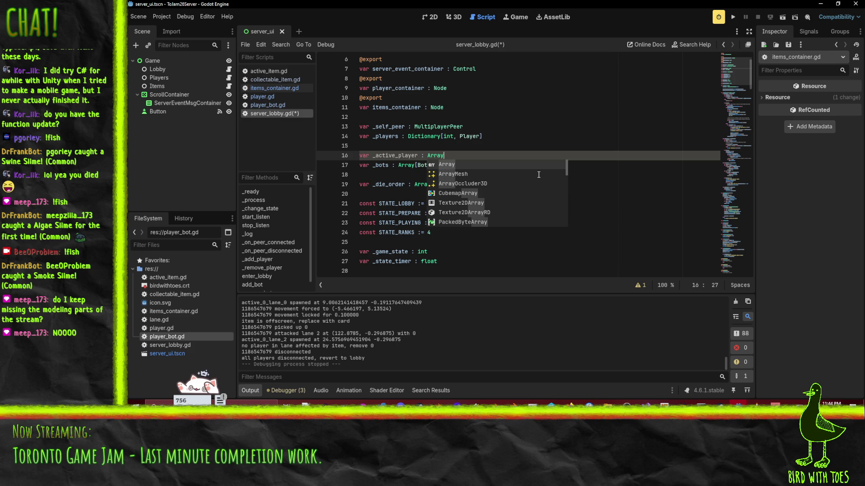
type("[P")
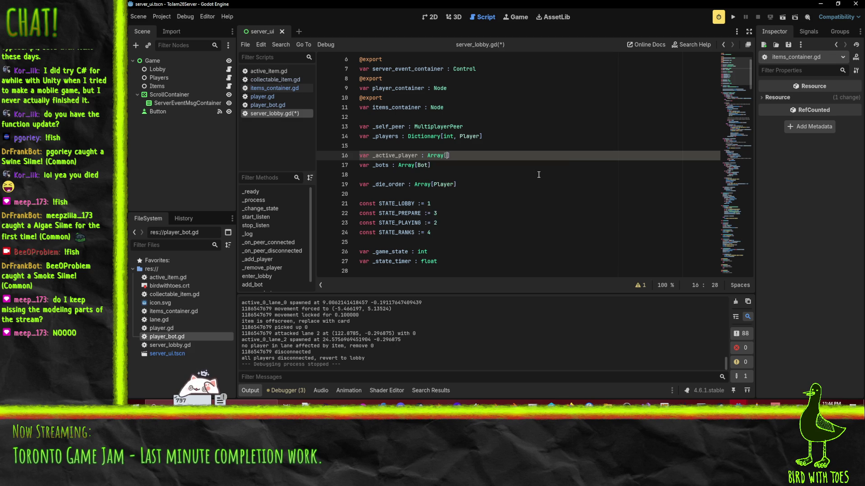
type("layer")
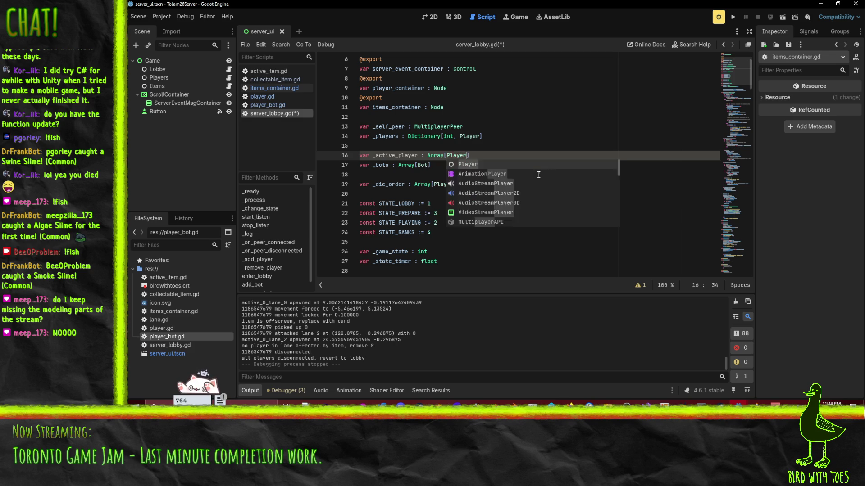
key("Home")
key("Down")
key("shift+Down")
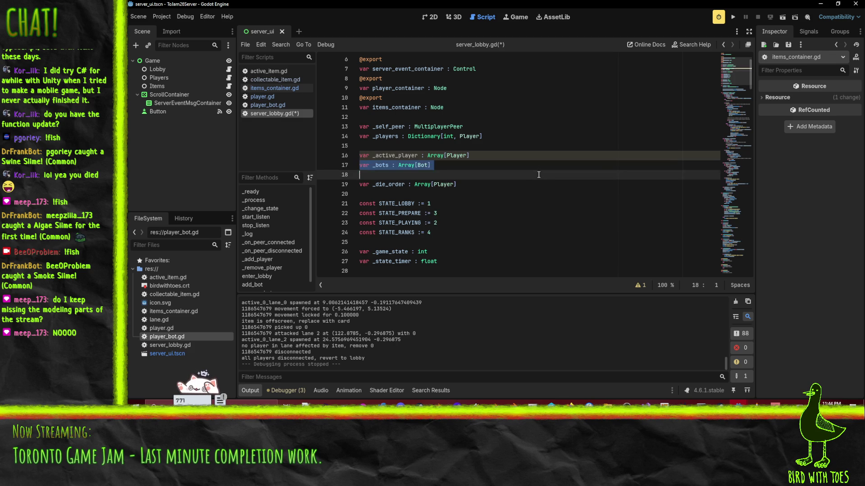
key("BackSpace")
key("Delete")
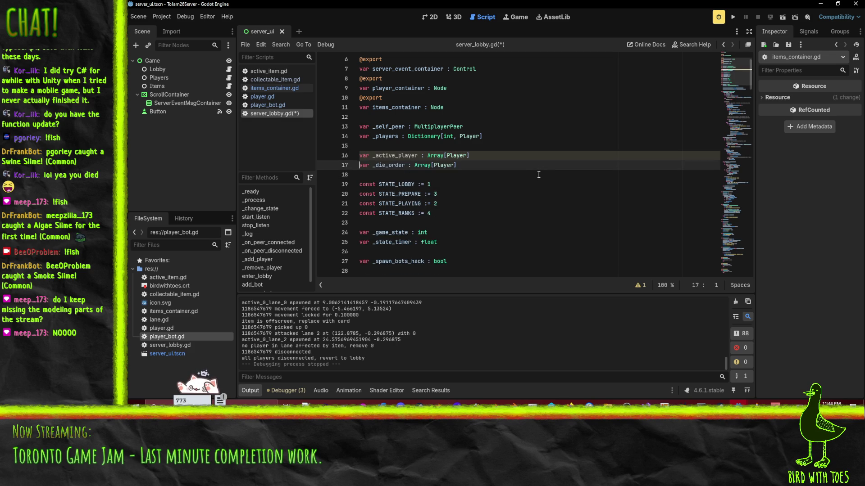
double_click(396, 156)
Step: Open a blank line inside the four-lane loop, above the lane reset call
scroll(518, 176, "down", 10)
scroll(543, 181, "up", 2)
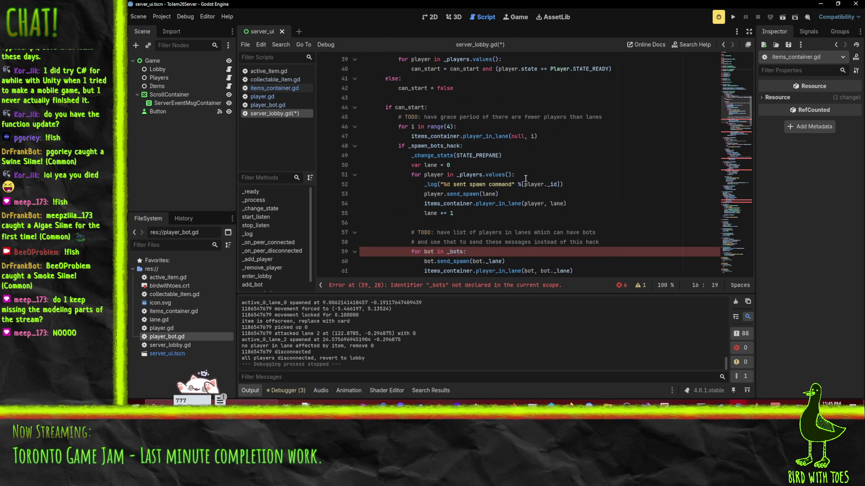
left_click(507, 168)
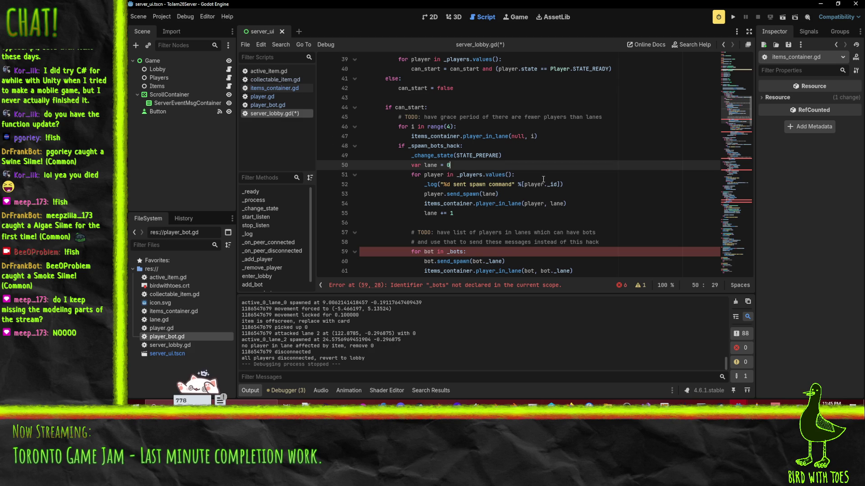
scroll(541, 178, "up", 8)
scroll(506, 187, "down", 6)
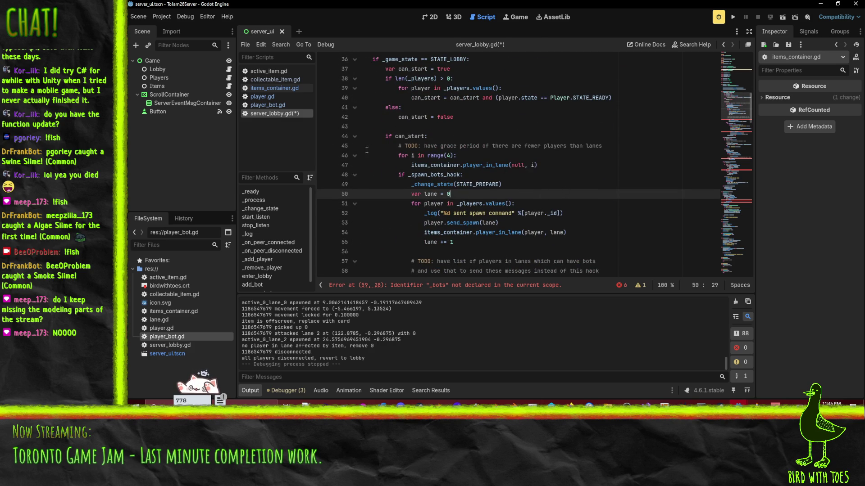
left_click(486, 155)
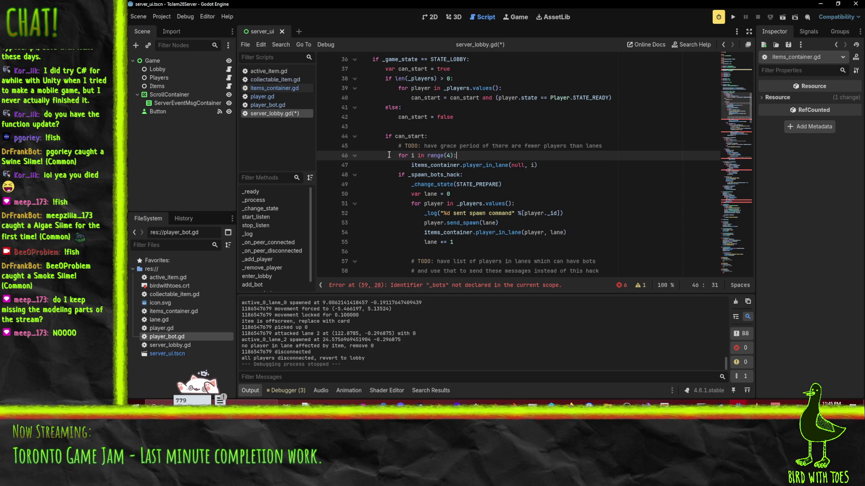
left_click(545, 165)
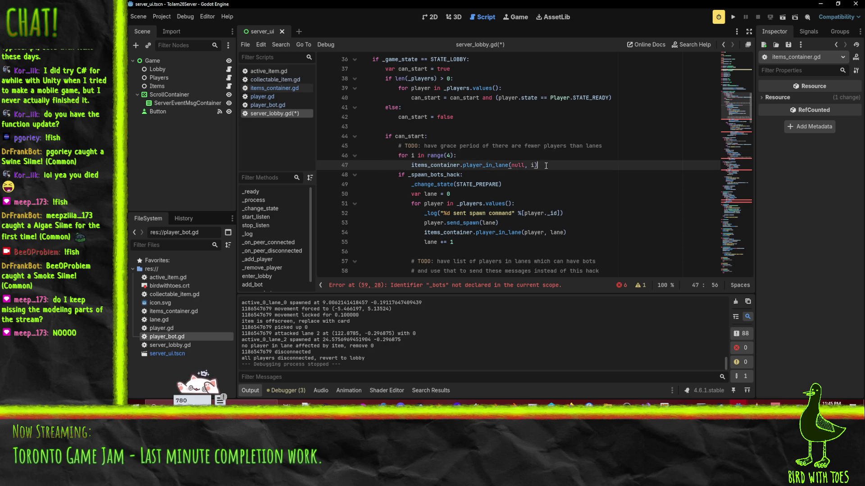
left_click(611, 143)
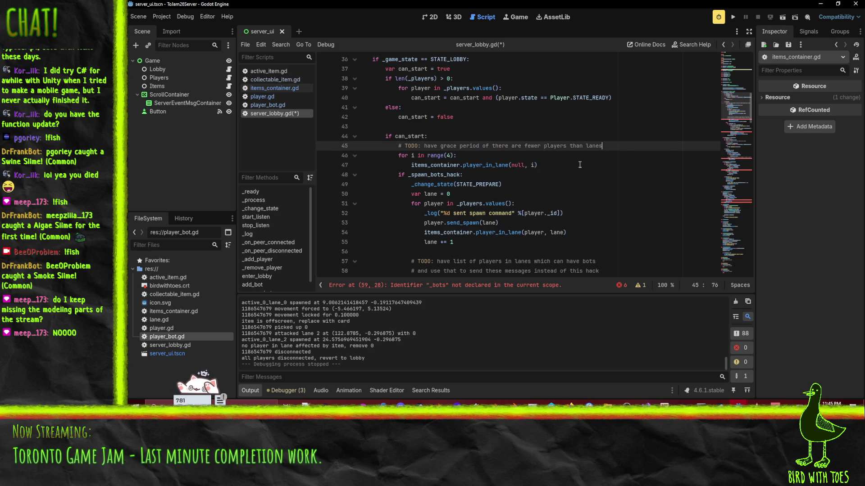
left_click(579, 165)
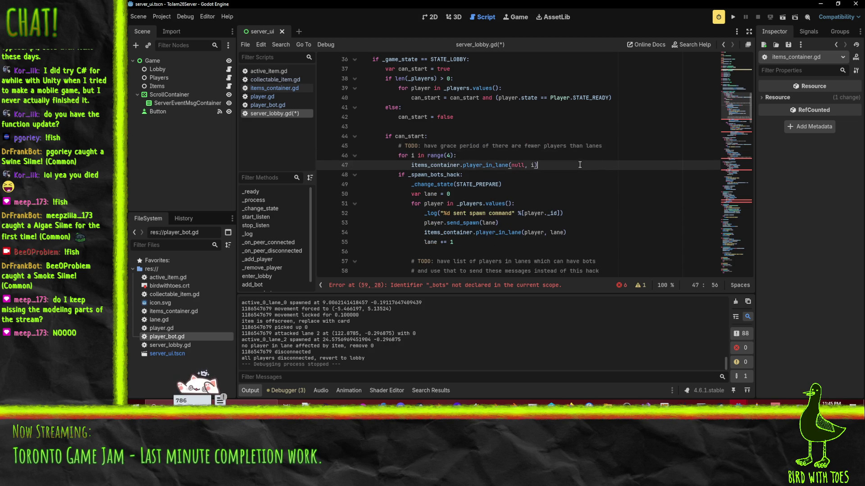
key("Up")
key("Return")
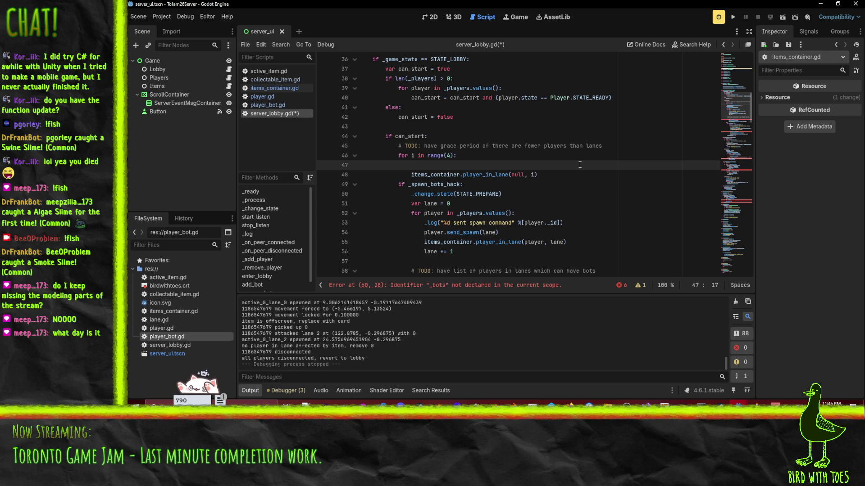
Step: Write the 'if i < len(_players)' check with the _players[i] lookup on the next line
scroll(462, 124, "up", 2)
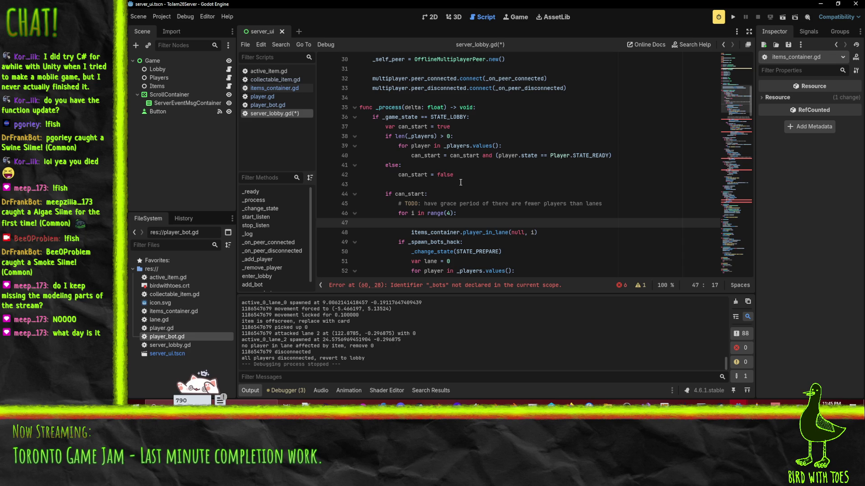
scroll(489, 181, "down", 2)
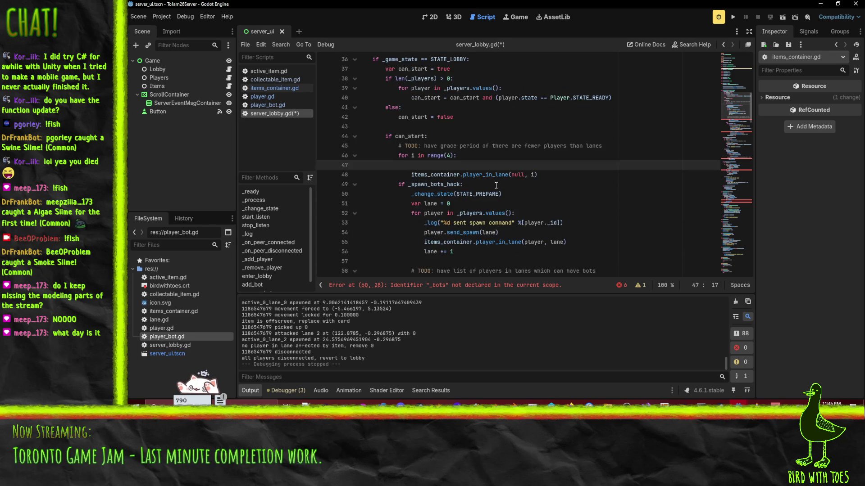
scroll(496, 185, "up", 3)
left_click(456, 184)
left_click(467, 192)
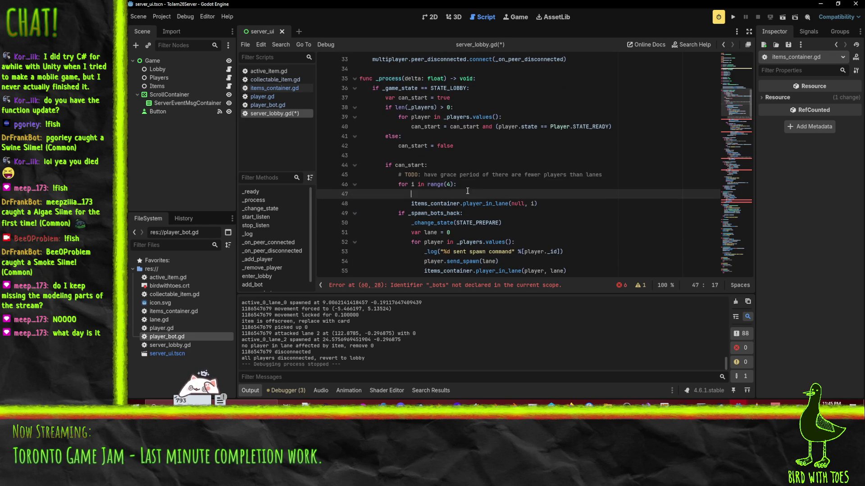
scroll(544, 203, "down", 2)
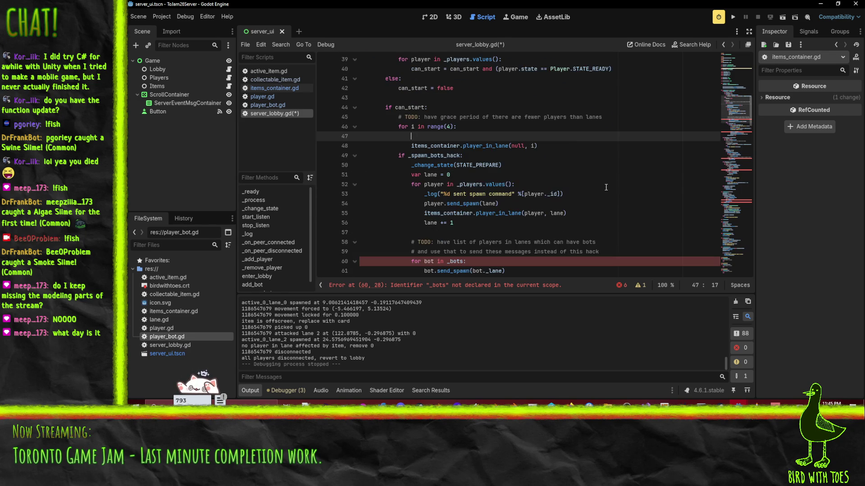
scroll(606, 188, "up", 1)
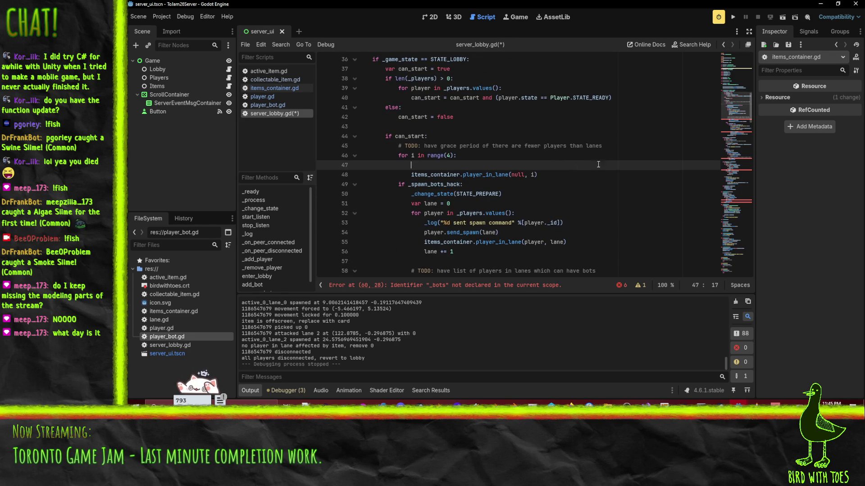
left_click(617, 148)
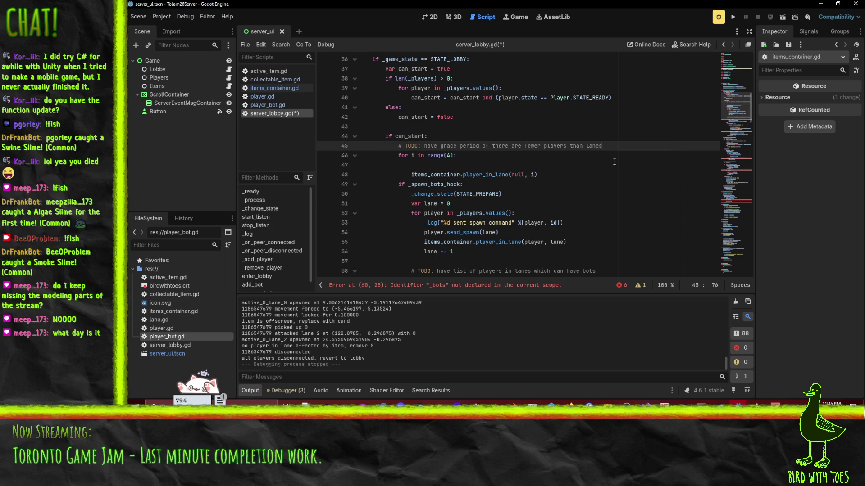
left_click(452, 166)
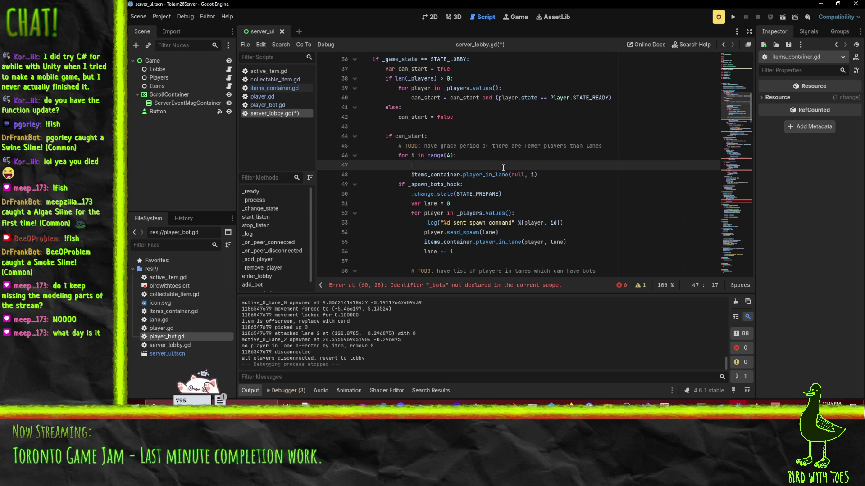
type("_players[")
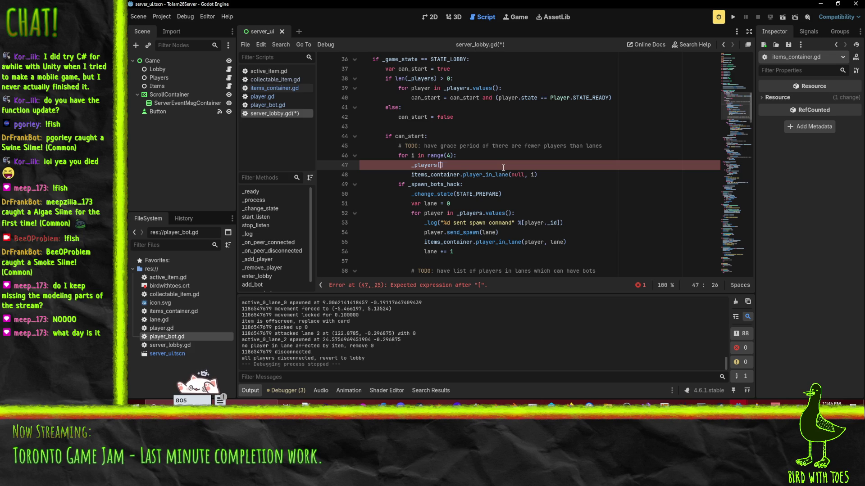
type("i]")
type("if i < ")
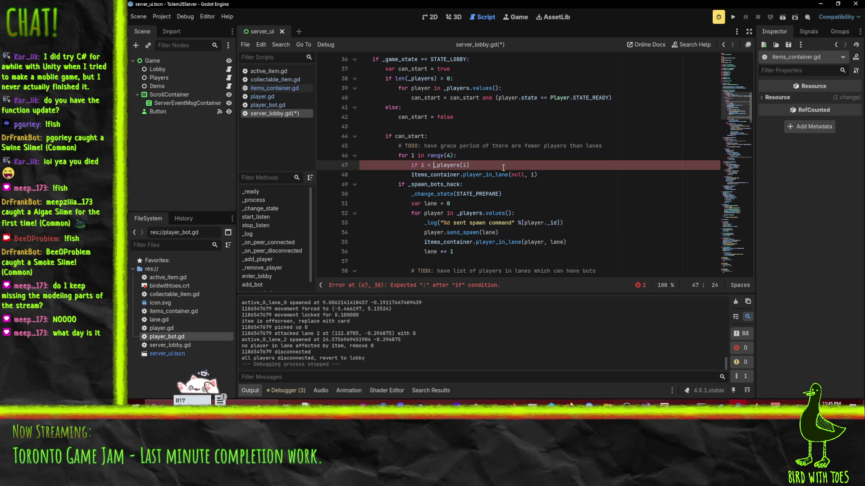
type("len(player")
key("BackSpace")
key("BackSpace")
key("BackSpace")
type("_pl")
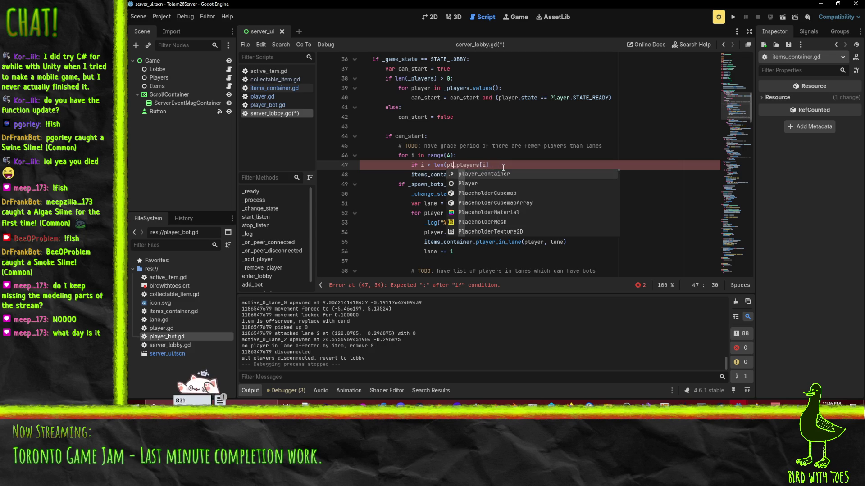
type("ayer)")
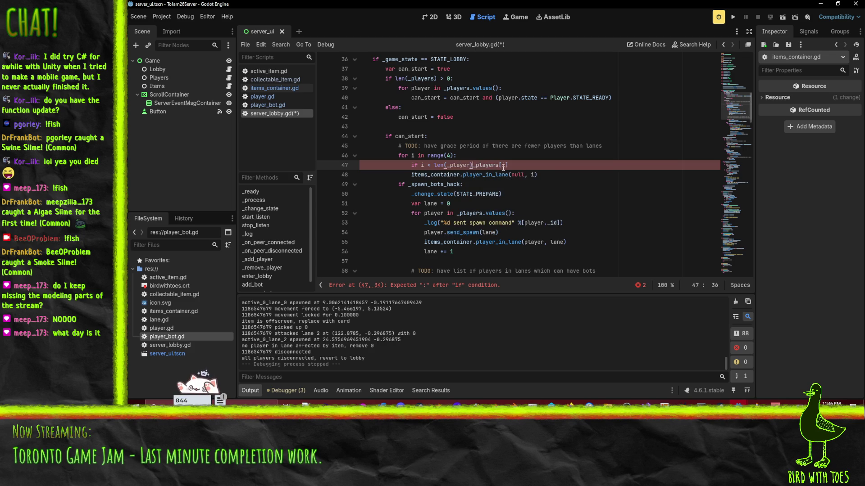
type(")")
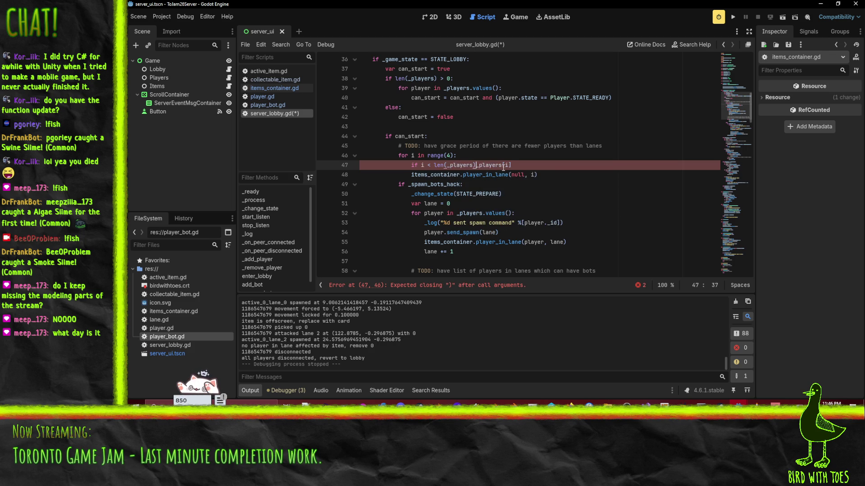
key("Return")
Step: Indent the lookup under the check and change it to _players.values()[i]
key("ctrl+Right")
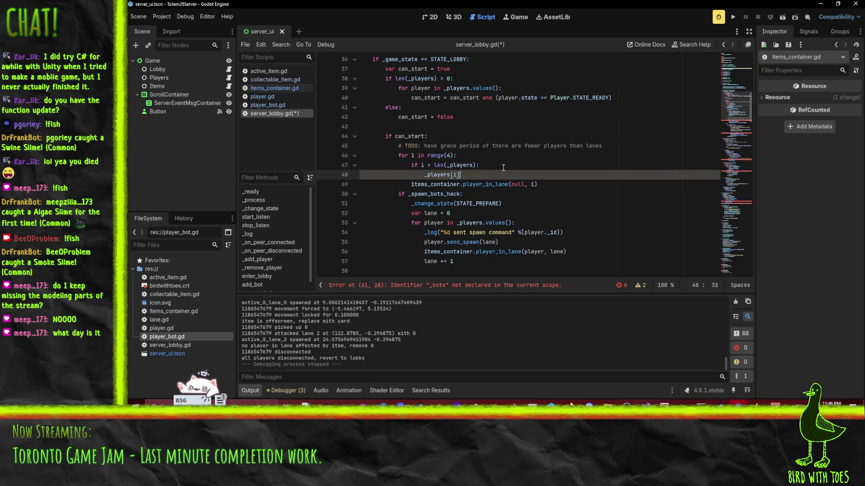
type(".values()")
key("End")
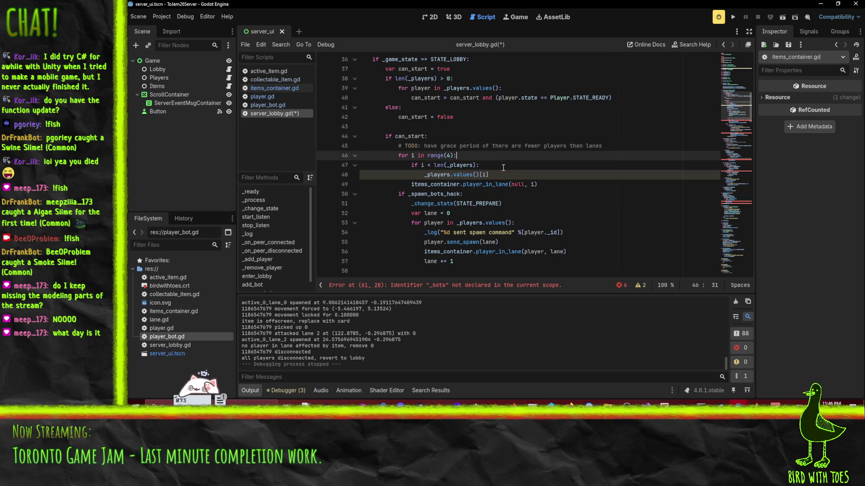
key("ctrl+Left")
key("ctrl+Left")
key("ctrl+Left")
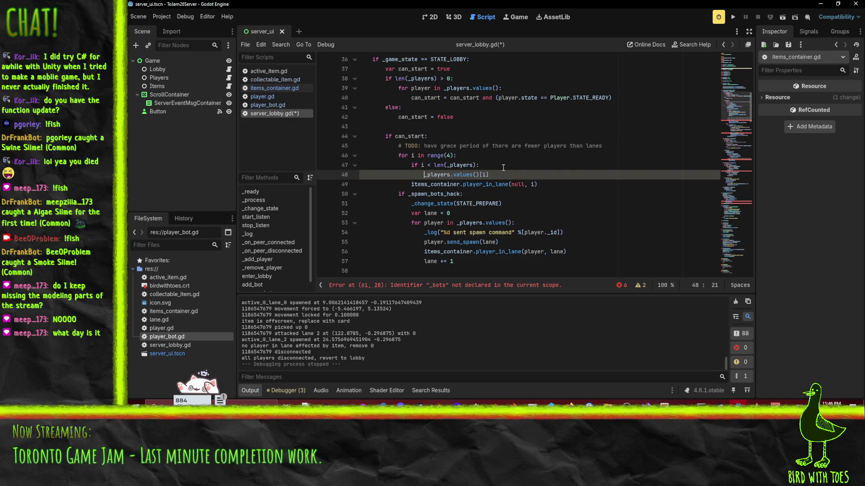
type("var player =")
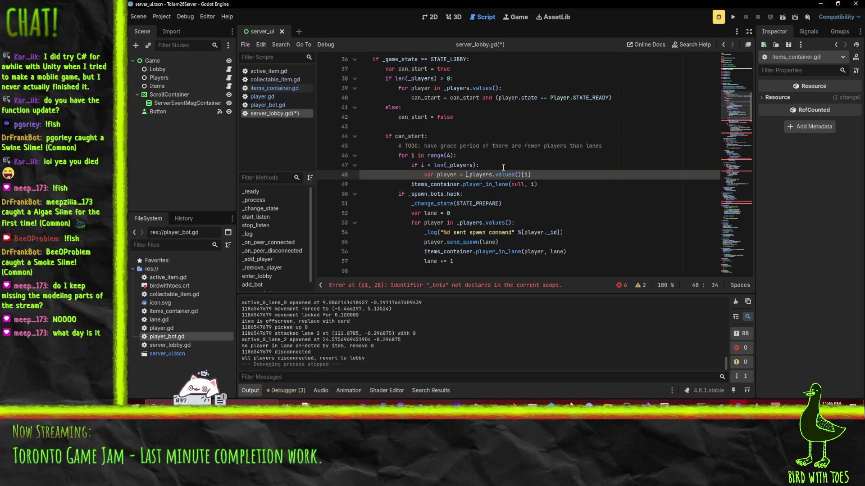
key("ctrl+space")
key("ctrl+z")
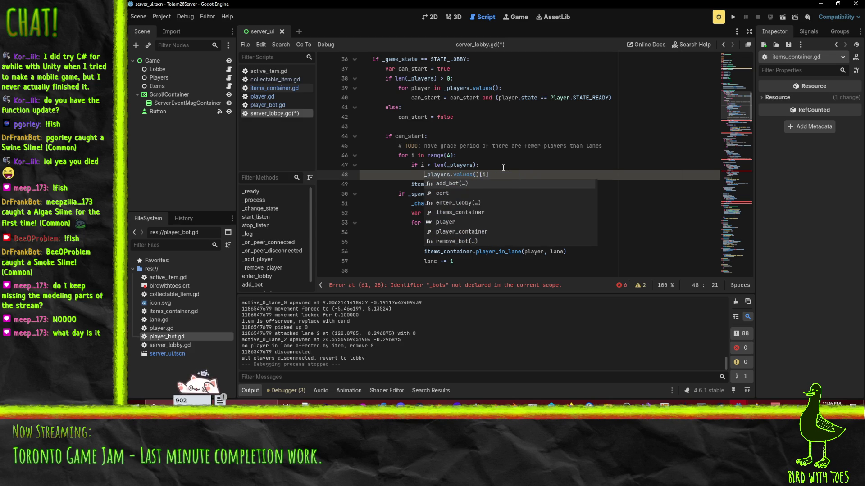
key("Escape")
key("Up")
Step: Declare 'var player : Player' above the check and assign player = _players.values()[i]
key("ctrl+shift+Return")
type("var player : P")
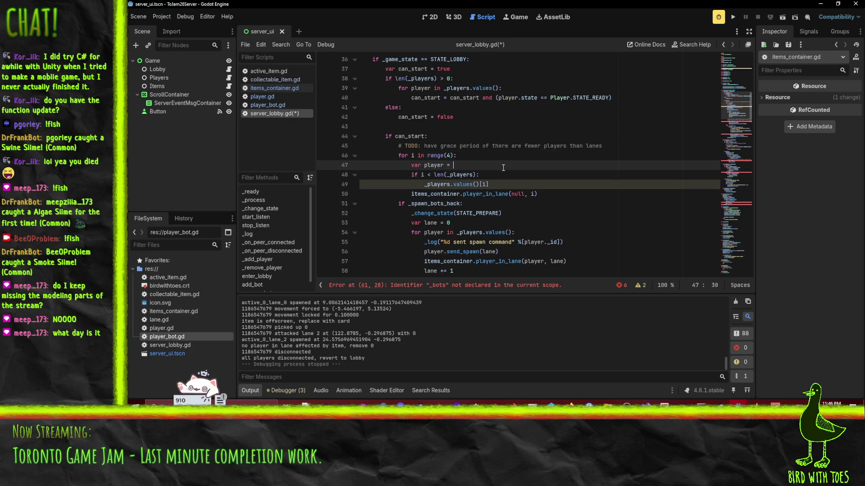
type("layer")
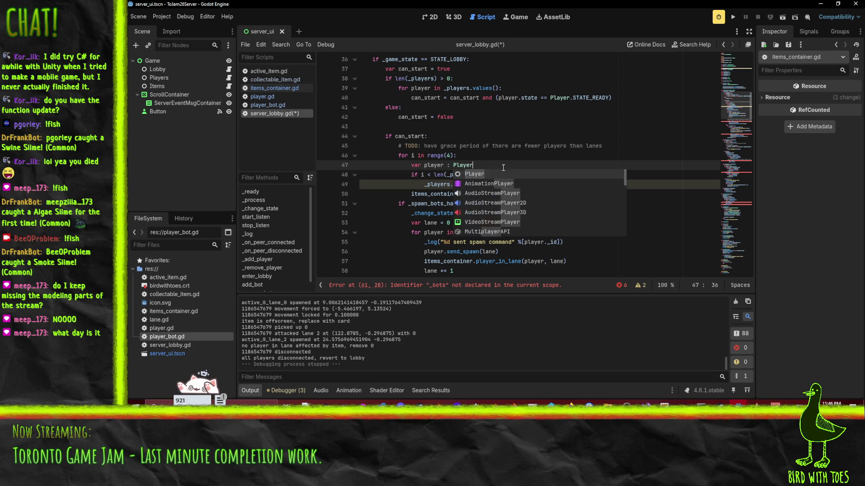
key("Escape")
key("Down")
key("Down")
key("Home")
type("player =")
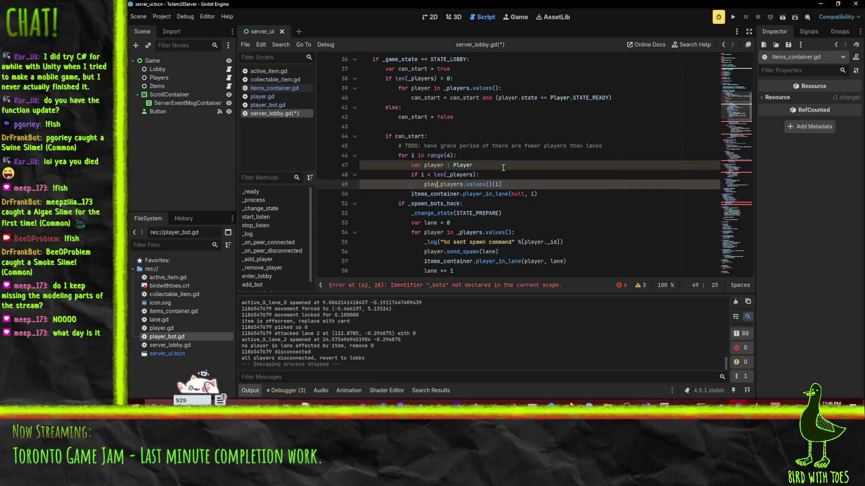
key("End")
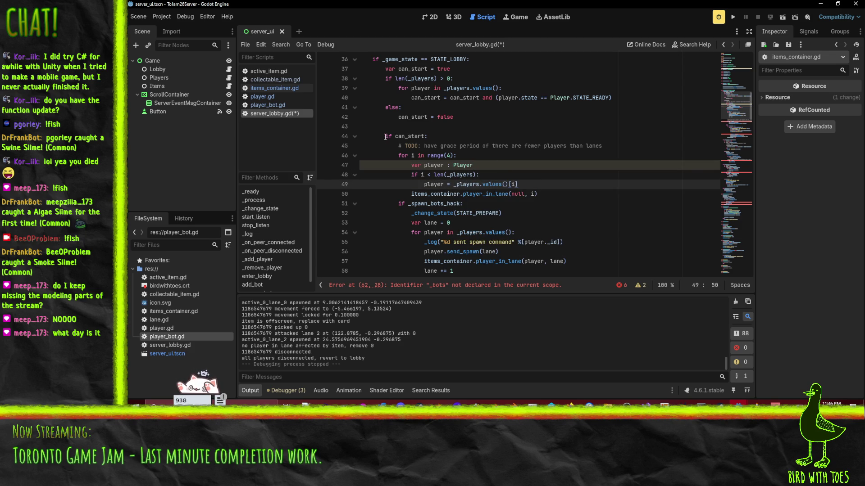
left_click(602, 145)
key("Return")
Step: Add '# TODO: have lane assign queue for spectate vs playing' and open an outdented line after the player assignment
type("# TODO: have lane assign ")
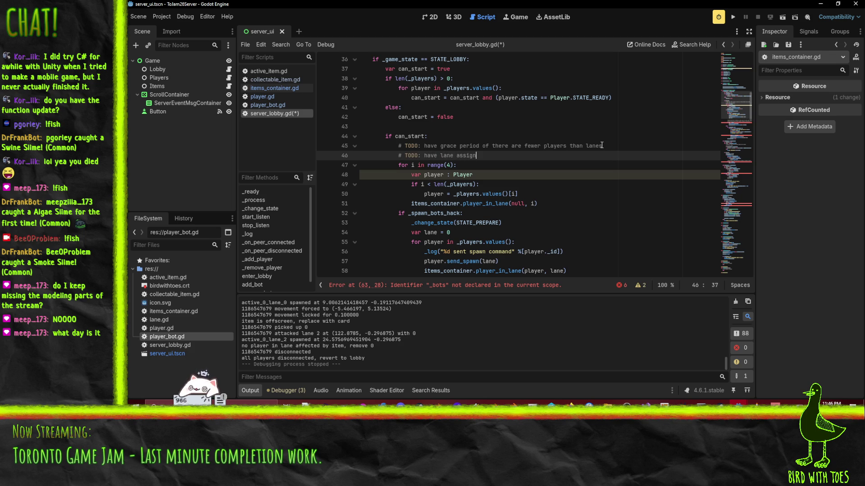
type("queue for specta")
type("te vs playing")
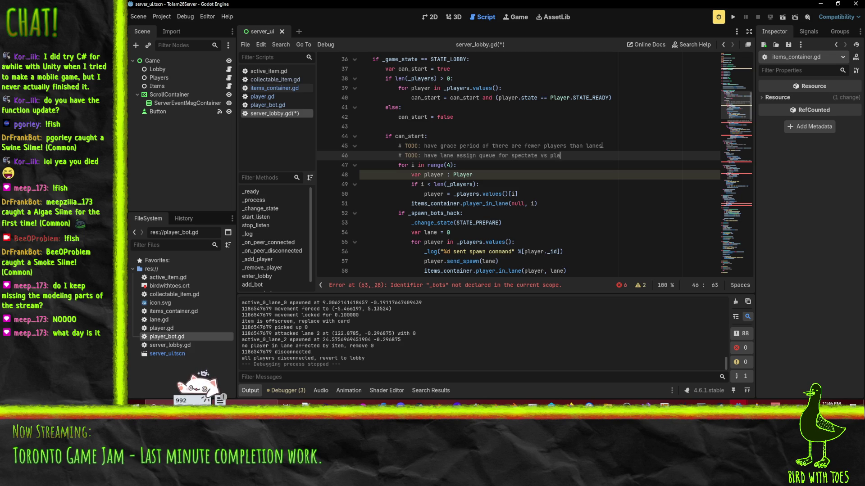
key("Down")
key("Down")
key("Down")
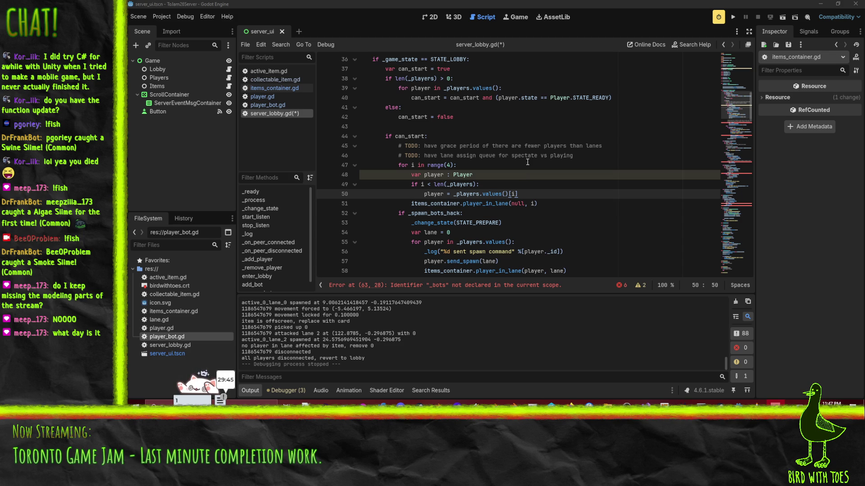
left_click(562, 203)
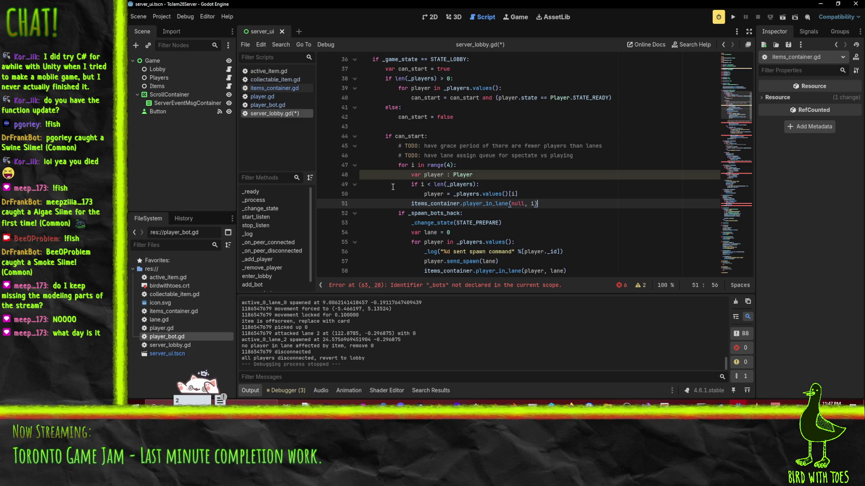
left_click(448, 175)
key("Down")
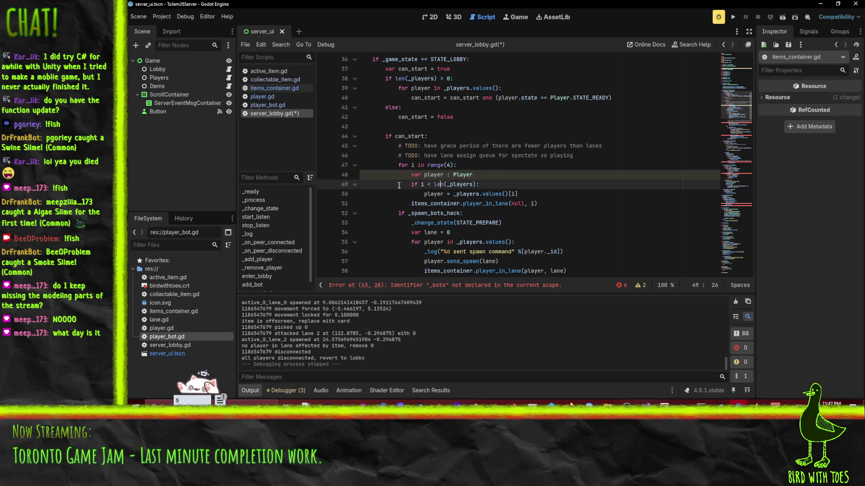
left_click(536, 193)
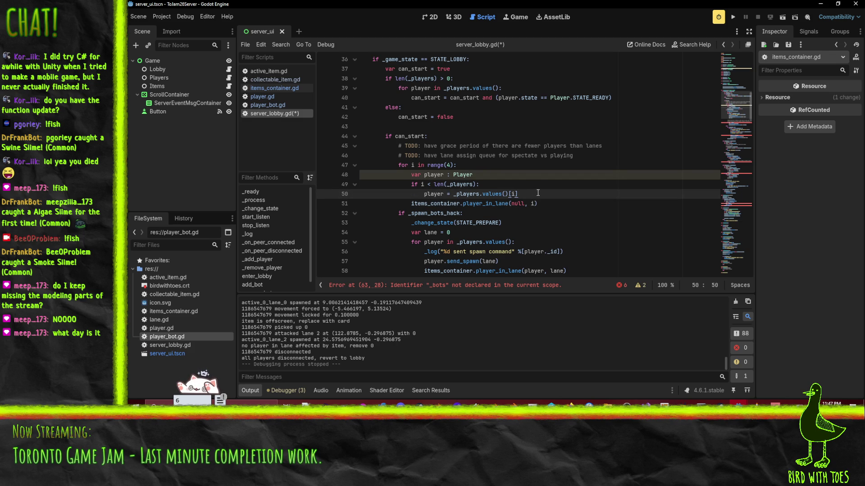
key("Return")
key("BackSpace")
Step: Add an else branch that sets player = add_bot()
type("else:")
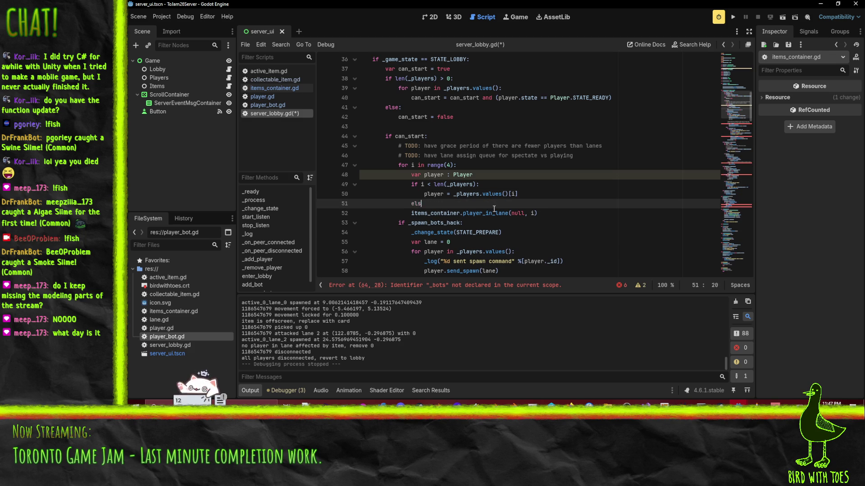
scroll(520, 222, "down", 3)
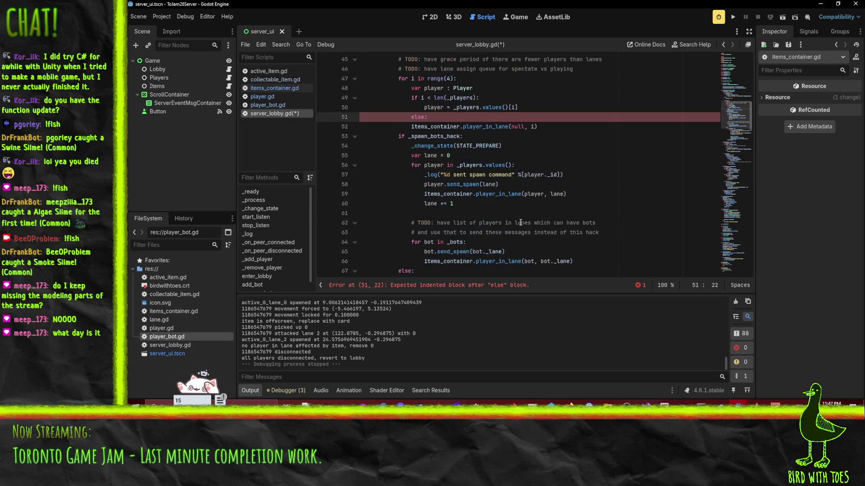
scroll(523, 221, "up", 2)
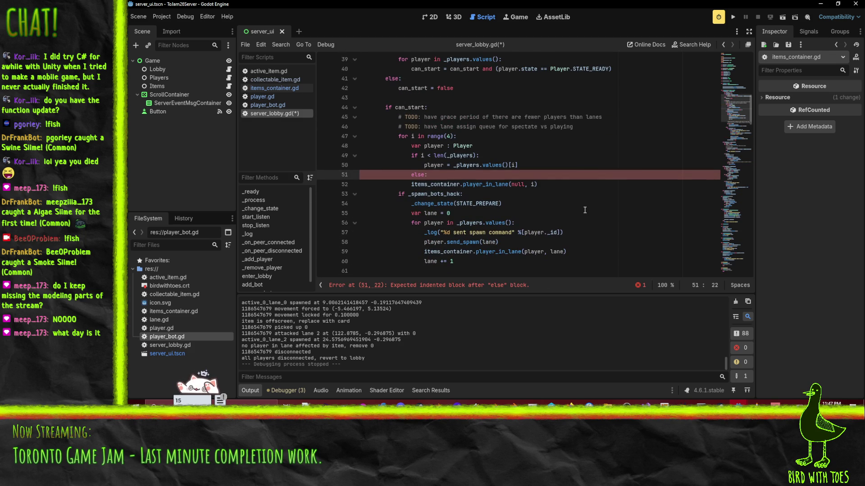
key("Return")
type("player =")
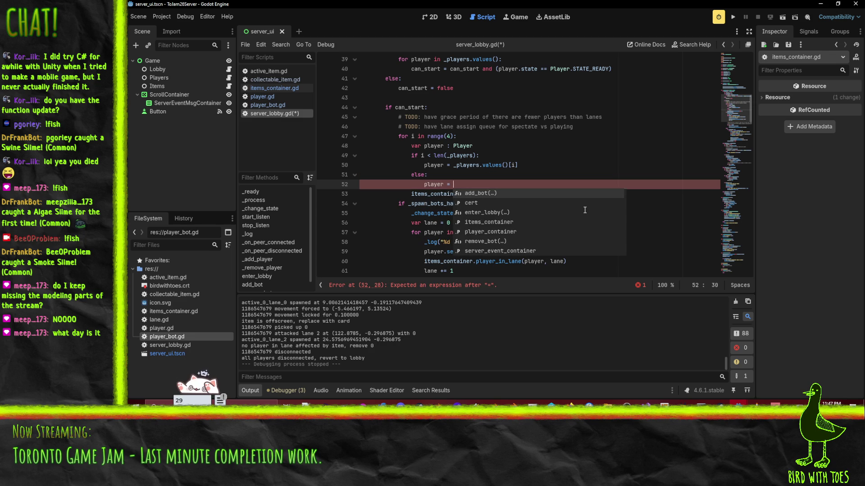
key("Return")
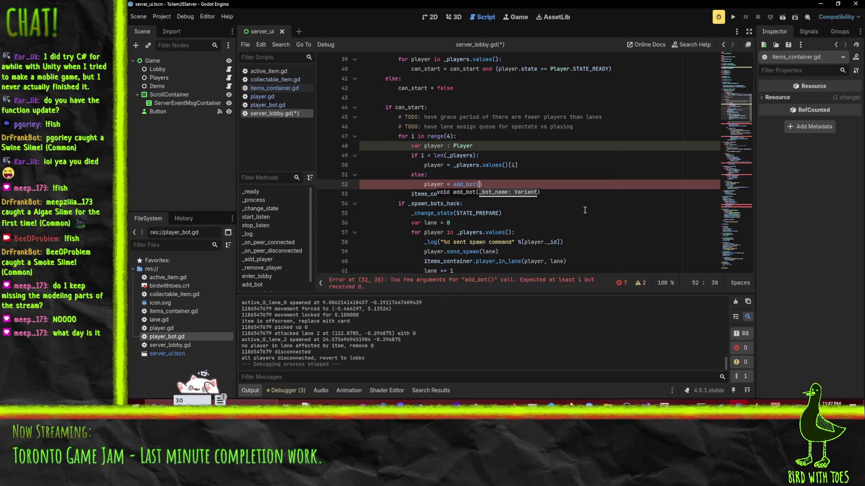
Step: Find add_bot with Ctrl+F and copy its Bot.new() and init lines
key("ctrl+f")
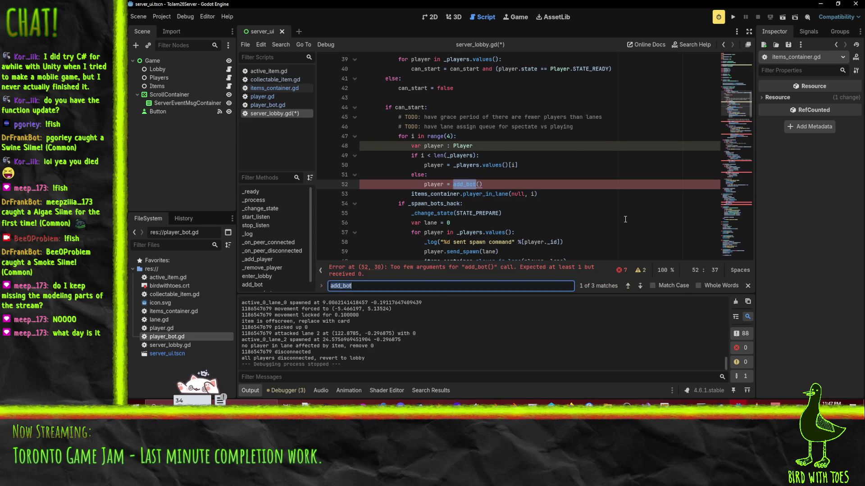
key("Return")
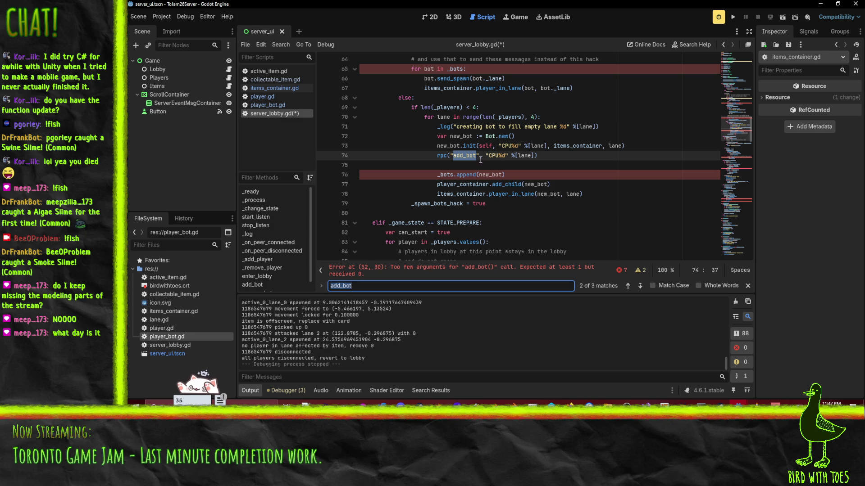
left_click(463, 136)
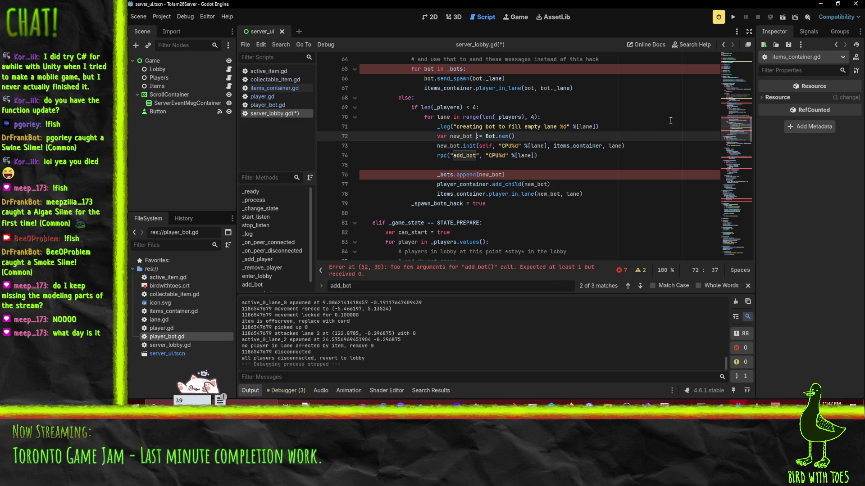
key("Right")
key("Right")
key("Right")
key("shift+Down")
key("shift+End")
key("ctrl+c")
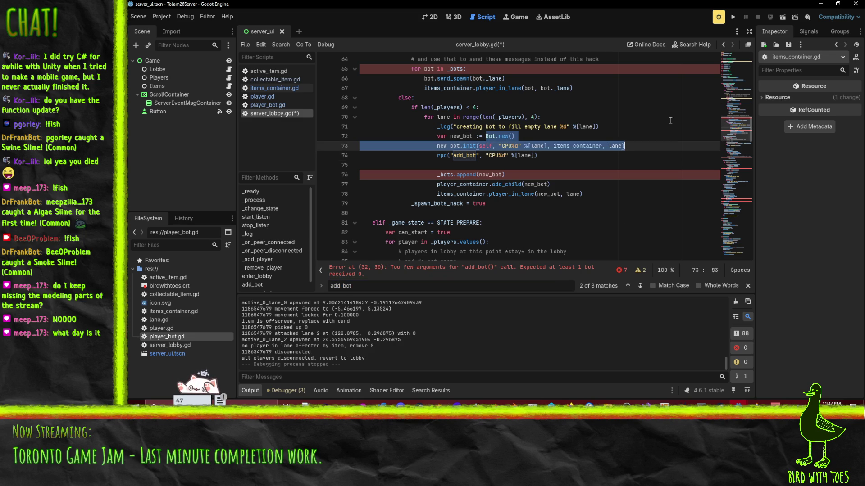
Step: Rename the loop counter on line 47 from i to lane
scroll(671, 121, "up", 8)
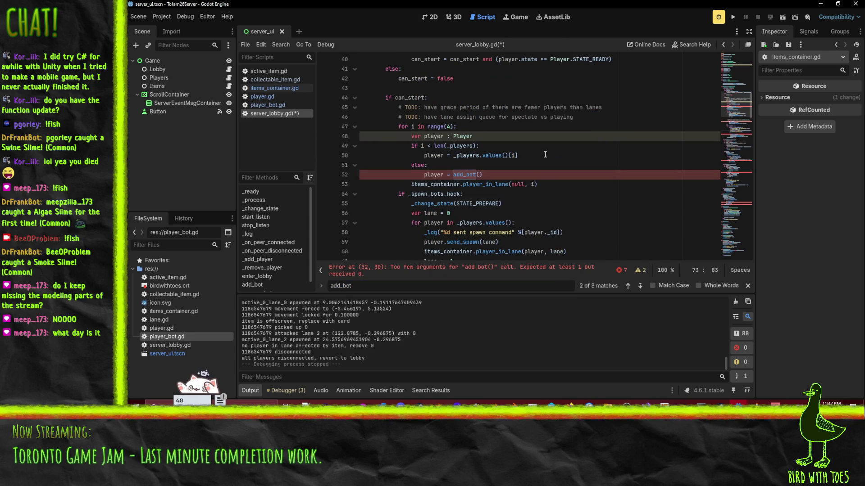
left_click(507, 175)
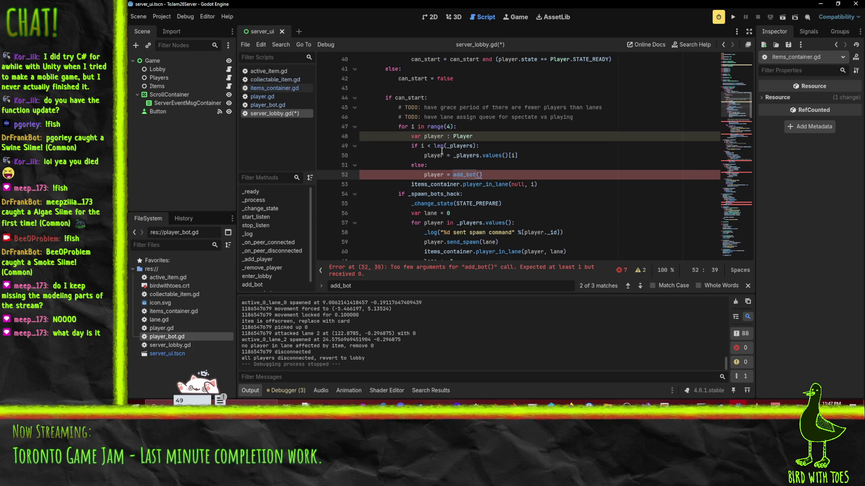
left_click(413, 128)
key("BackSpace")
type("lane")
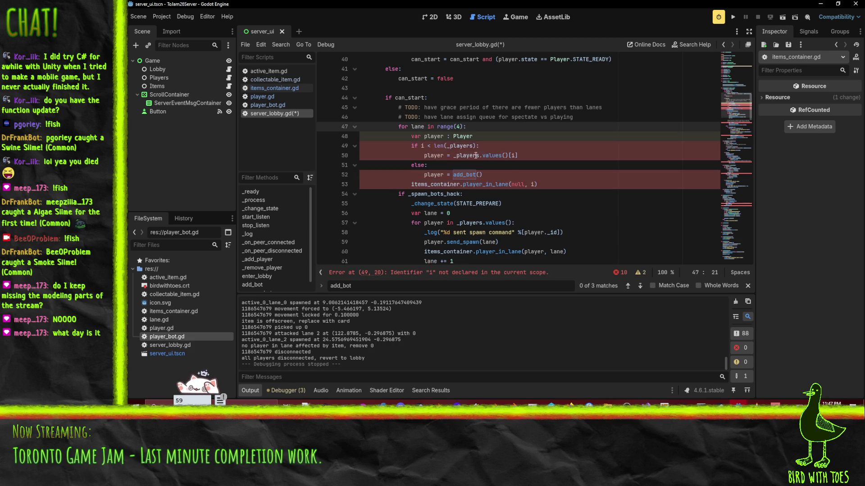
Step: Use lane in the line 49 condition and paste the Bot.new() and init lines over add_bot()
left_click(426, 146)
key("BackSpace")
type("lane")
left_click(451, 175)
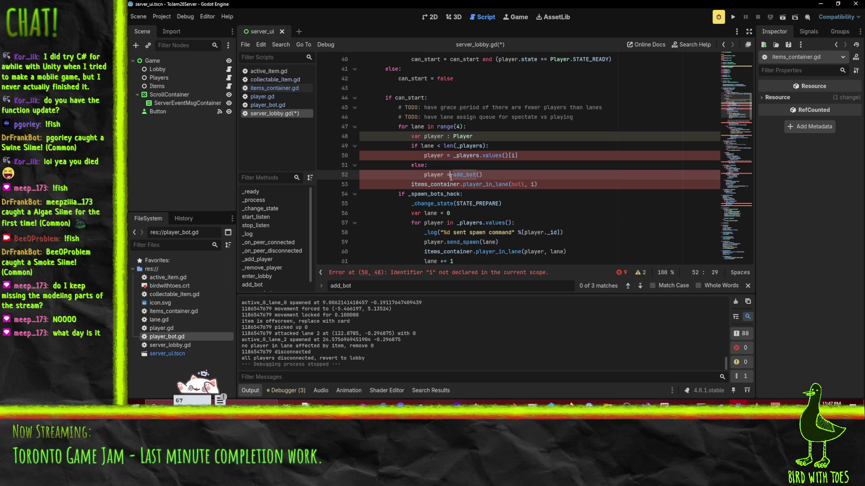
key("shift+End")
key("ctrl+v")
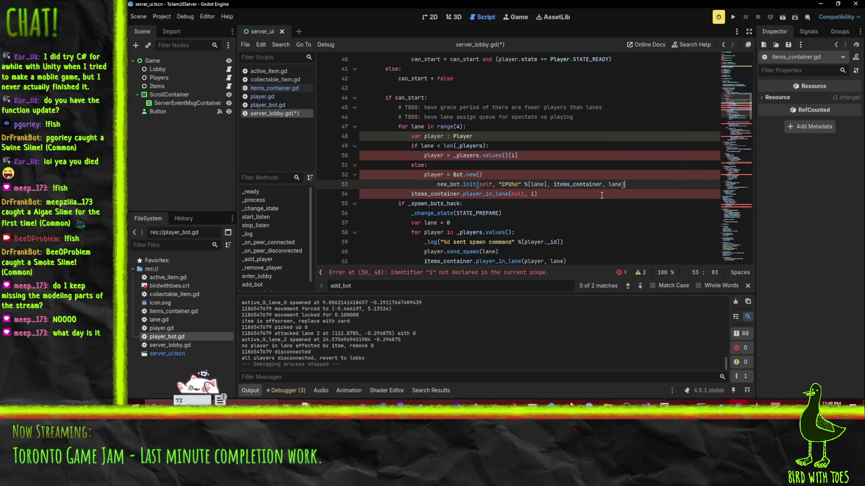
key("BackSpace")
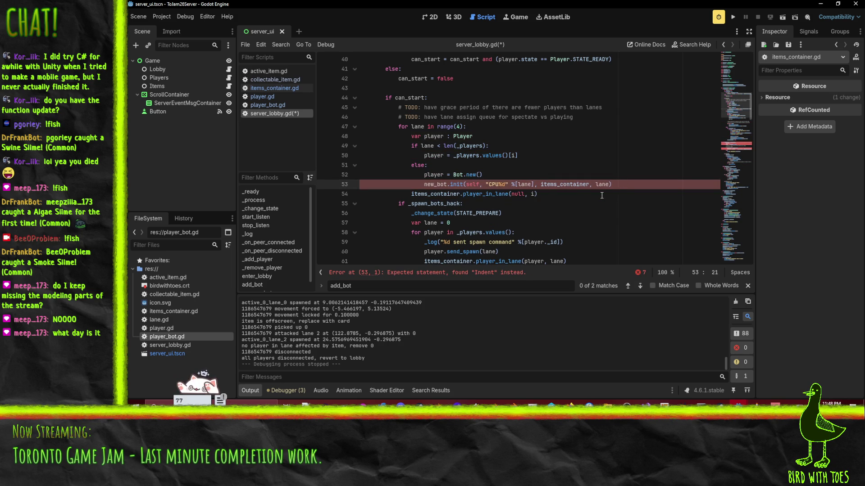
Step: Rename new_bot to player and index _players.values() by lane on line 50
double_click(435, 178)
key("ctrl+c")
double_click(435, 184)
key("ctrl+v")
key("Up")
key("End")
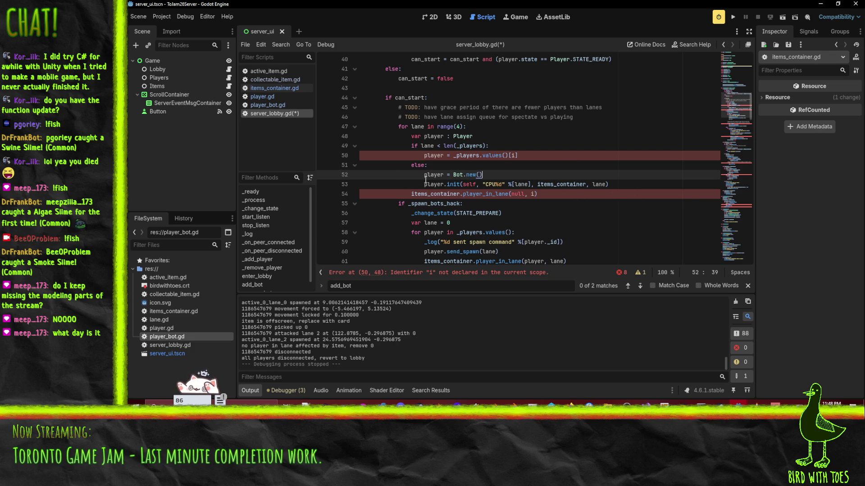
key("Up")
key("Up")
key("End")
key("Left")
key("Left")
key("Left")
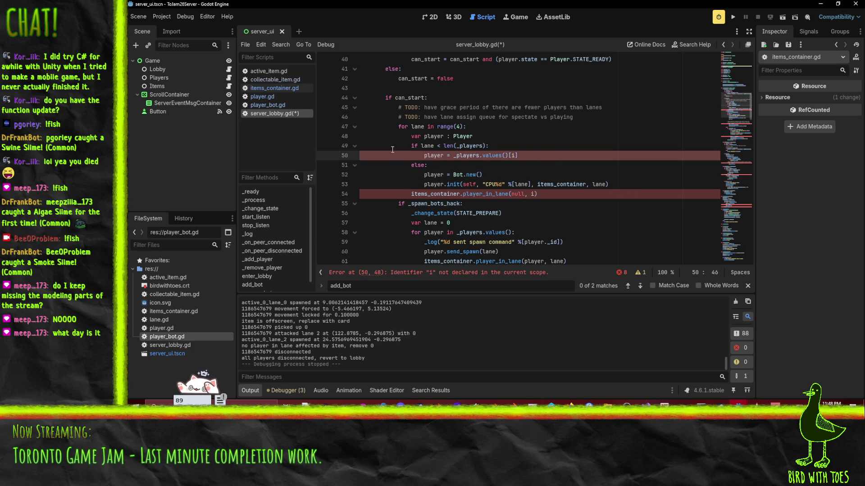
left_click(516, 156)
key("BackSpace")
type("lane]")
Step: Change the lane assignment call to player_in_lane(player, lane)
left_click(476, 137)
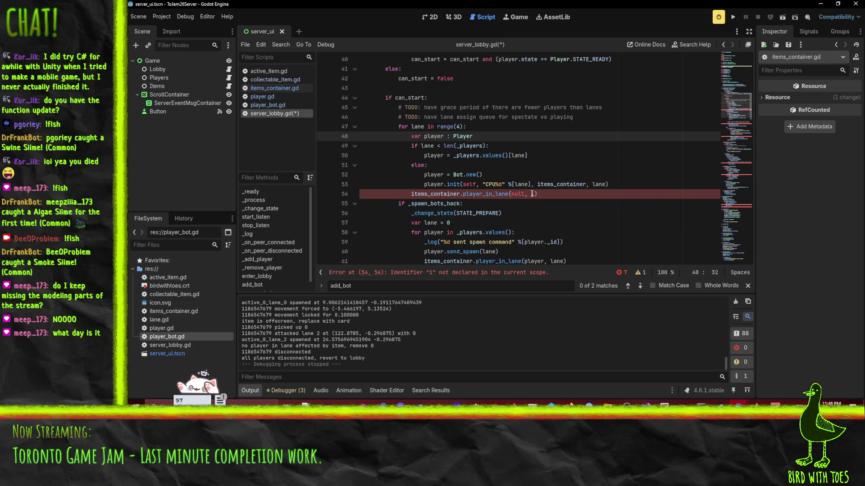
left_click(428, 184)
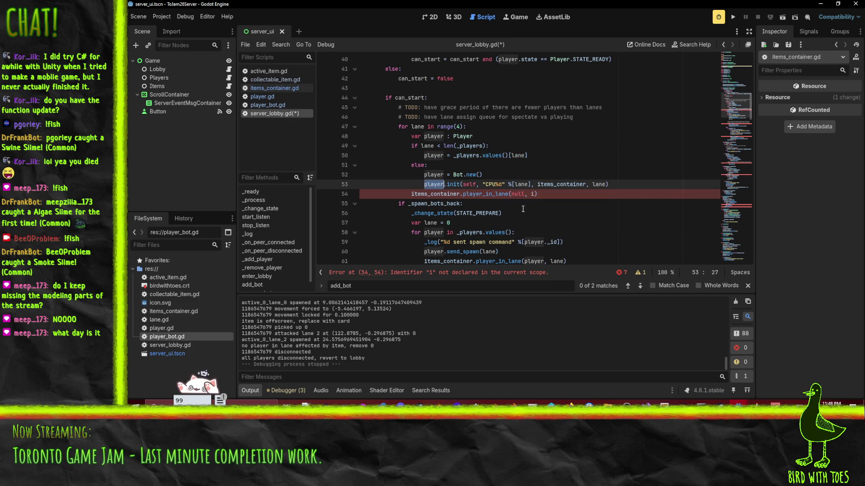
left_click(519, 195)
double_click(518, 194)
type("player")
double_click(540, 194)
type("lane")
left_click(536, 213)
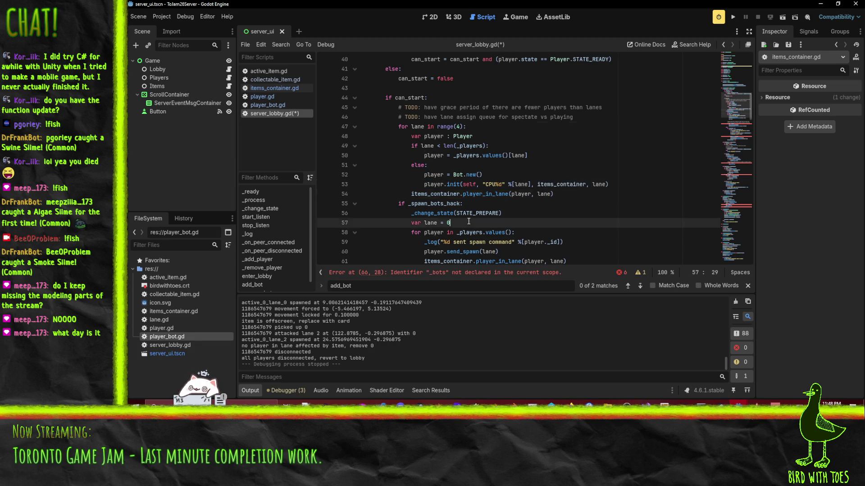
left_click(459, 165)
left_click(495, 185)
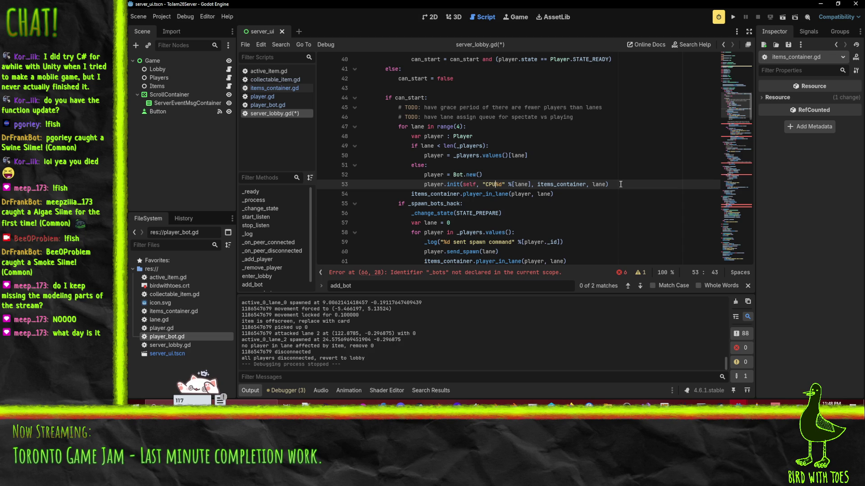
Step: Inspect the old bots loop, including its items_container call and the _bots append line
scroll(603, 173, "down", 5)
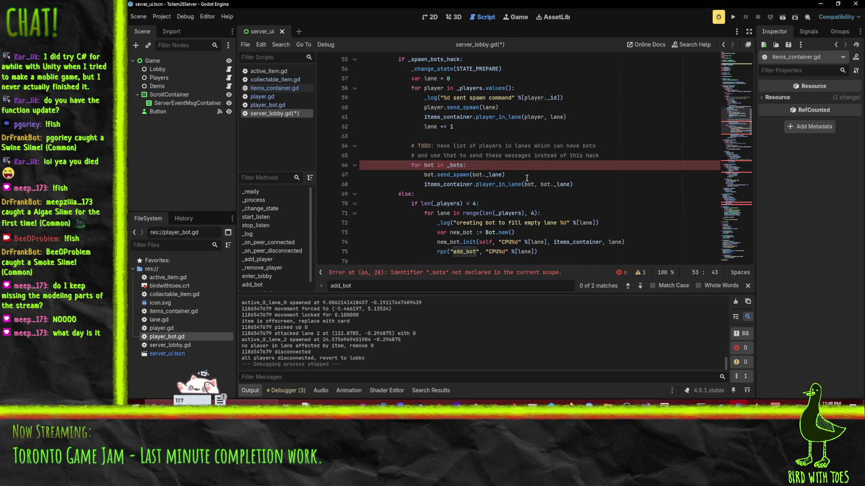
left_click(446, 184)
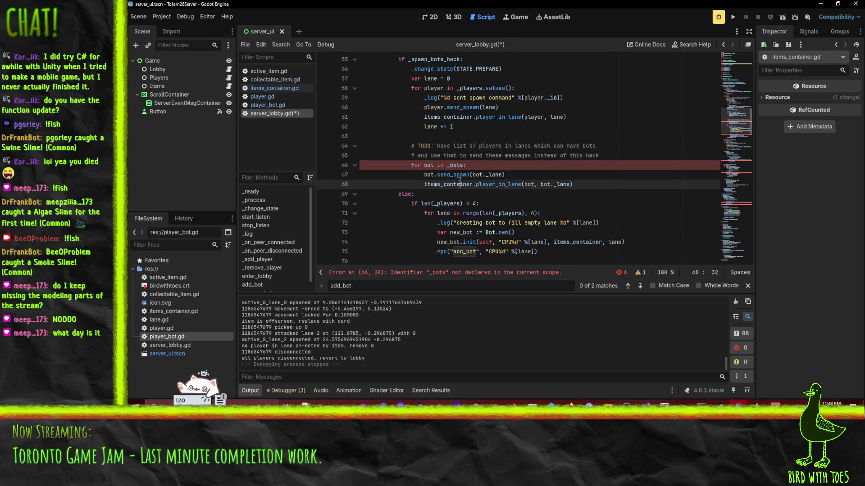
left_click(458, 174)
scroll(527, 104, "up", 2)
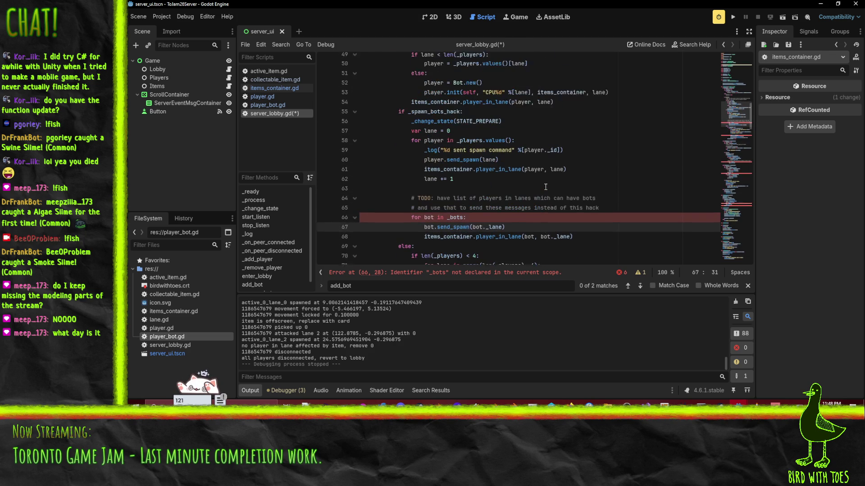
scroll(526, 105, "down", 4)
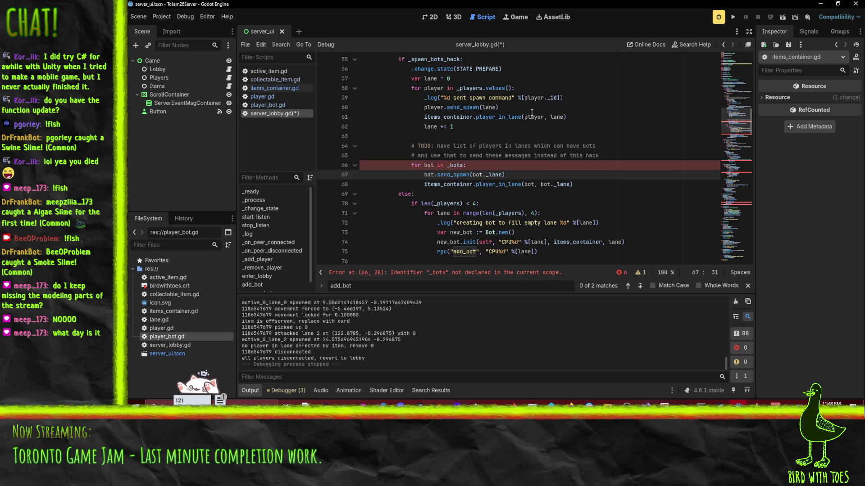
scroll(533, 113, "down", 3)
left_click(476, 127)
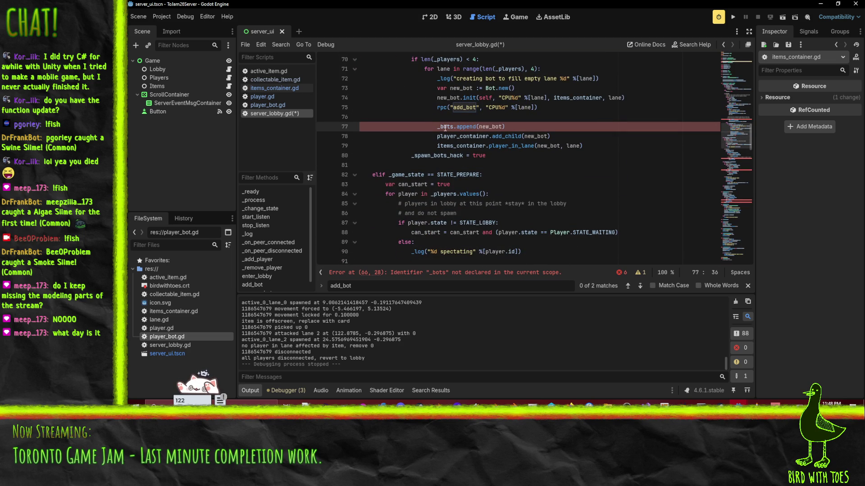
scroll(529, 134, "up", 2)
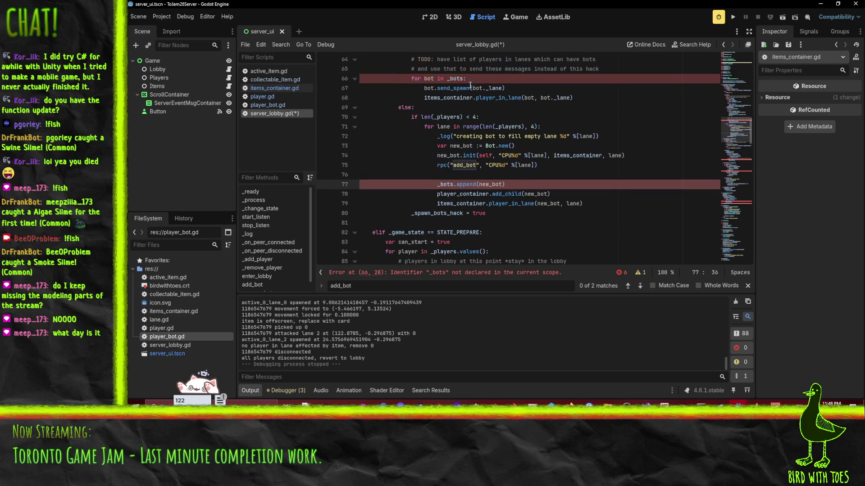
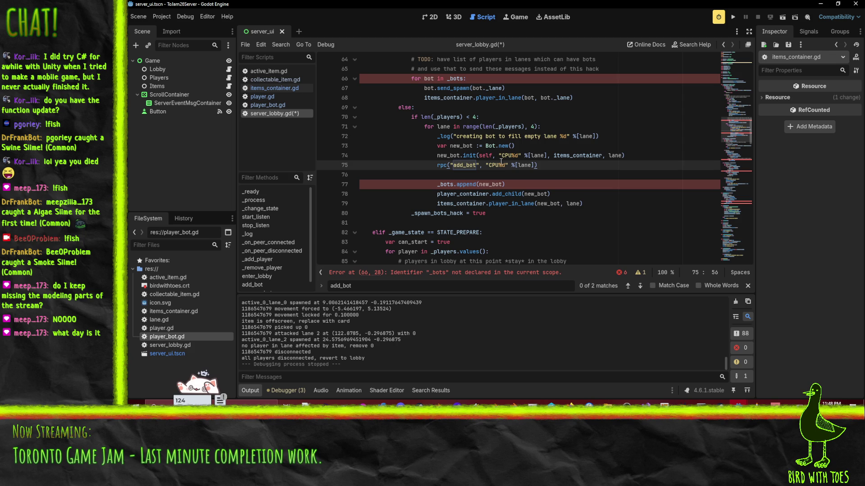
Step: Review the new_bot creation and player_container code around lines 73–79
scroll(560, 169, "down", 2)
scroll(560, 167, "up", 3)
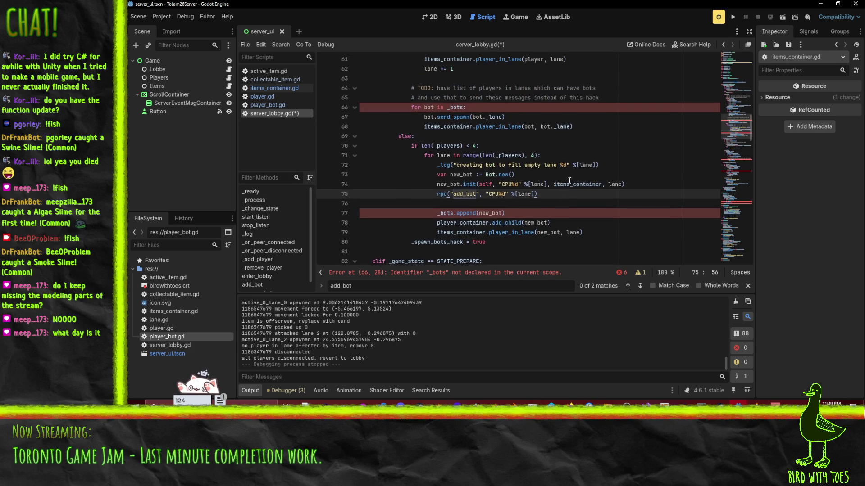
left_click(521, 184)
scroll(552, 191, "down", 1)
scroll(551, 190, "up", 5)
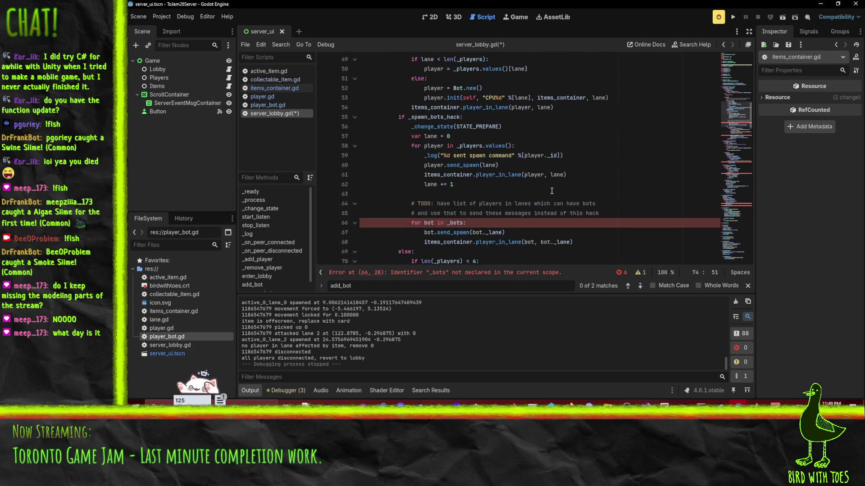
scroll(551, 190, "down", 2)
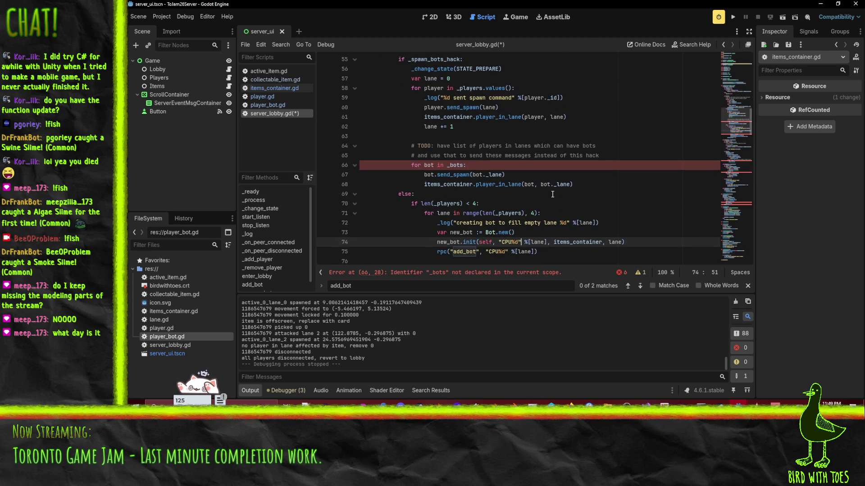
scroll(507, 147, "down", 3)
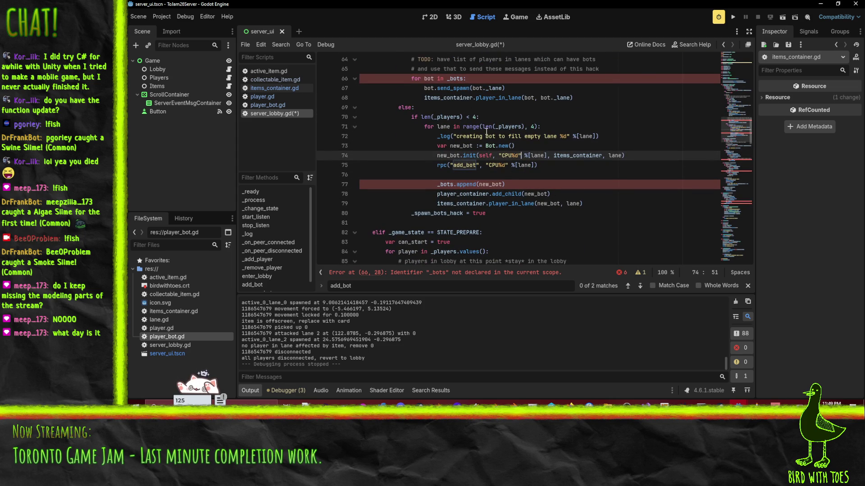
left_click(583, 203)
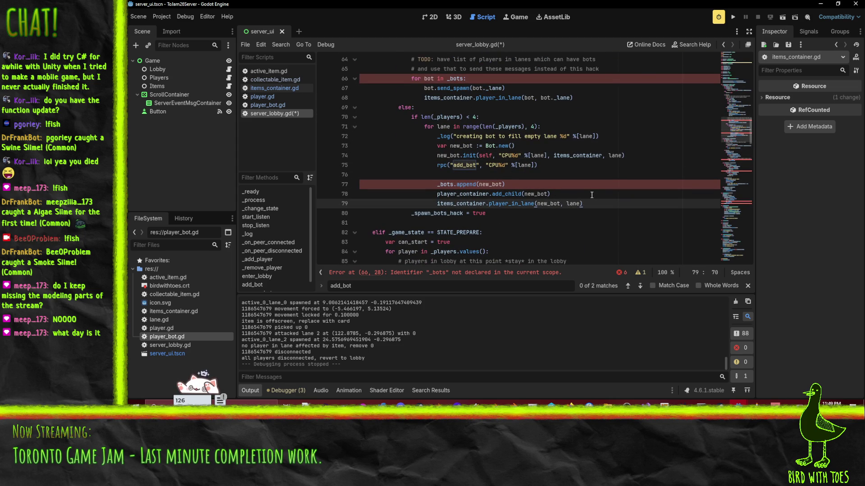
left_click(486, 147)
double_click(459, 146)
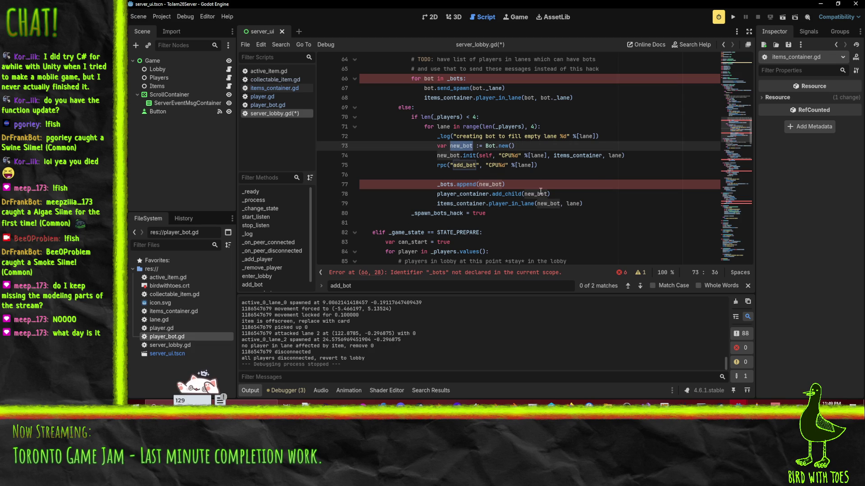
double_click(463, 195)
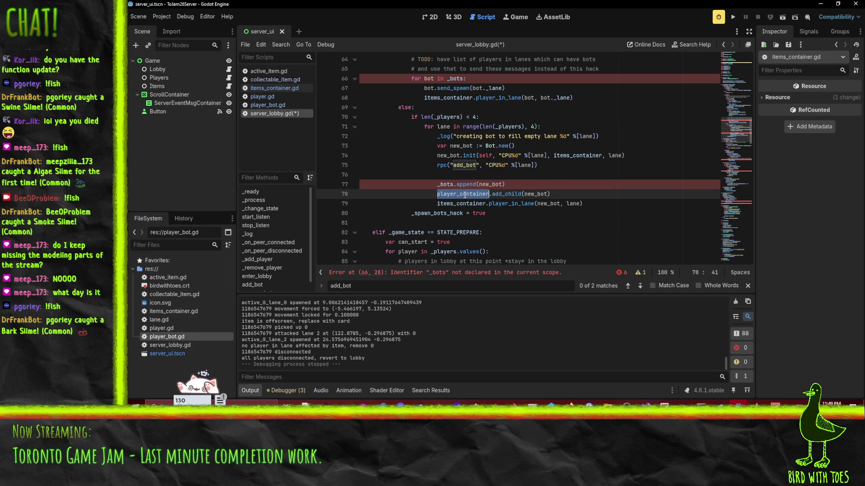
left_click(584, 195)
scroll(577, 194, "up", 5)
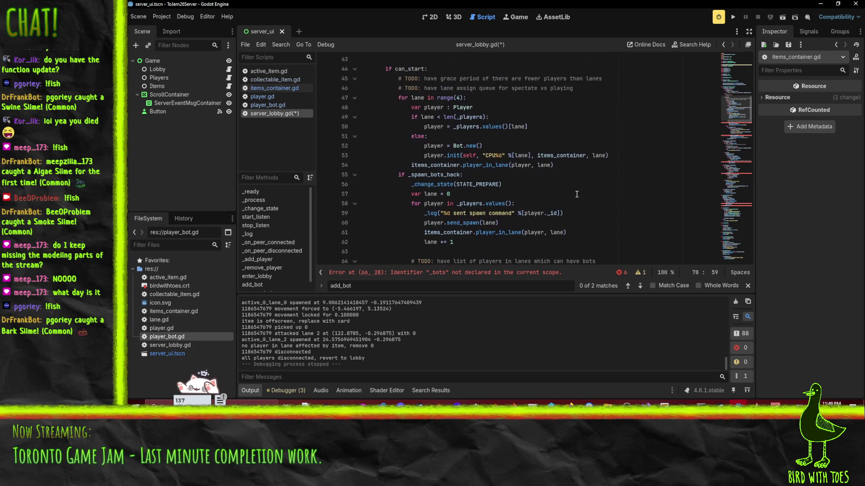
scroll(543, 151, "down", 6)
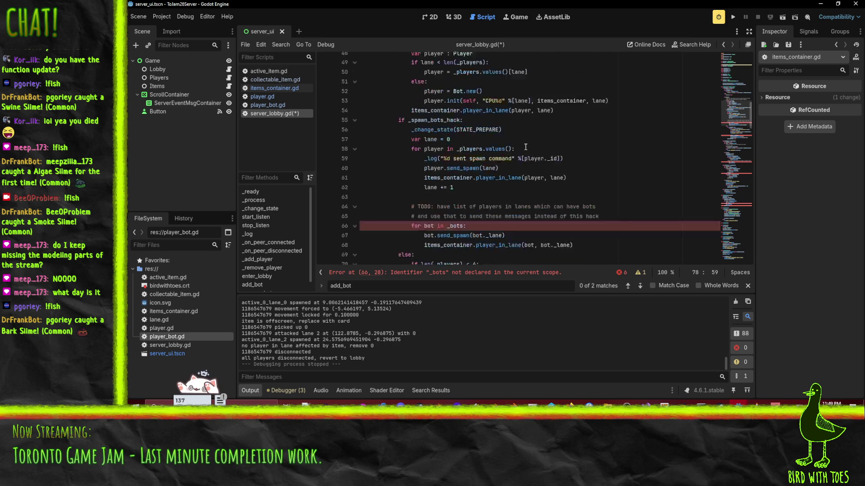
double_click(451, 224)
key("ctrl+c")
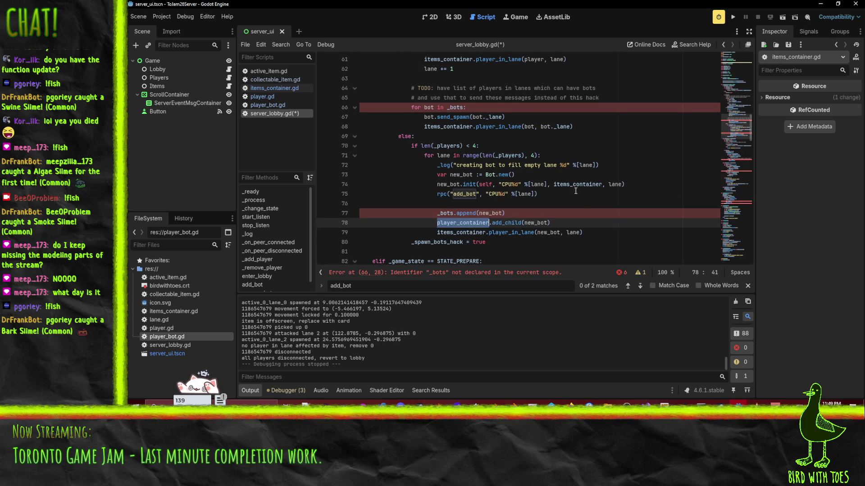
scroll(586, 193, "up", 6)
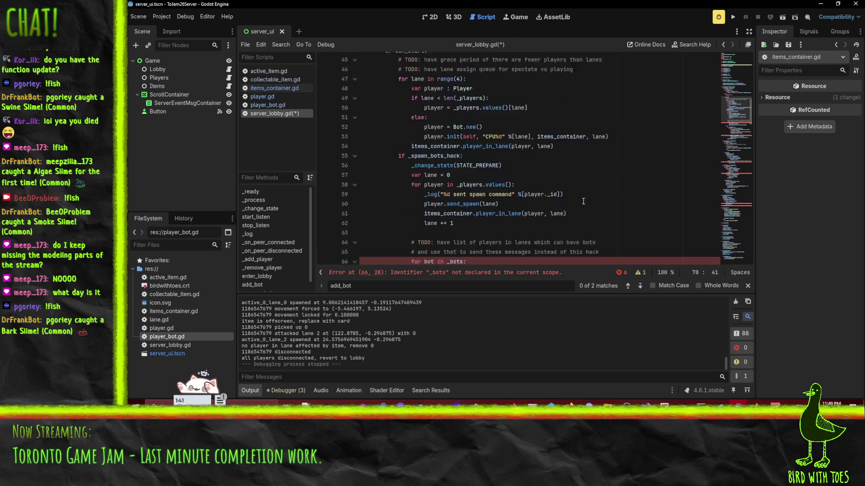
Step: Insert player_container.add_child(player) on a new line after the player init on line 53
left_click(428, 156)
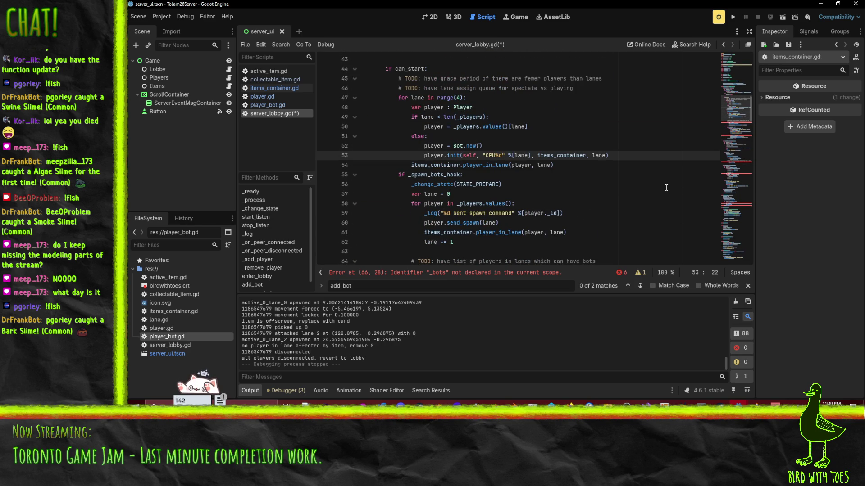
key("End")
key("Return")
key("ctrl+v")
type(".add_child(player)")
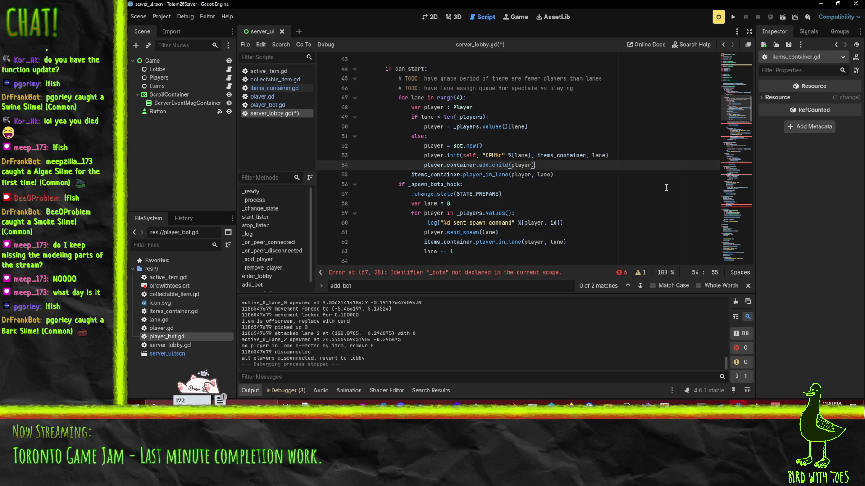
key("Down")
key("Down")
key("Home")
key("Home")
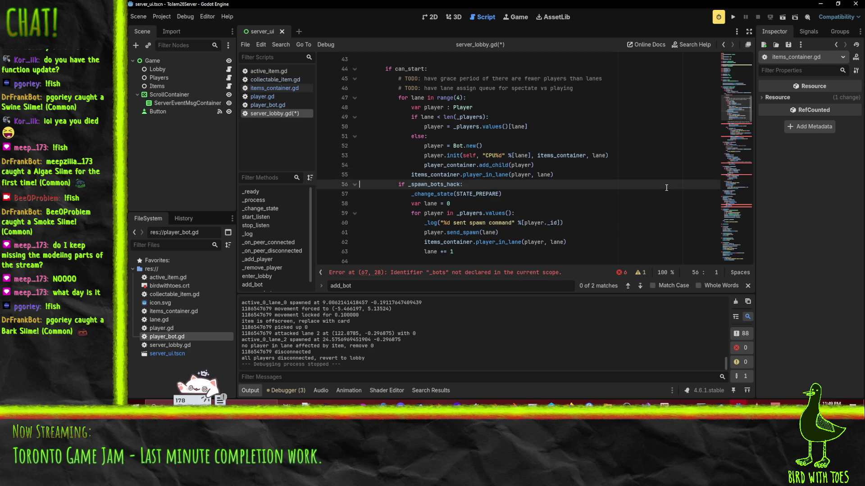
Step: Move the _log and send_spawn lines up into the lane loop and dedent them one level
scroll(671, 184, "down", 4)
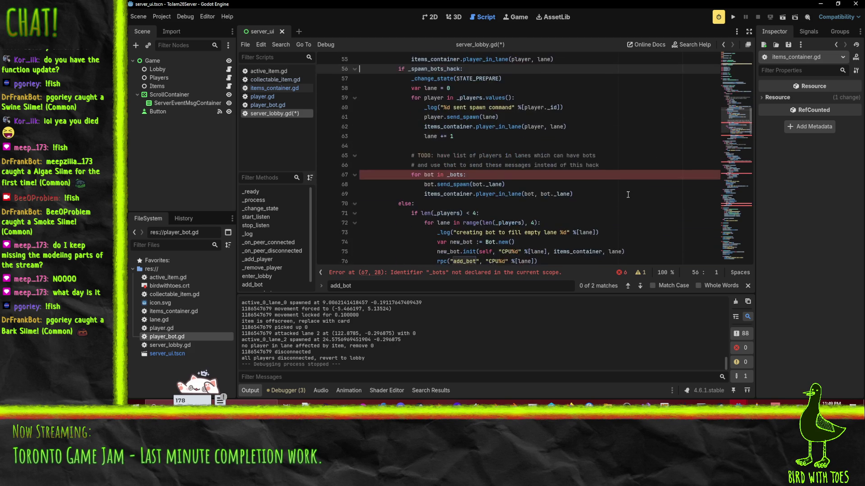
scroll(439, 208, "up", 3)
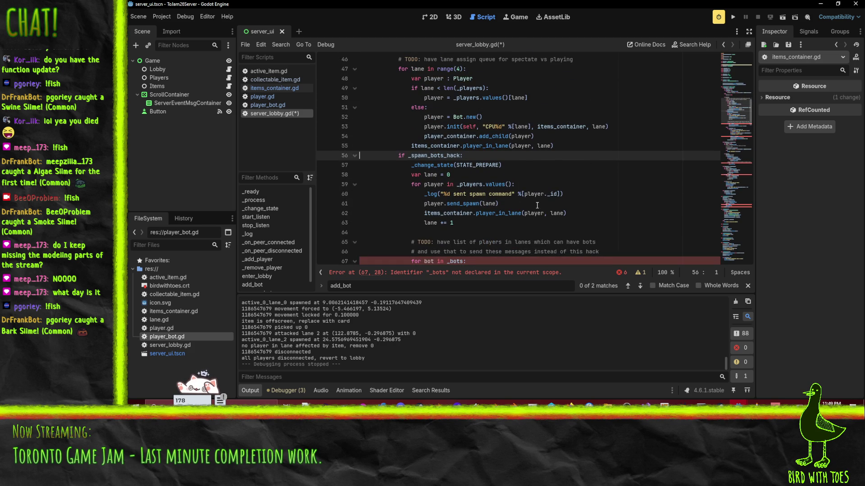
key("Down")
key("Down")
key("Down")
key("Up")
key("shift+Down")
key("shift+Down")
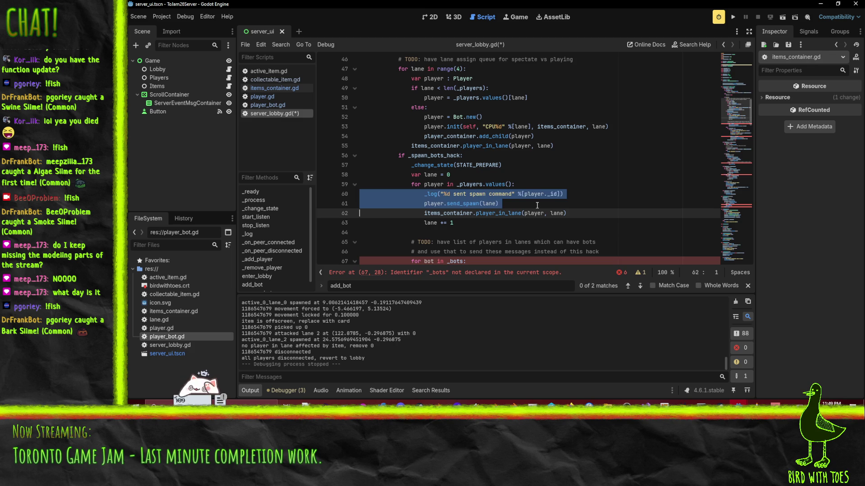
key("alt+Up")
key("alt+Up")
key("alt+Up")
key("shift+Tab")
key("Up")
key("Up")
key("Down")
key("Down")
key("Up")
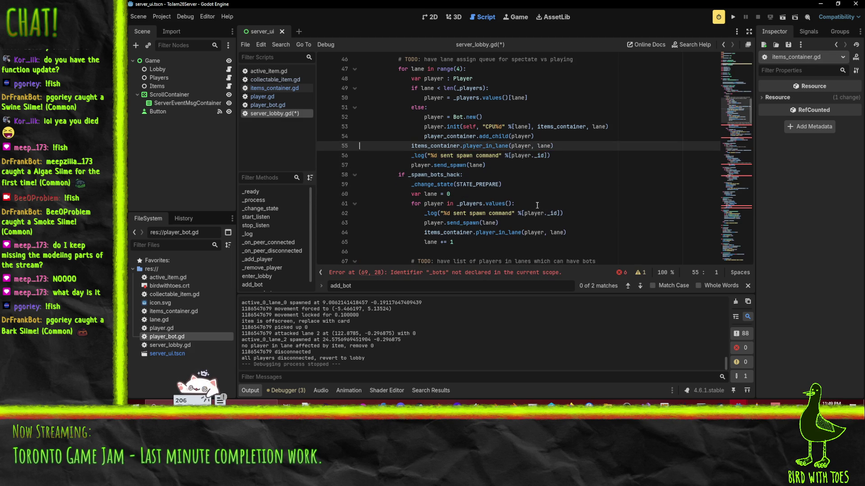
key("alt+Down")
key("Up")
key("Return")
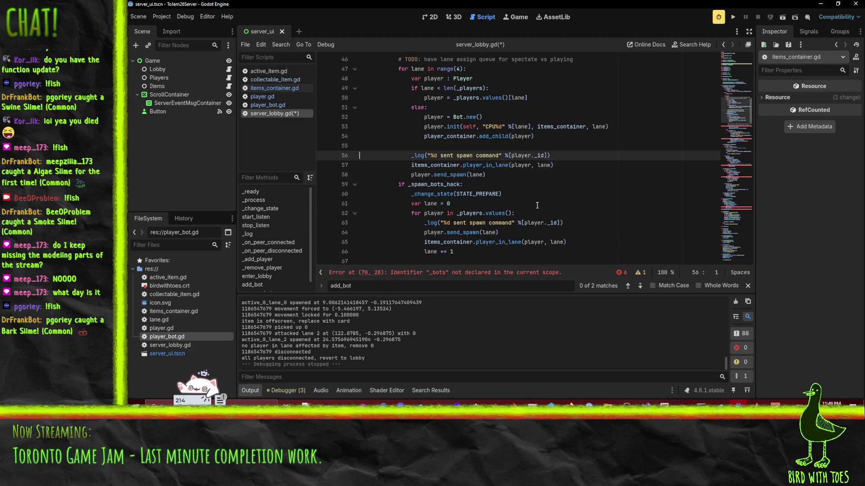
key("Up")
key("Up")
key("Up")
key("Down")
key("Down")
key("Down")
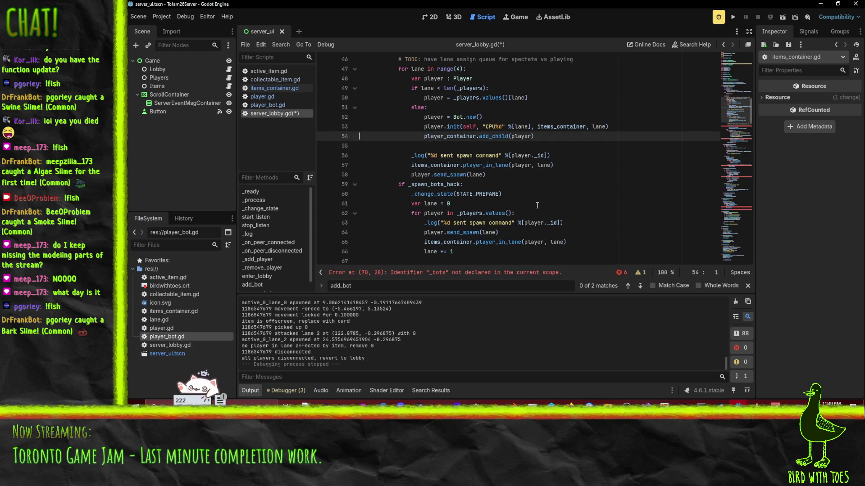
Step: Change the log message to read '%s assigned to lane %d'
key("ctrl+Right")
key("ctrl+Right")
key("ctrl+Right")
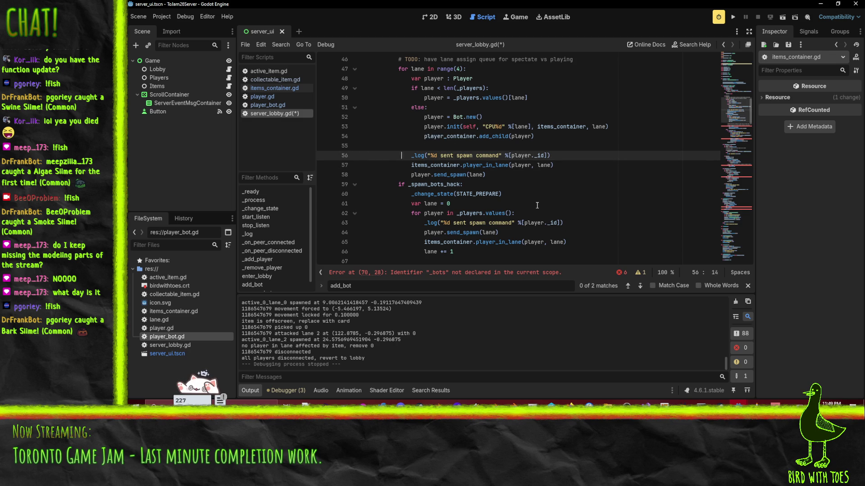
key("Right")
key("Right")
key("BackSpace")
type("s ")
type("assigned to lane ")
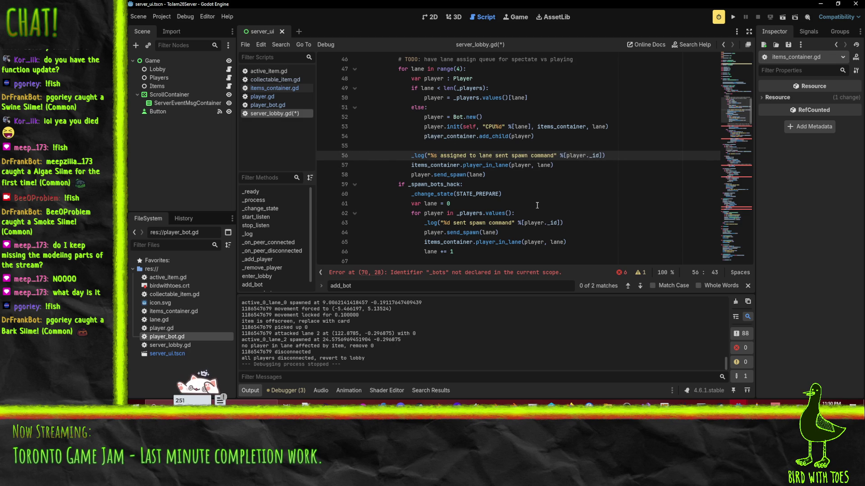
type("%d")
key("End")
Step: Add lane as the second argument to the _log call to match its placeholders
type(", lane")
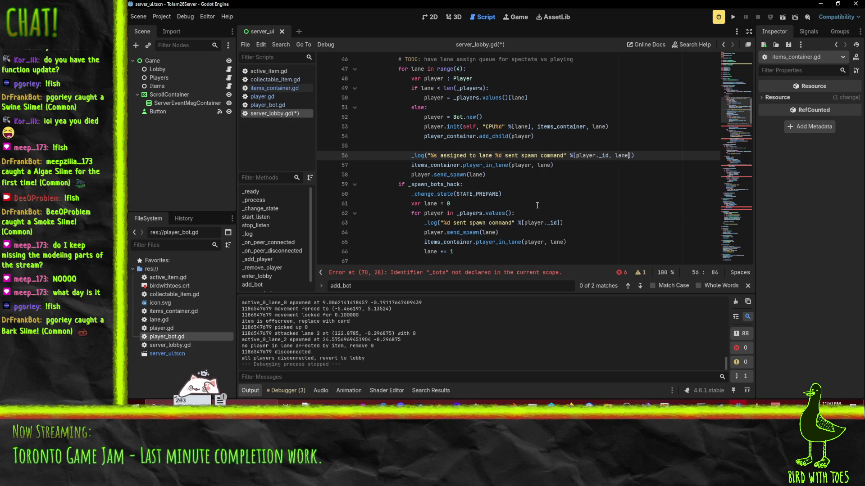
left_click(457, 136)
left_click(434, 155)
left_click(497, 155)
left_click(551, 155)
Step: Delete the spawn-bots hack player loop block from server_lobby.gd
scroll(500, 168, "down", 2)
scroll(500, 168, "up", 4)
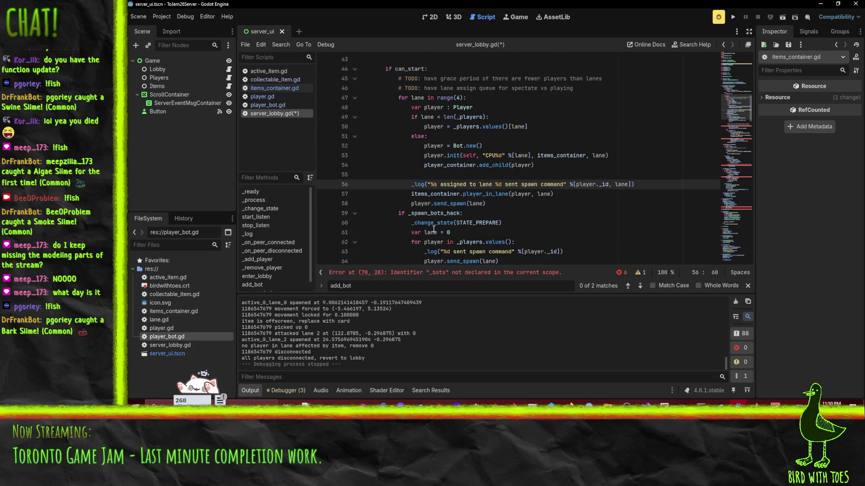
scroll(433, 234, "down", 4)
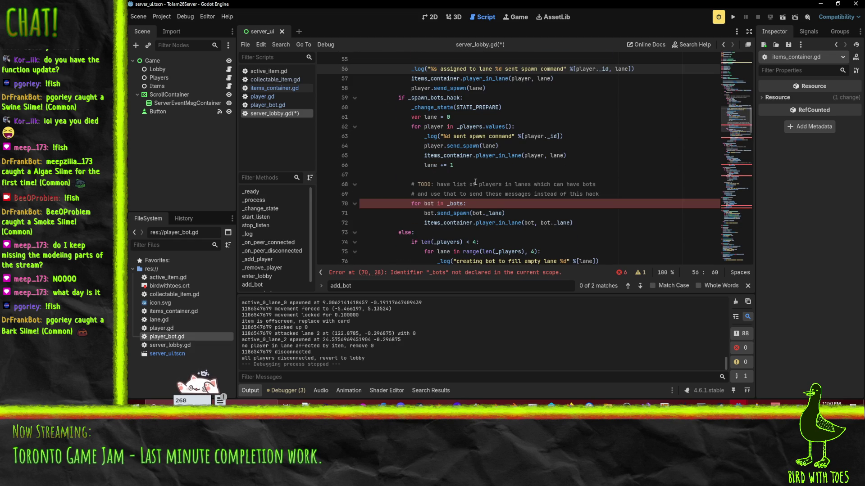
left_click(475, 175)
mouse_move(477, 165)
left_mouse_down()
mouse_move(353, 123)
mouse_move(333, 99)
left_mouse_up()
scroll(476, 179, "down", 2)
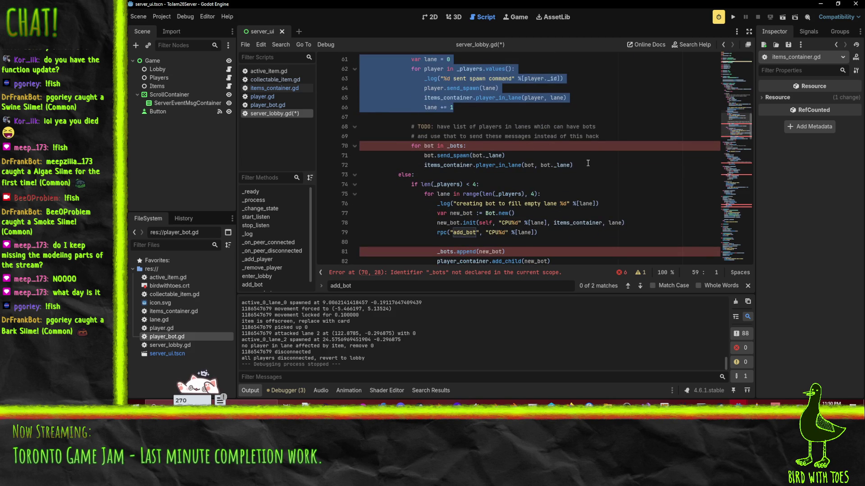
left_click(588, 165)
scroll(586, 164, "down", 3)
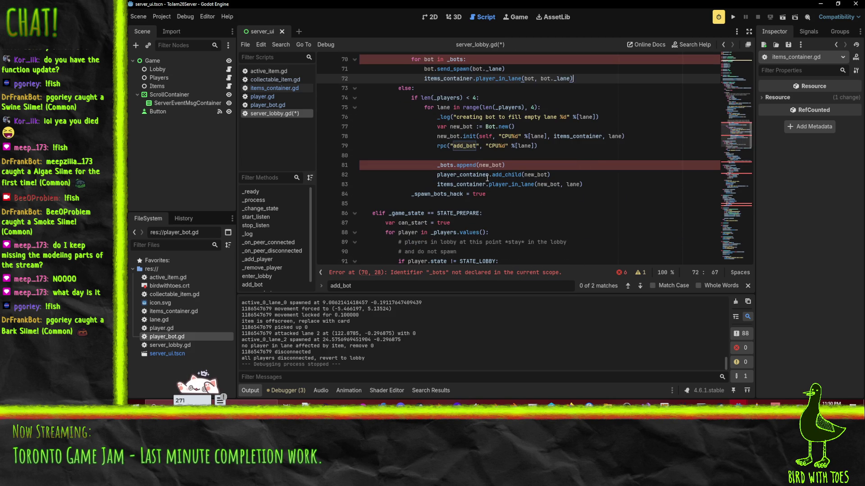
mouse_move(509, 193)
left_mouse_down()
mouse_move(450, 106)
mouse_move(396, 67)
mouse_move(385, 118)
mouse_move(360, 98)
left_mouse_up()
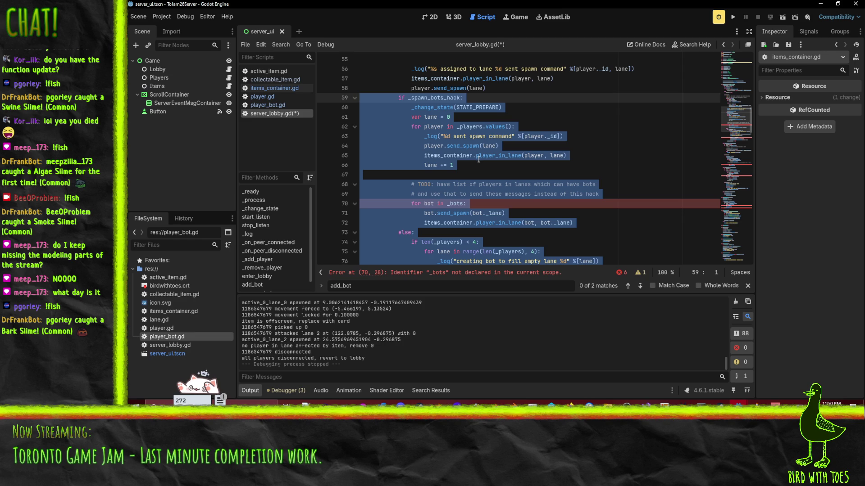
key("BackSpace")
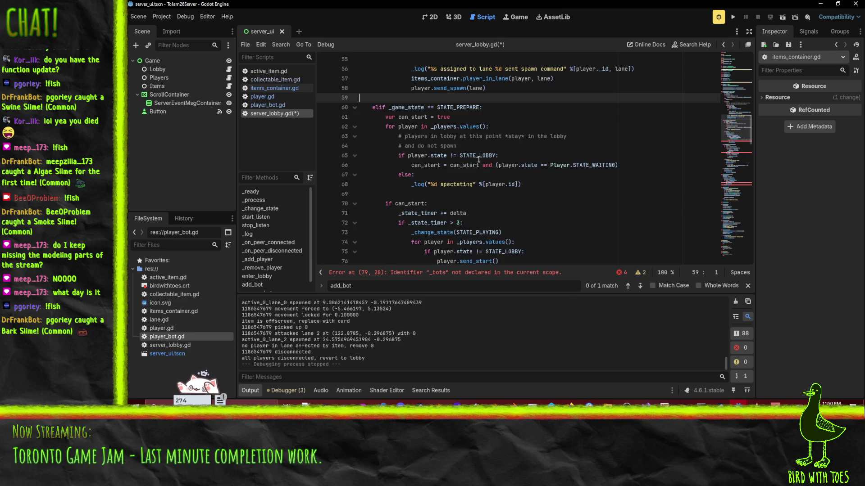
Step: Save server_lobby.gd, which now shows four parse errors about undeclared _bots
scroll(482, 158, "up", 1)
scroll(482, 157, "up", 3)
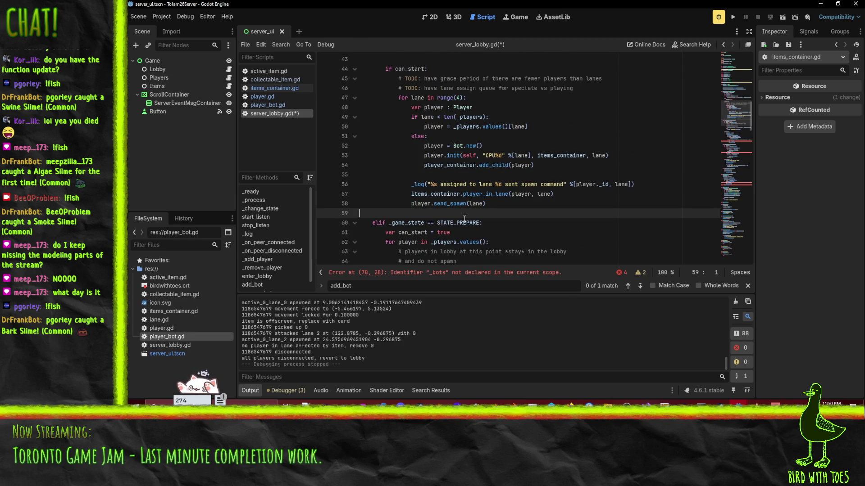
left_click(435, 168)
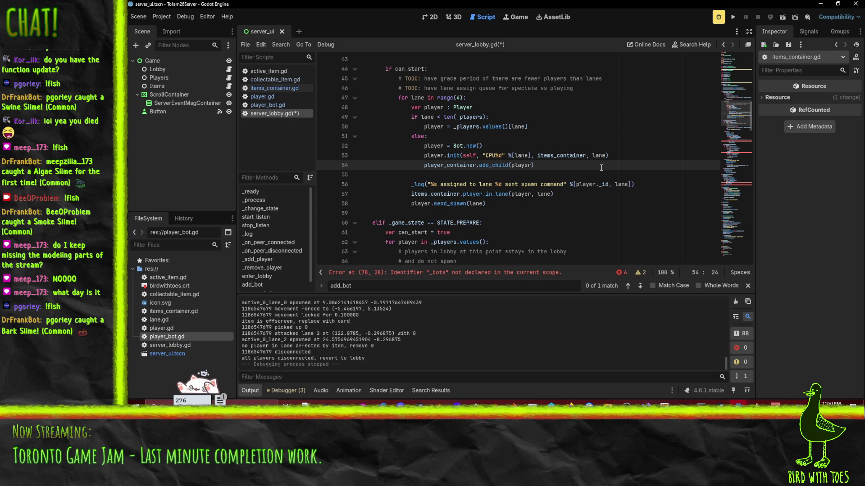
key("ctrl+s")
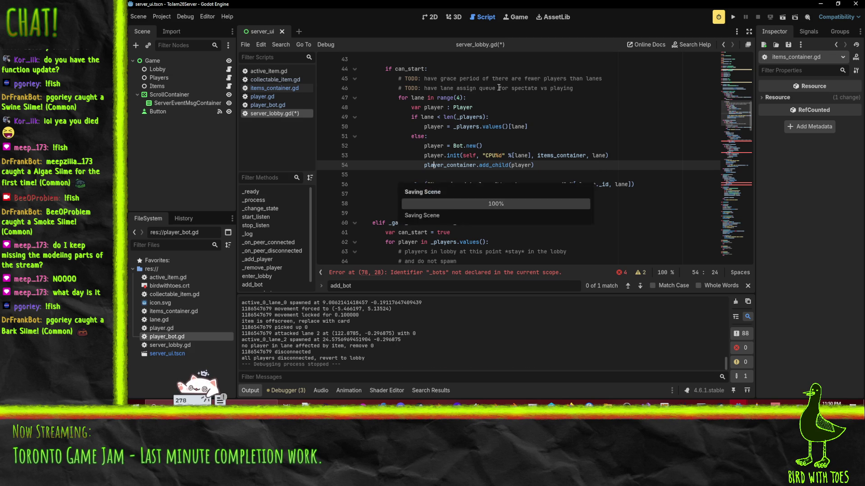
left_click(498, 88)
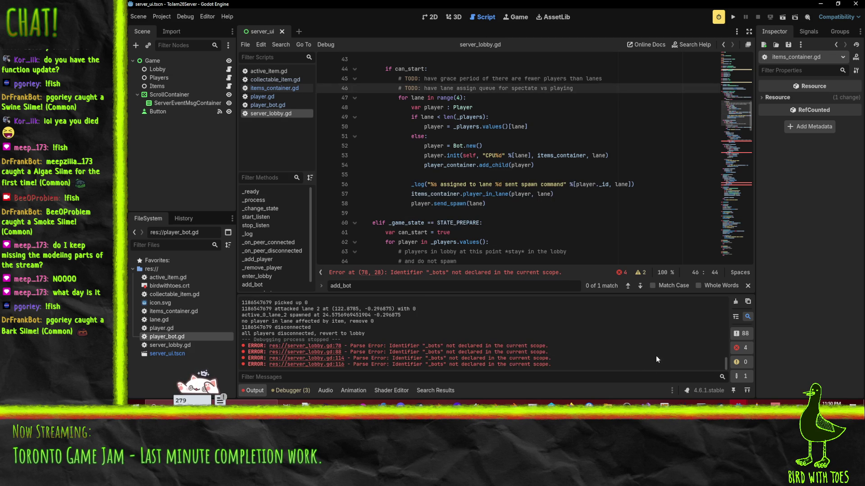
left_click(749, 402)
Step: Switch to the player_avatar project, open lobby_client.gd and search for add_bot
left_click(779, 371)
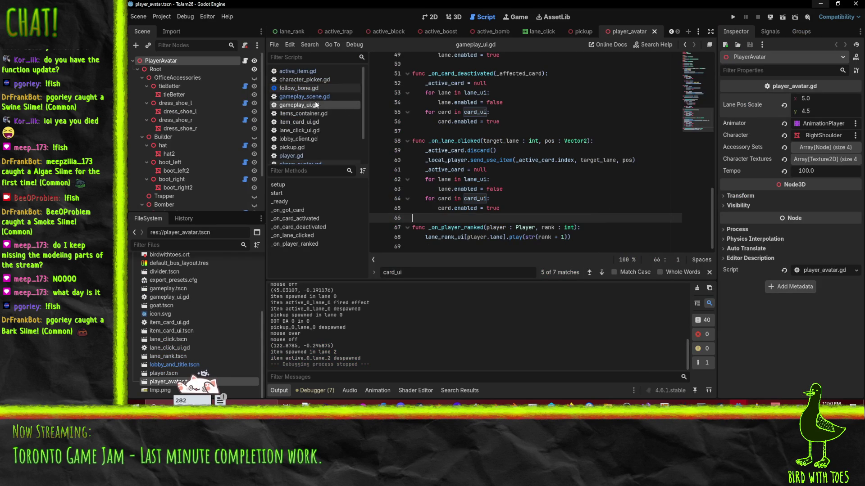
left_click(305, 139)
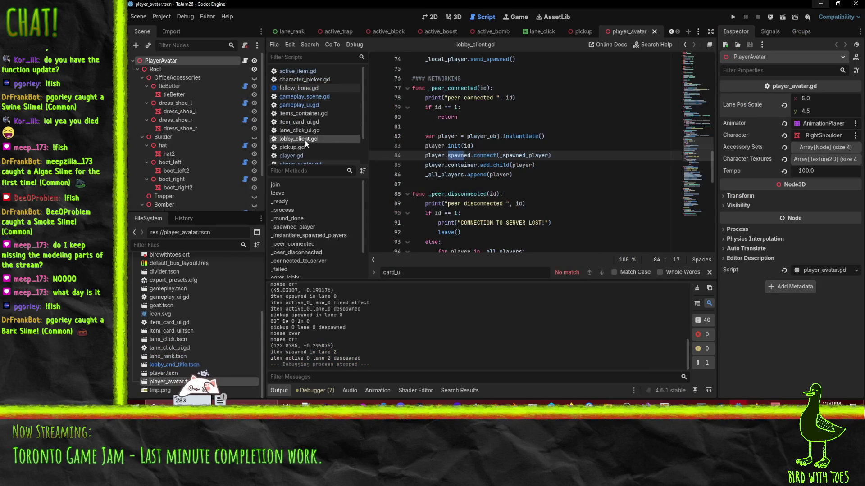
key("ctrl+f")
type("add_boy")
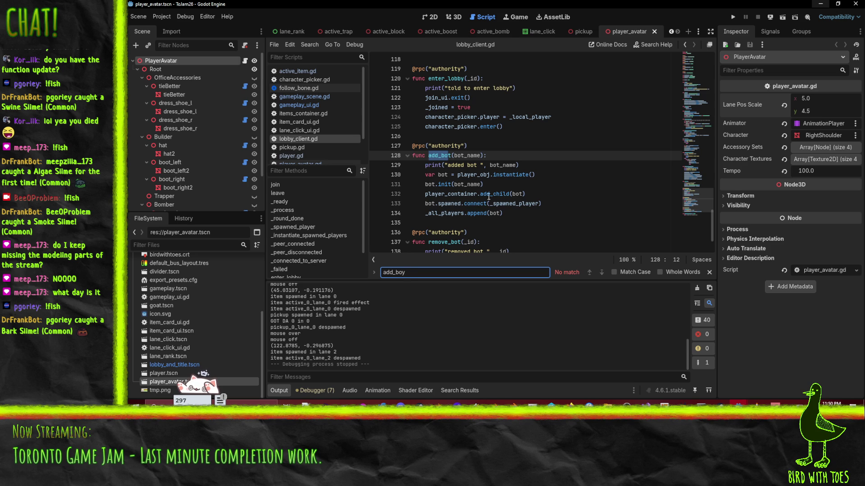
Step: Remove the remove_bot function block that follows add_bot
left_click(493, 174)
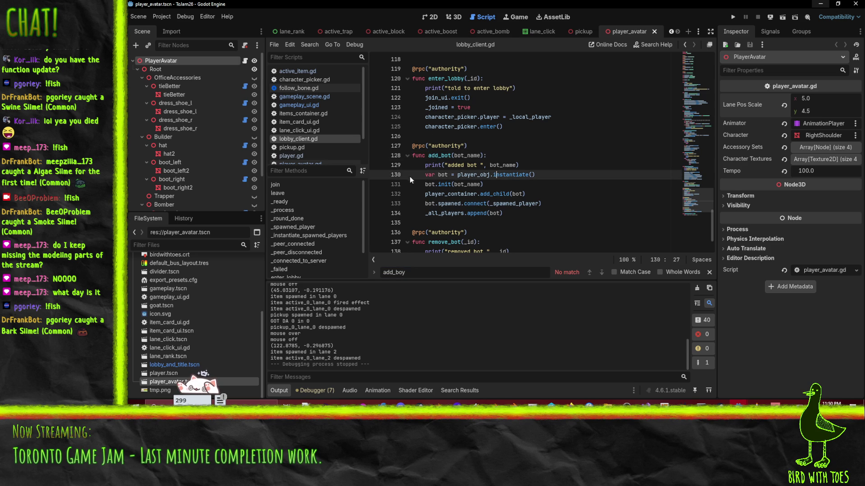
left_click(520, 215)
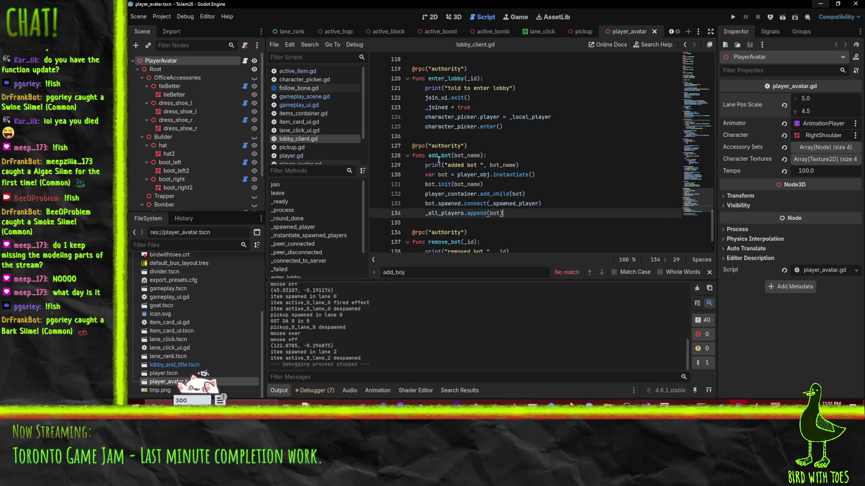
scroll(532, 190, "up", 1)
key("ctrl+v")
left_click_drag(584, 208, 413, 168)
key("BackSpace")
key("BackSpace")
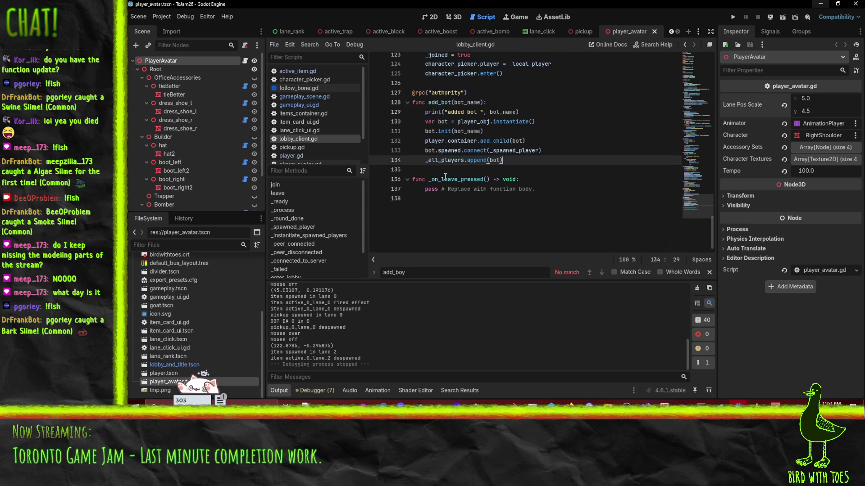
key("ctrl+z")
scroll(551, 135, "up", 8)
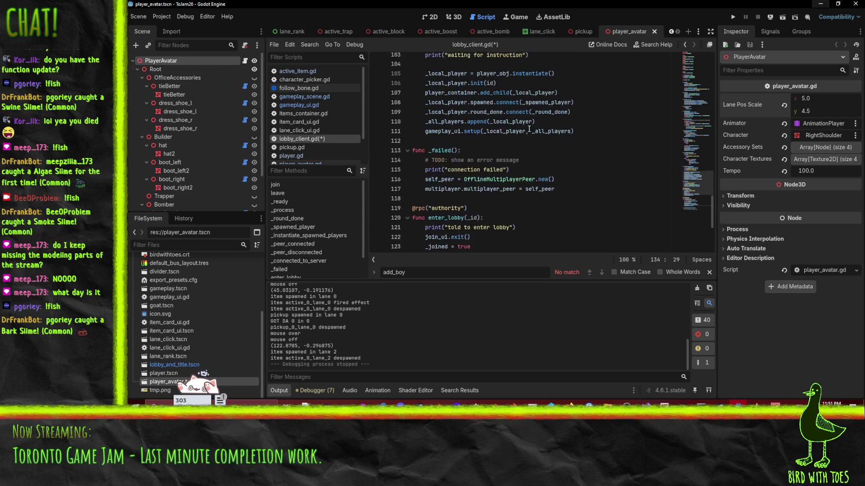
scroll(551, 135, "up", 5)
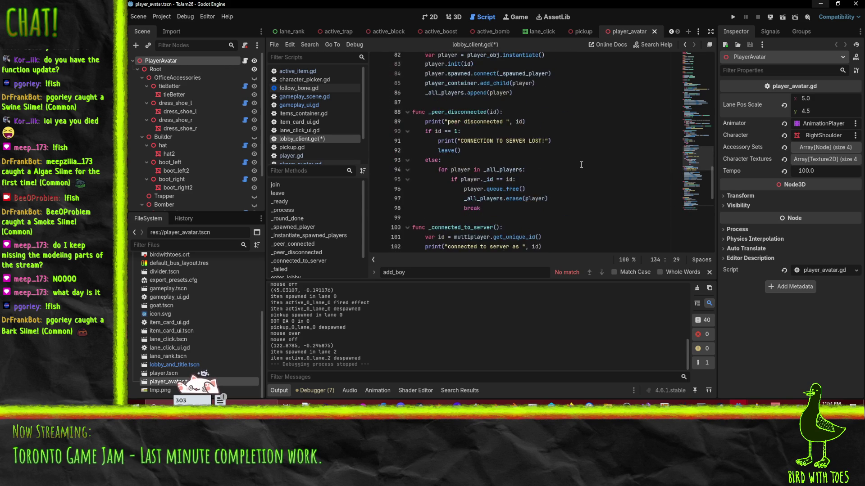
scroll(585, 162, "down", 12)
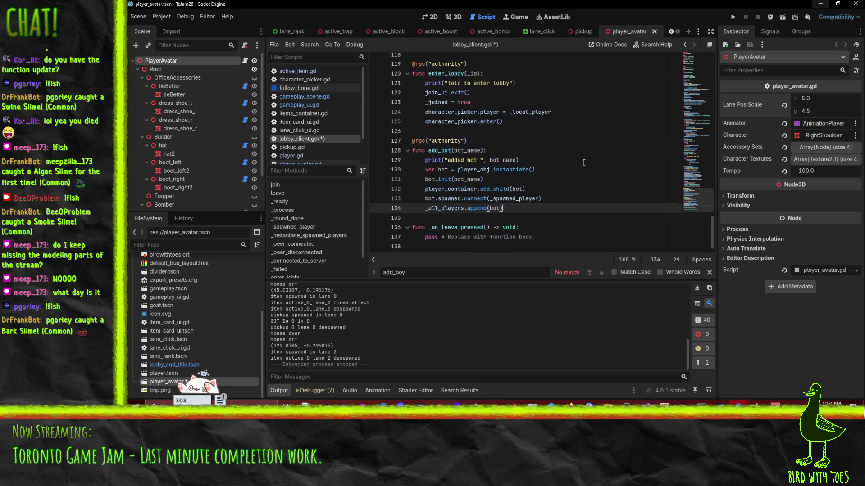
double_click(443, 151)
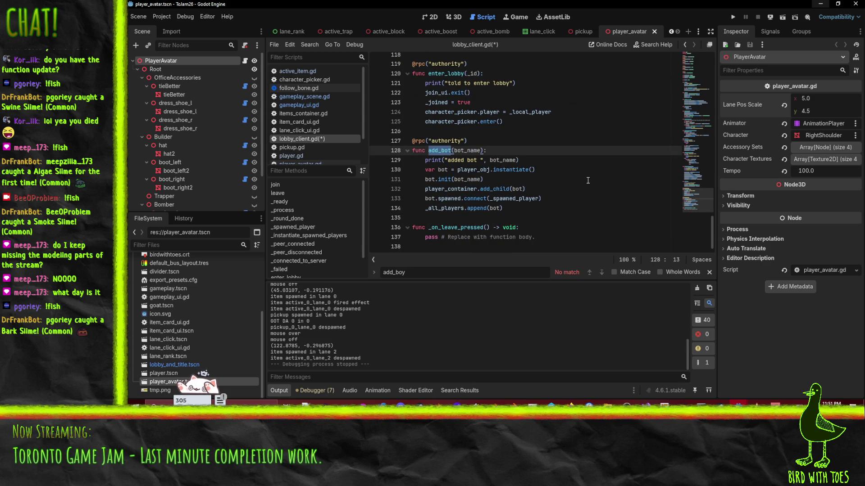
Step: Locate the spectator TODO comment on line 60 in _spawned_player
scroll(605, 191, "up", 5)
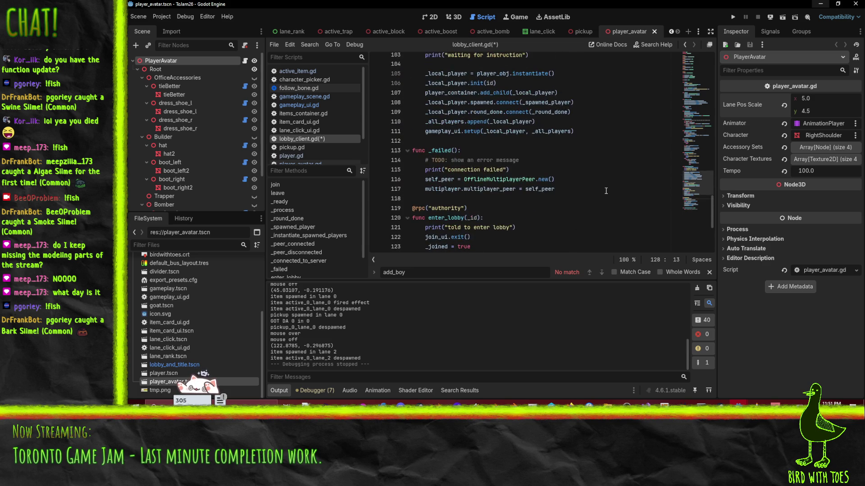
scroll(606, 191, "up", 4)
scroll(606, 191, "up", 9)
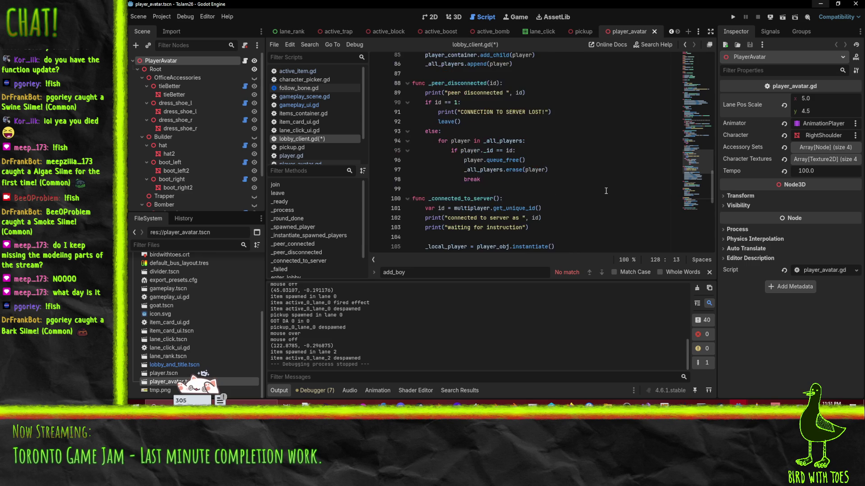
scroll(605, 190, "up", 4)
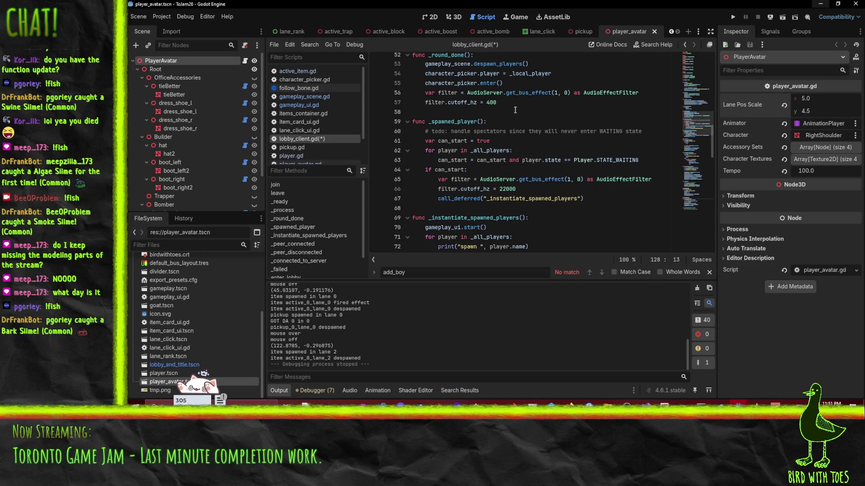
left_click(611, 197)
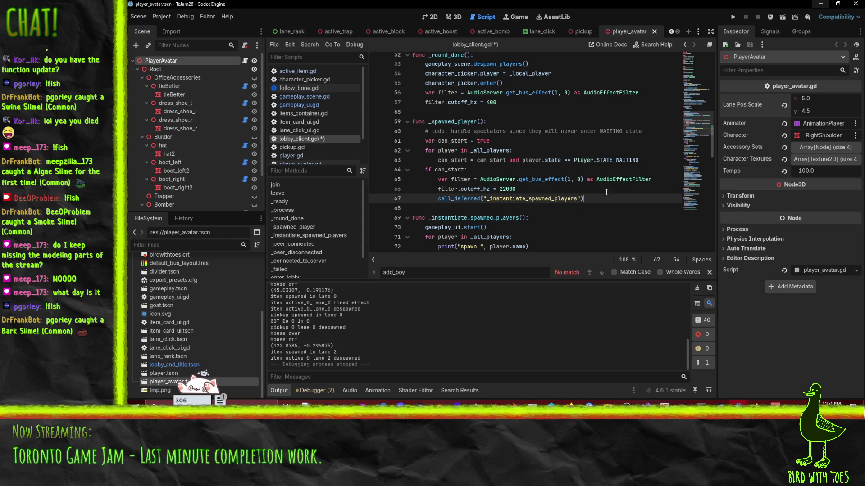
scroll(621, 184, "down", 2)
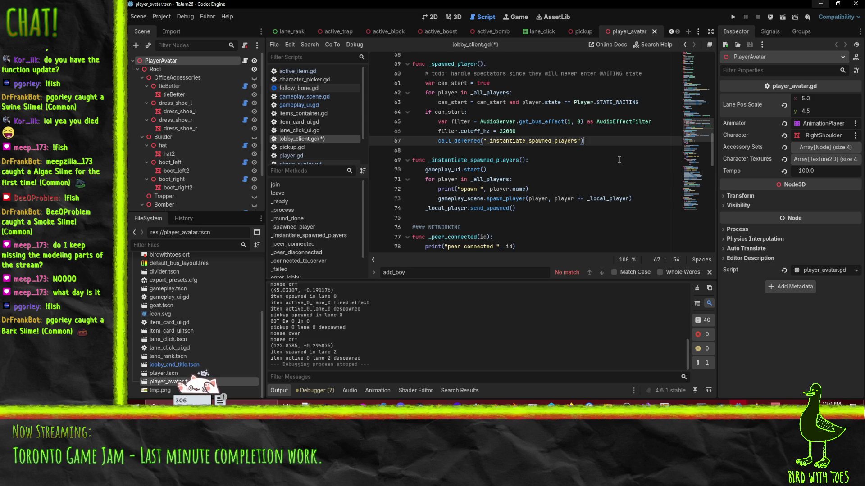
scroll(620, 160, "up", 1)
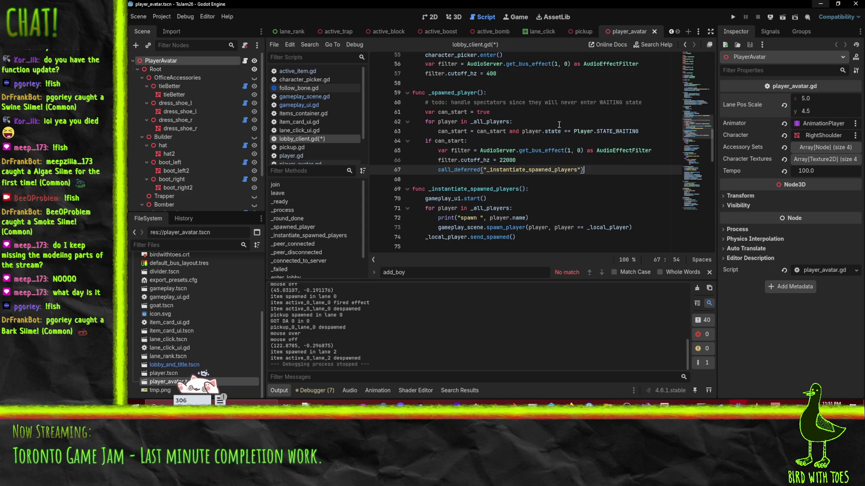
scroll(563, 125, "up", 1)
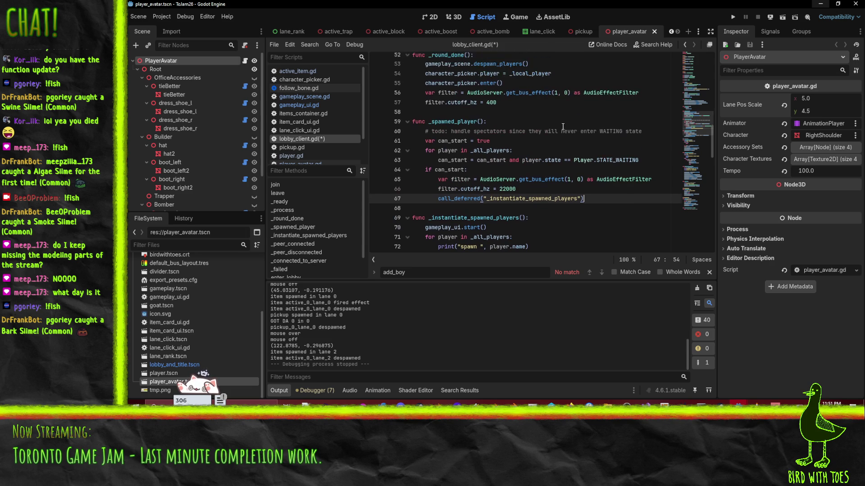
mouse_move(451, 131)
left_mouse_down()
mouse_move(648, 132)
mouse_move(641, 132)
left_mouse_up()
scroll(606, 156, "up", 1)
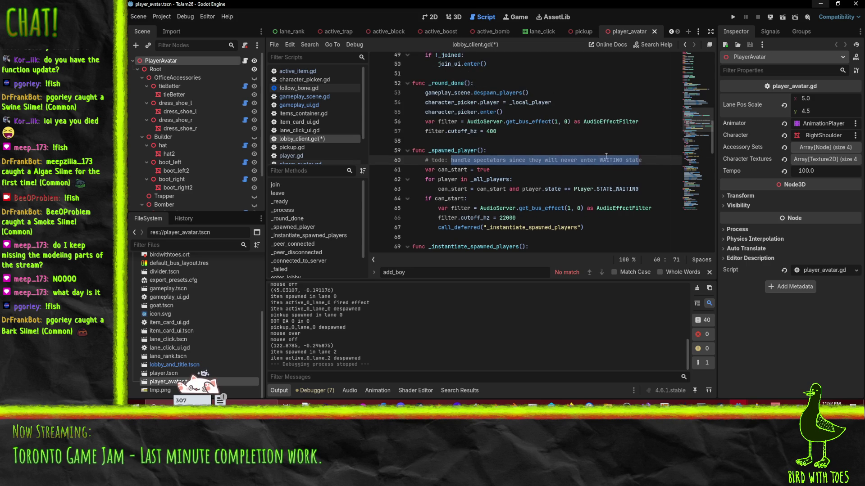
scroll(558, 184, "down", 2)
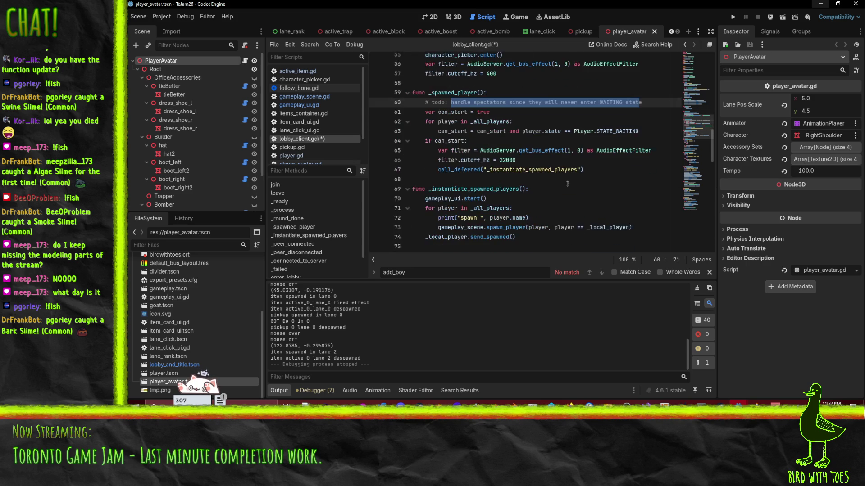
scroll(576, 166, "down", 7)
scroll(576, 167, "down", 10)
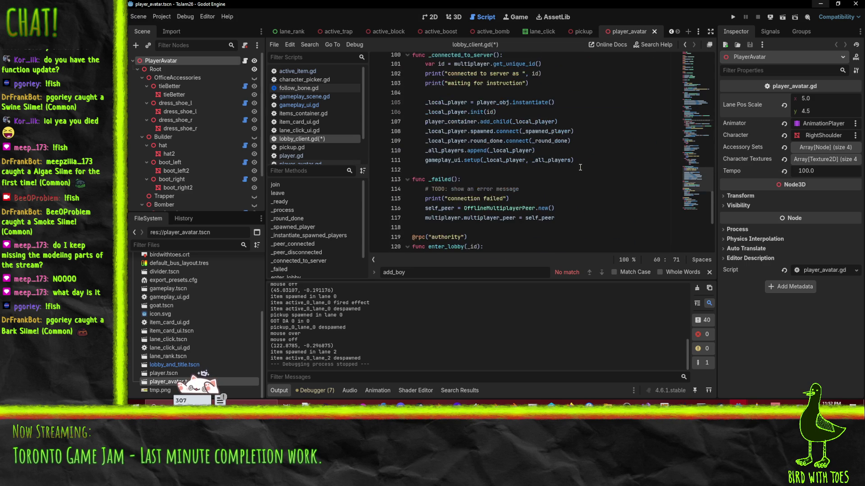
scroll(580, 167, "up", 20)
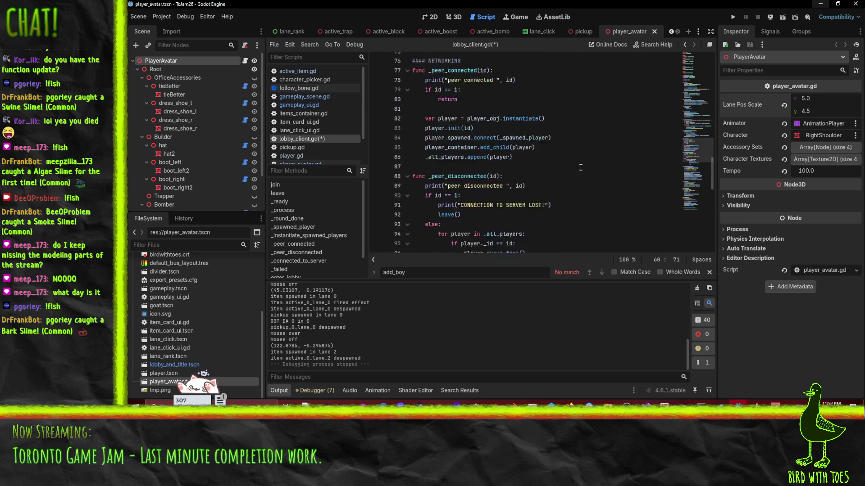
scroll(581, 171, "up", 1)
key("End")
Step: Add a '# TODO:' comment below line 60 suggesting an explicit START ROUND command
type("\\#")
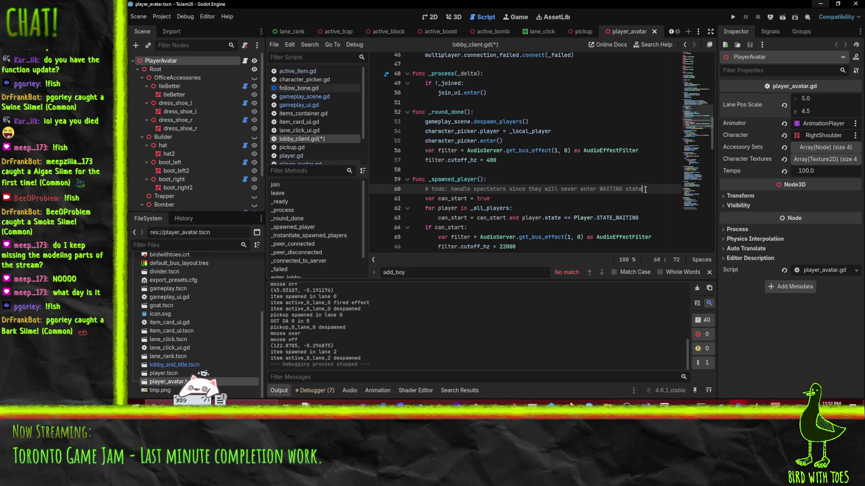
key("BackSpace")
key("BackSpace")
key("Return")
type("#")
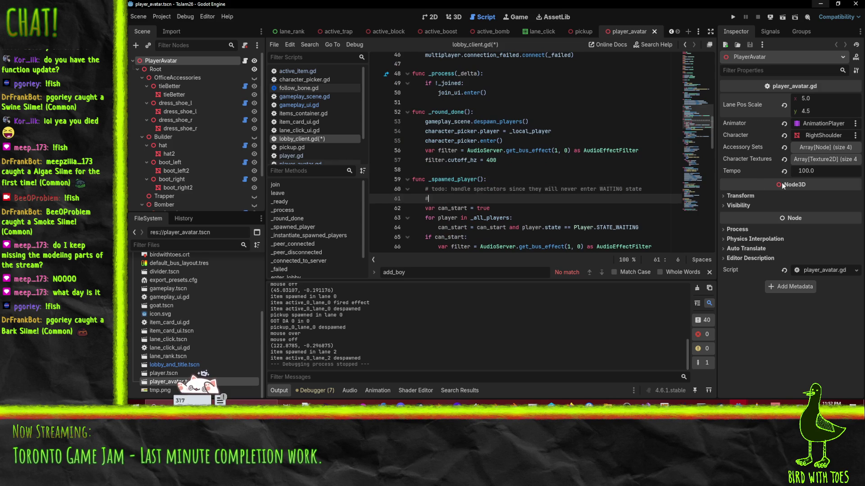
type(" TODO: like, b")
type("ng a n")
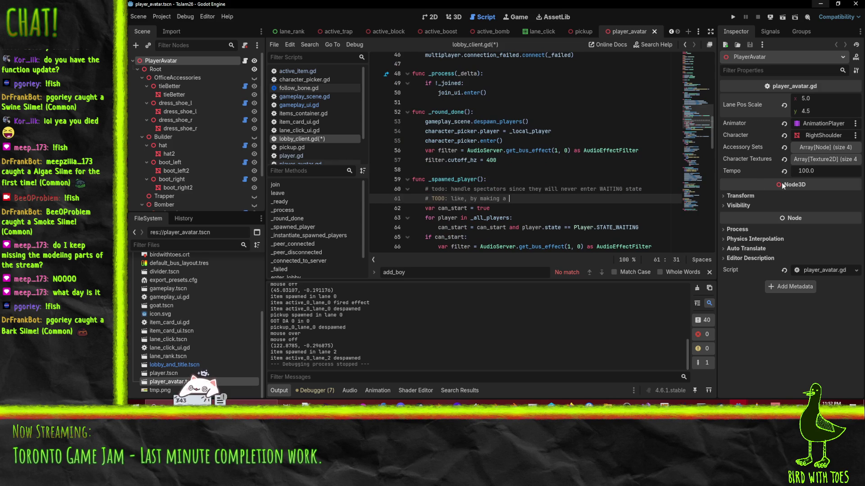
key("BackSpace")
key("BackSpace")
key("BackSpace")
type("n expl")
type("icit START")
type(" ROUND command")
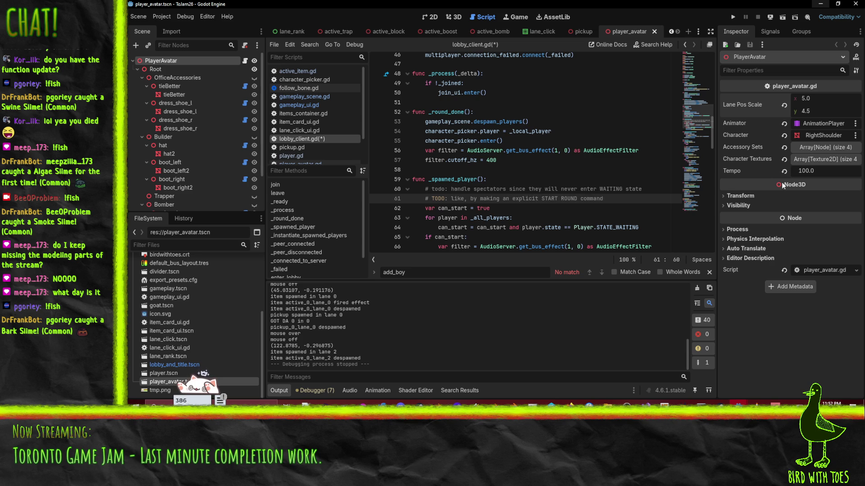
scroll(572, 148, "down", 10)
scroll(571, 149, "down", 10)
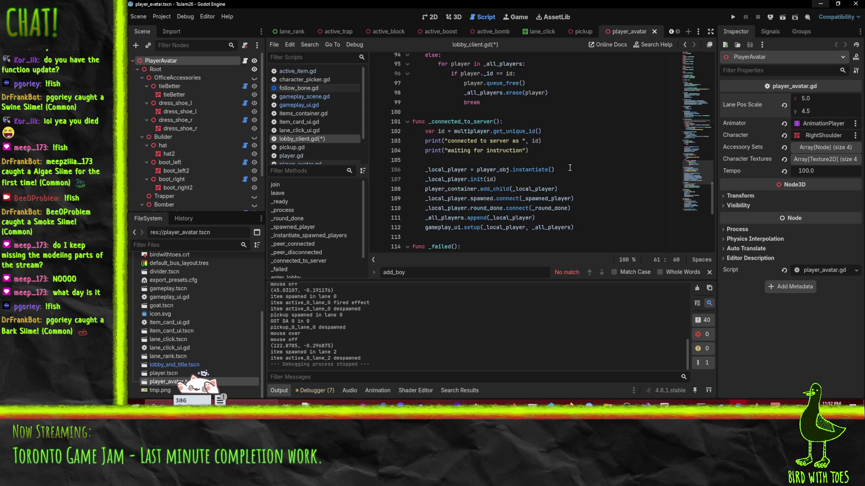
Step: Inspect the add_bot, _round_done and _spawned_player functions in lobby_client.gd
scroll(571, 176, "down", 1)
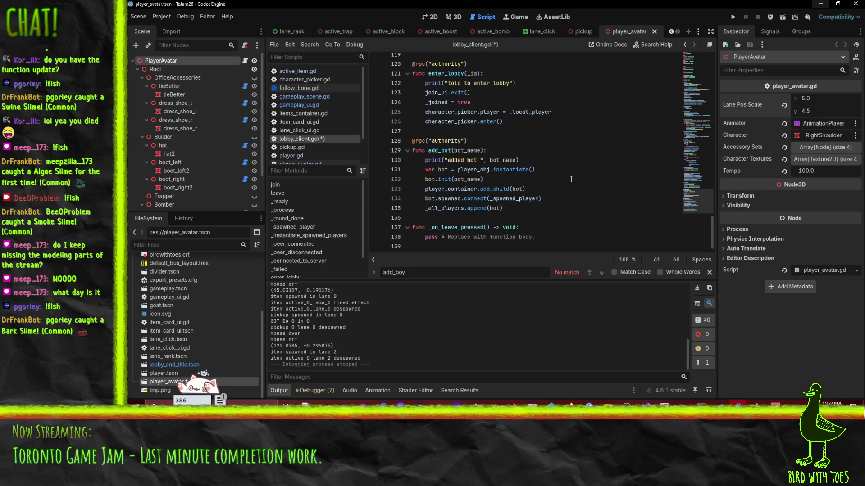
left_click(497, 159)
key("Up")
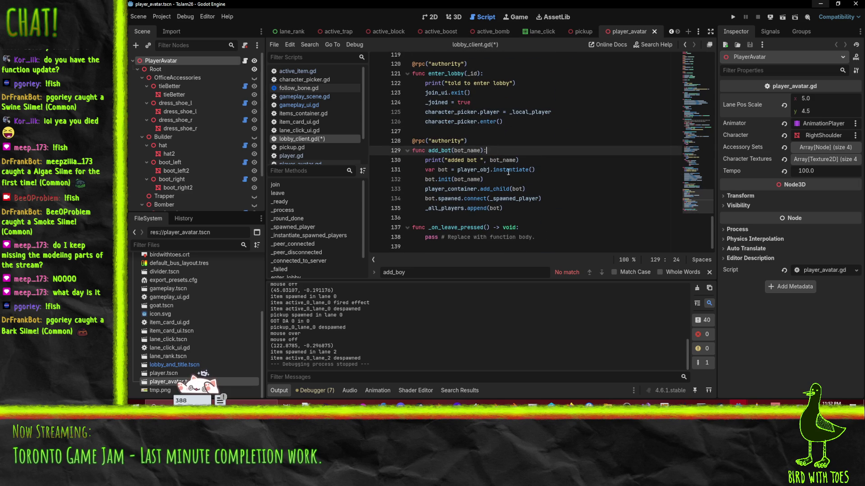
double_click(443, 150)
scroll(585, 210, "up", 10)
scroll(589, 209, "up", 10)
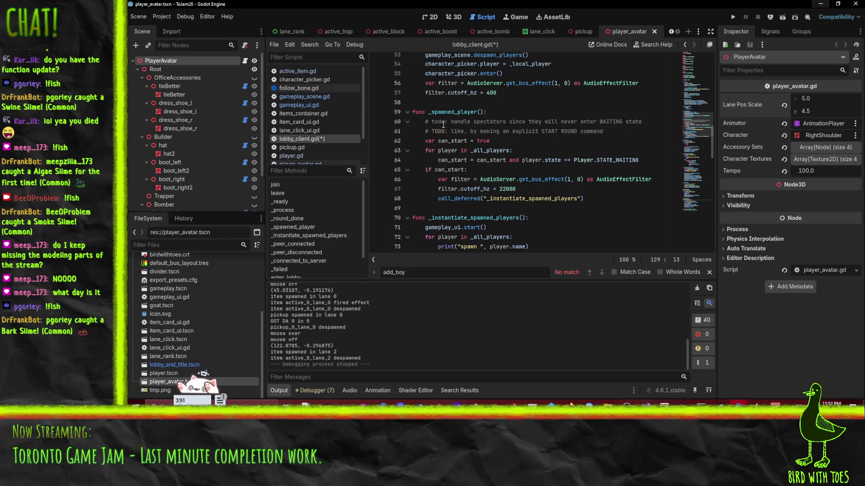
left_click(442, 115)
scroll(541, 144, "up", 4)
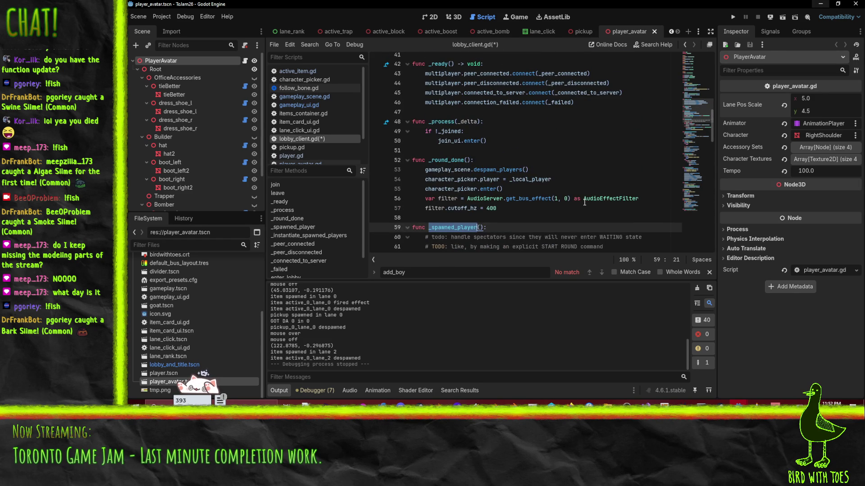
left_click(574, 168)
Step: Search the script for 'spawn' and examine _instantiate_spawned_players and add_bot
key("ctrl+f")
type("spawn")
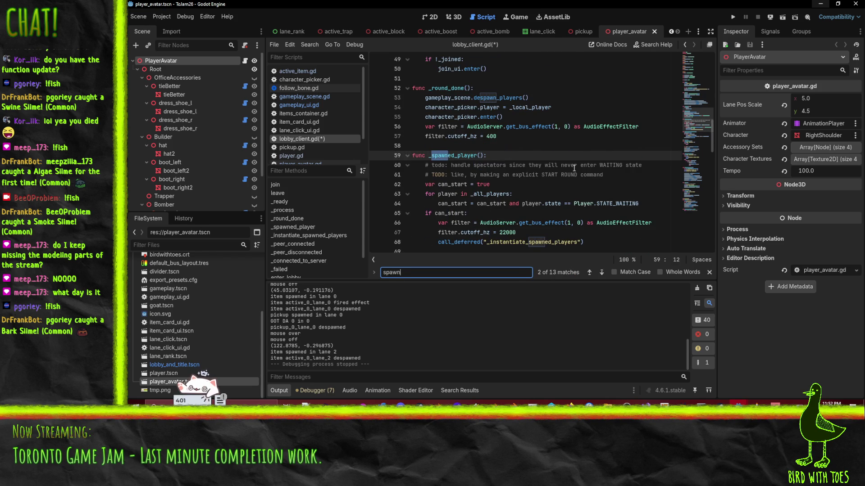
key("Return")
key("Return")
key("Return")
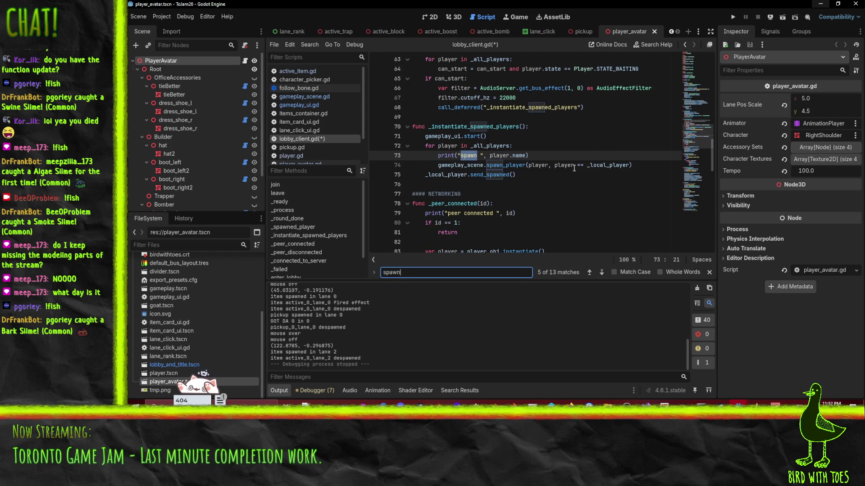
double_click(477, 128)
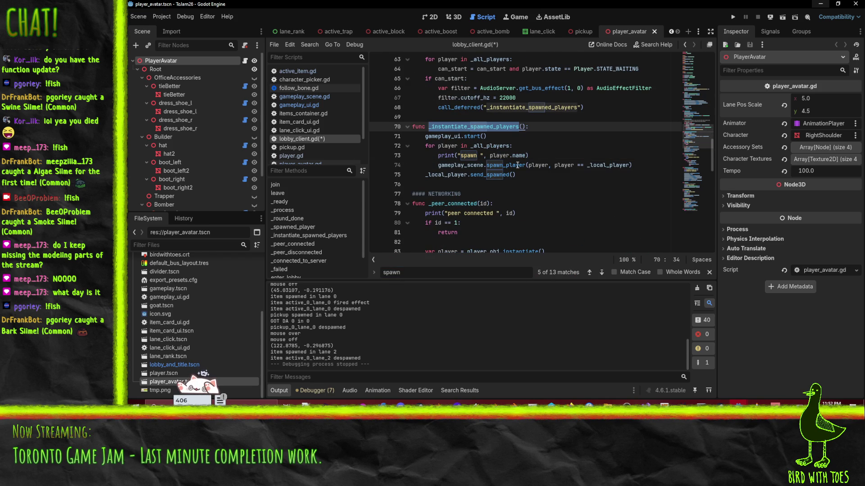
scroll(545, 171, "down", 7)
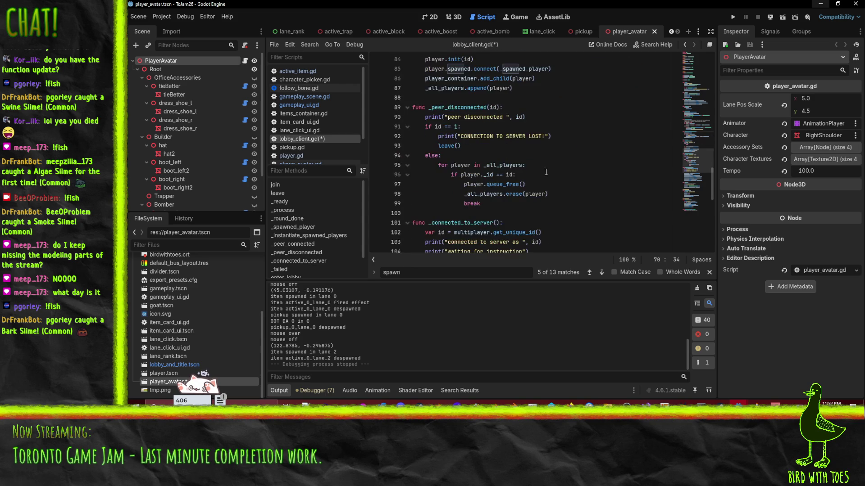
scroll(546, 172, "down", 12)
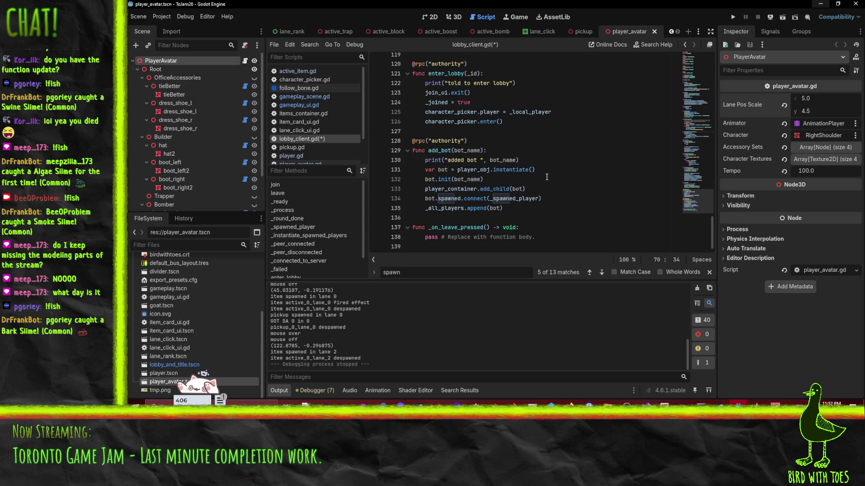
scroll(547, 177, "up", 20)
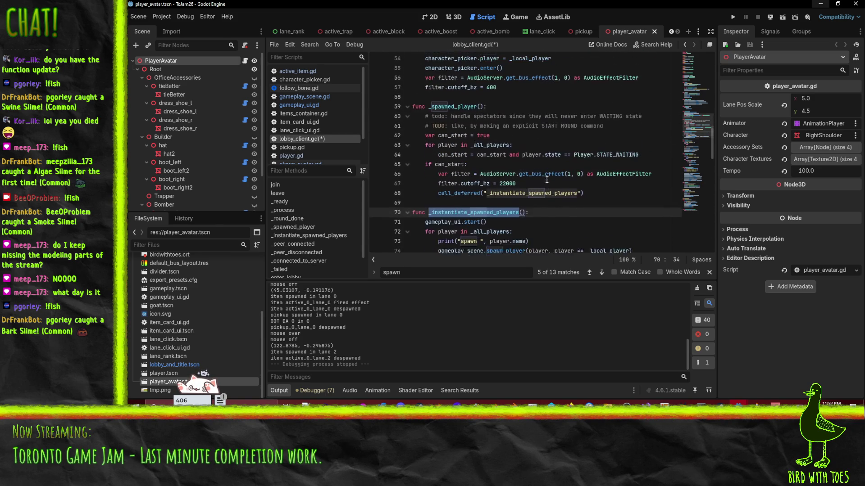
scroll(546, 180, "down", 20)
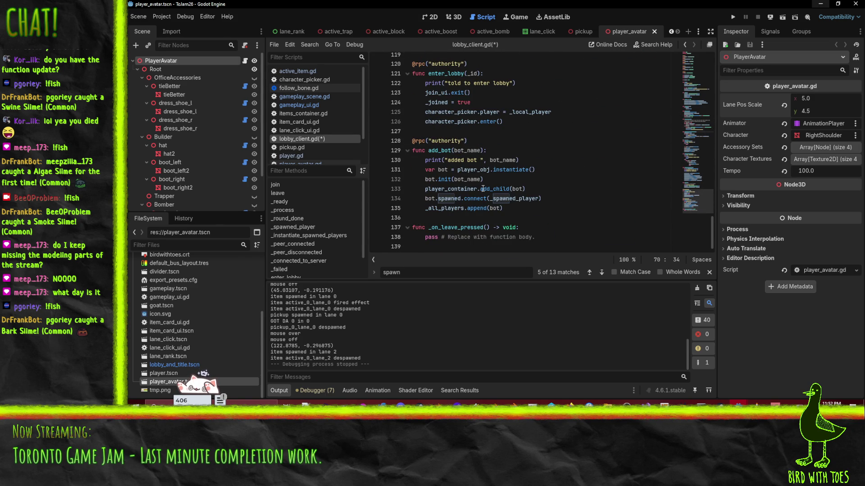
double_click(432, 160)
double_click(432, 150)
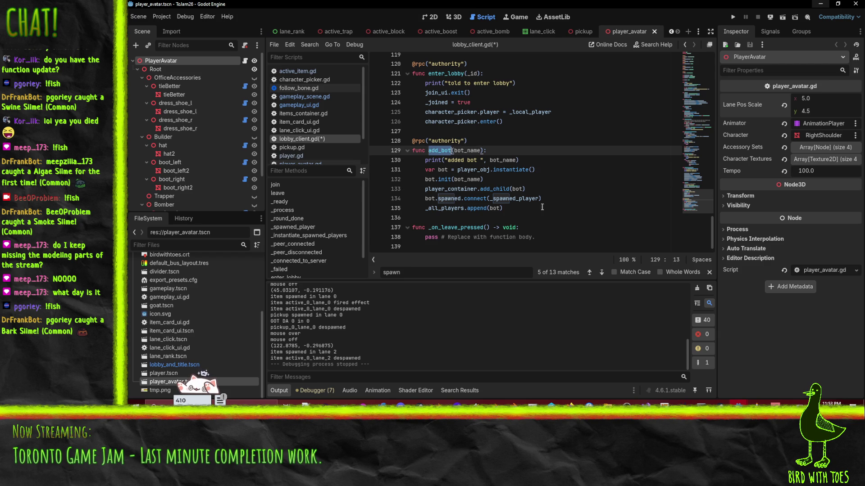
scroll(577, 197, "up", 8)
scroll(531, 127, "up", 6)
scroll(549, 142, "up", 13)
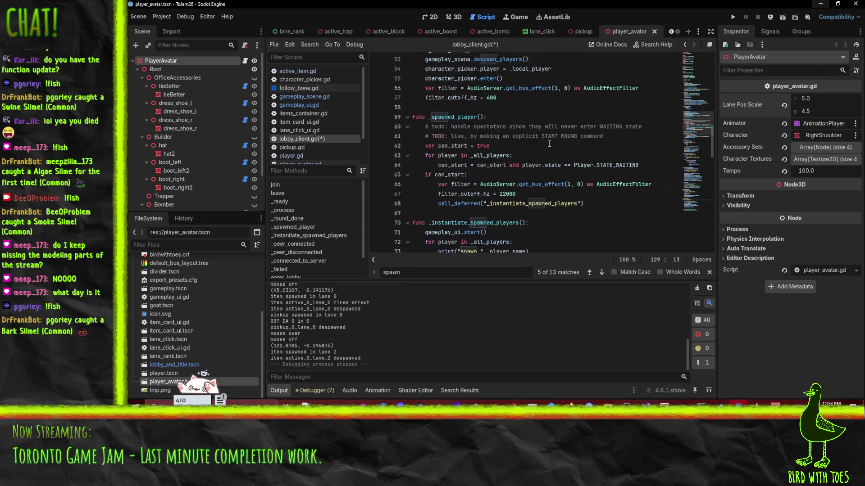
scroll(452, 184, "up", 6)
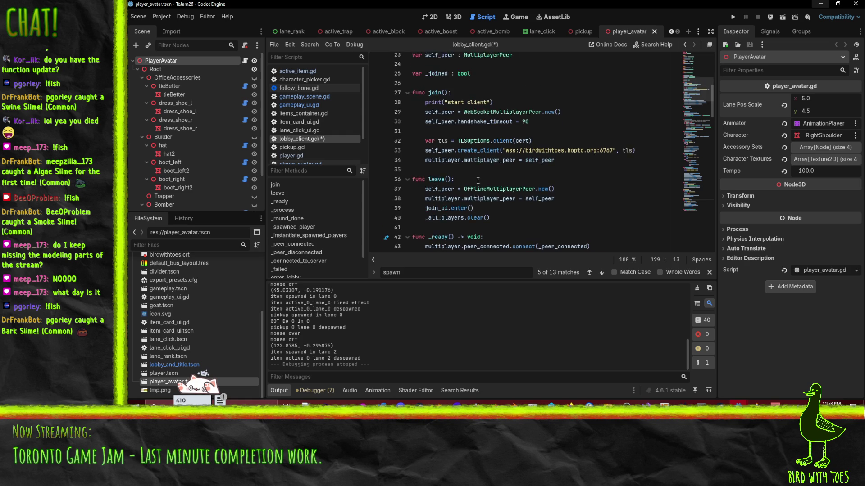
Step: Fold the join, leave, _ready, _process and _round_done functions
left_click(407, 122)
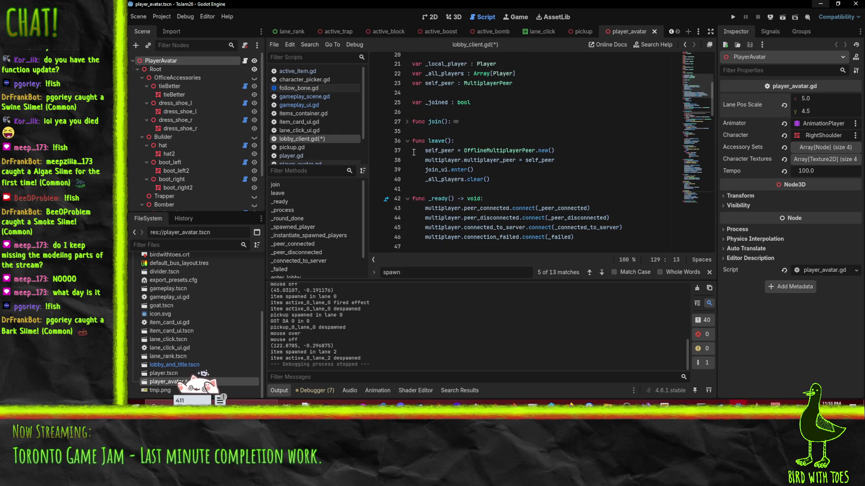
left_click(407, 140)
left_click(406, 160)
left_click(407, 179)
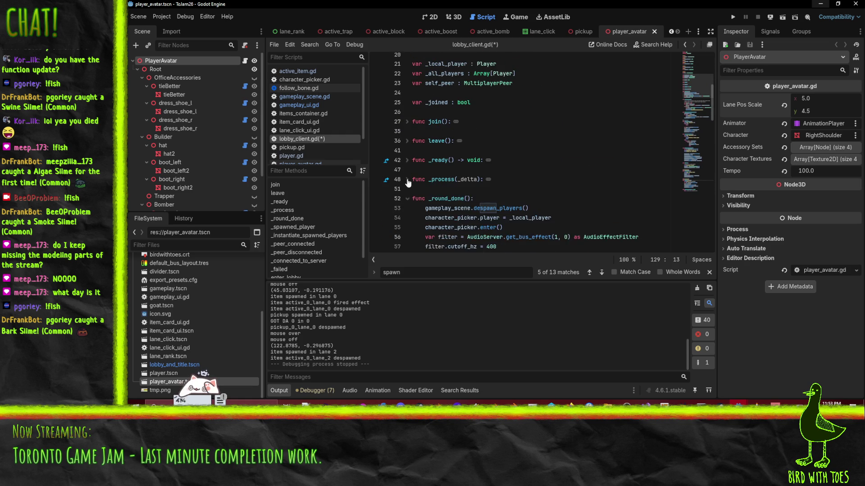
scroll(406, 180, "down", 2)
left_click(407, 141)
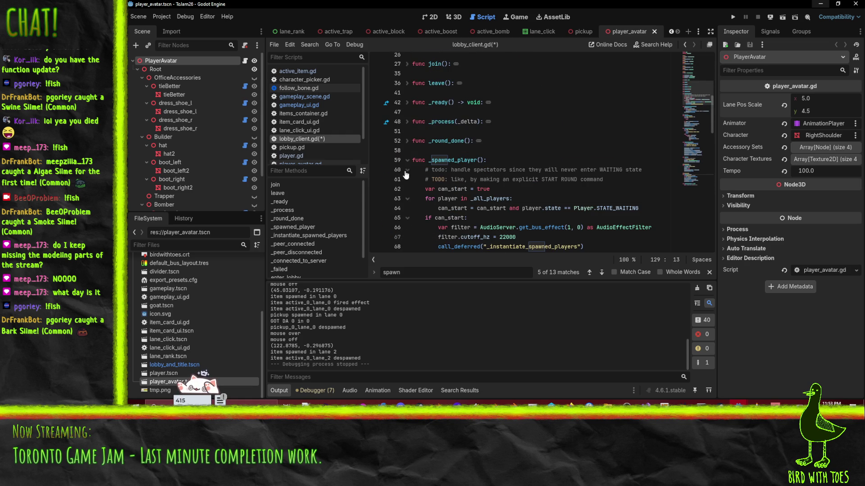
Step: Search lobby_client.gd for _spawned_player until reaching its use on line 85 in _peer_connected
double_click(454, 160)
key("ctrl+f")
scroll(577, 174, "down", 3)
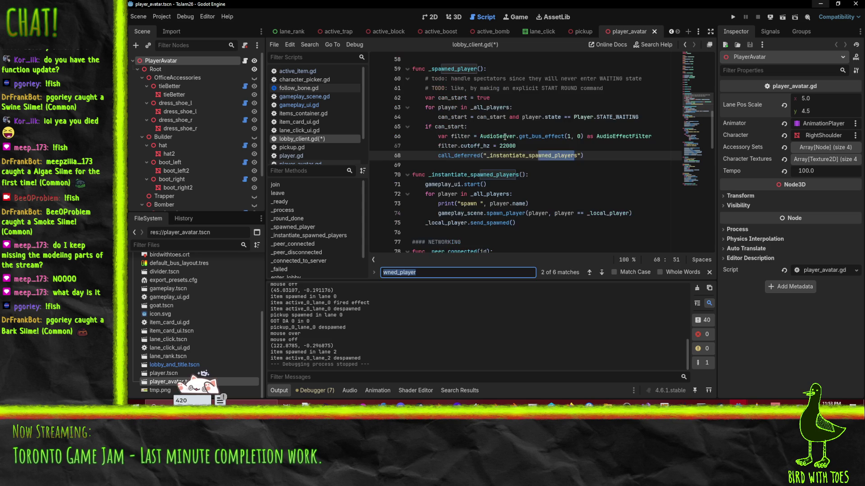
left_click(433, 68)
key("ctrl+f")
key("Return")
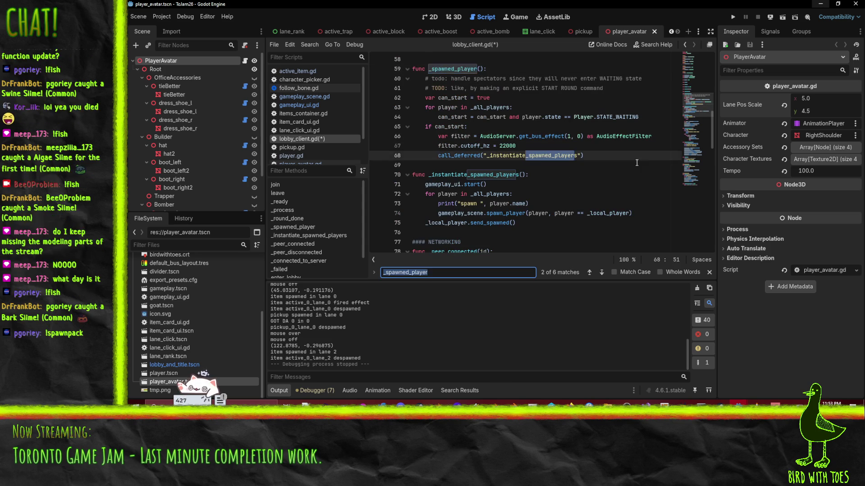
key("Return")
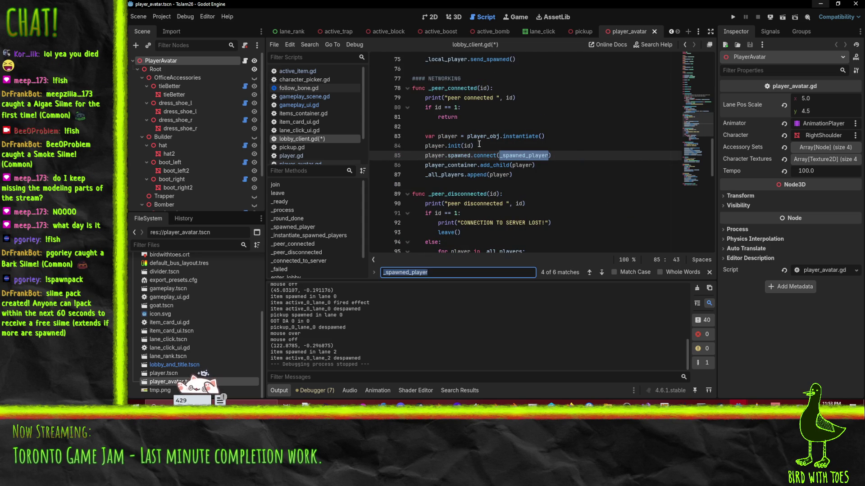
Step: Inspect line 85's spawned.connect(_spawned_player) statement, then save lobby_client.gd
double_click(433, 155)
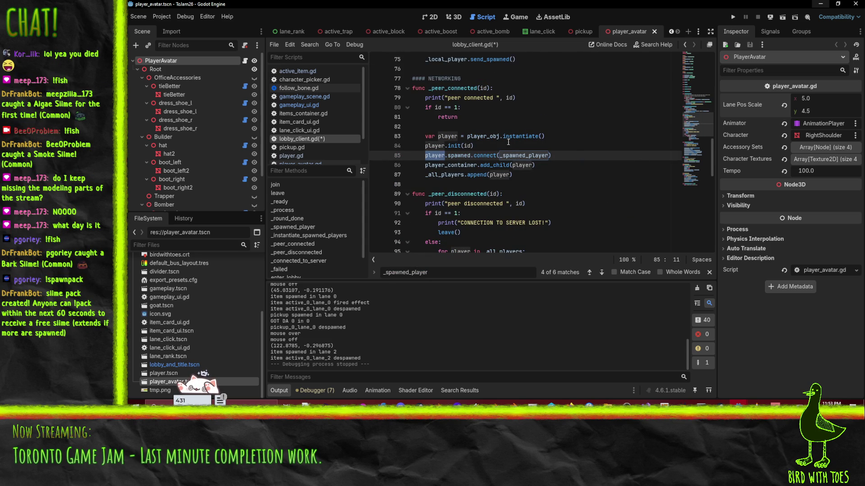
left_click(559, 157)
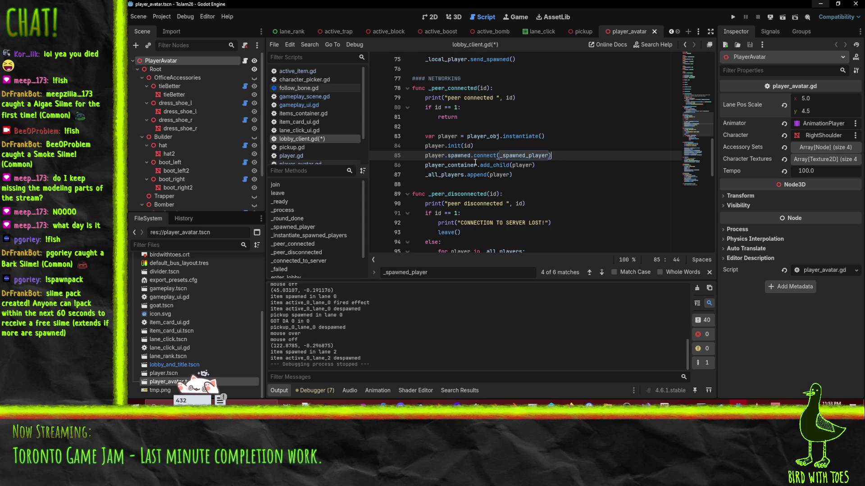
left_click(438, 155)
left_click_drag(551, 155, 448, 155)
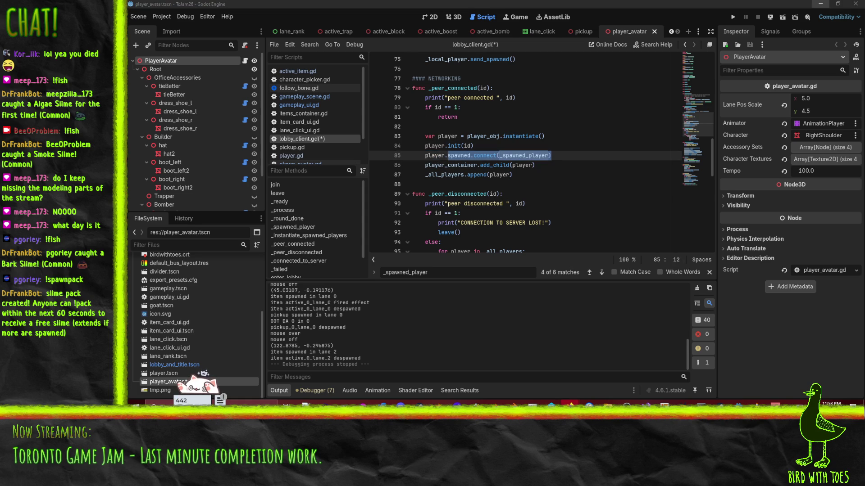
left_click(426, 157)
left_click_drag(427, 157, 597, 153)
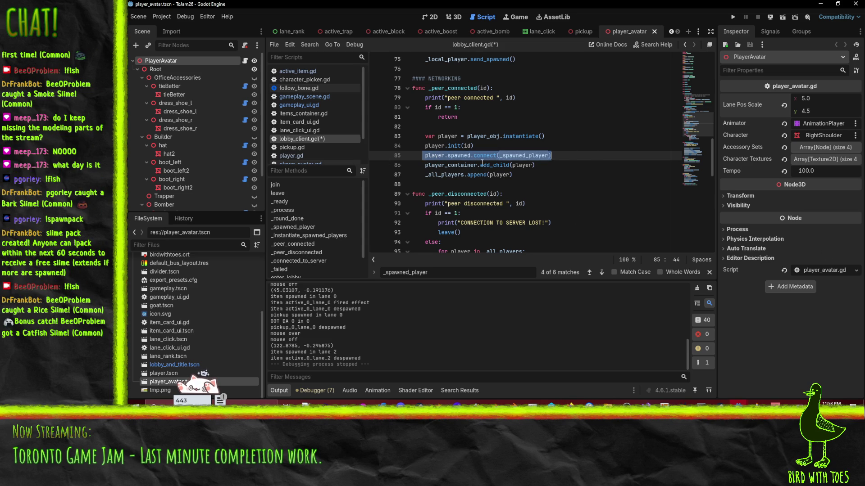
key("Up")
key("Down")
key("End")
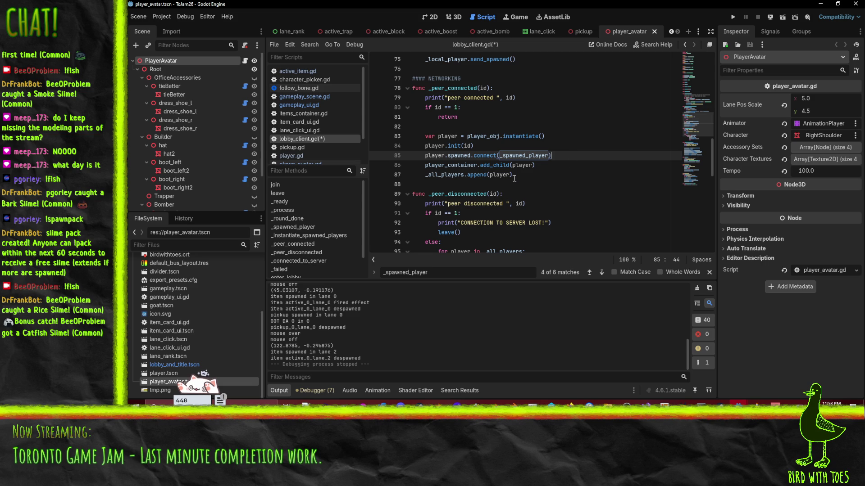
key("Up")
key("ctrl+s")
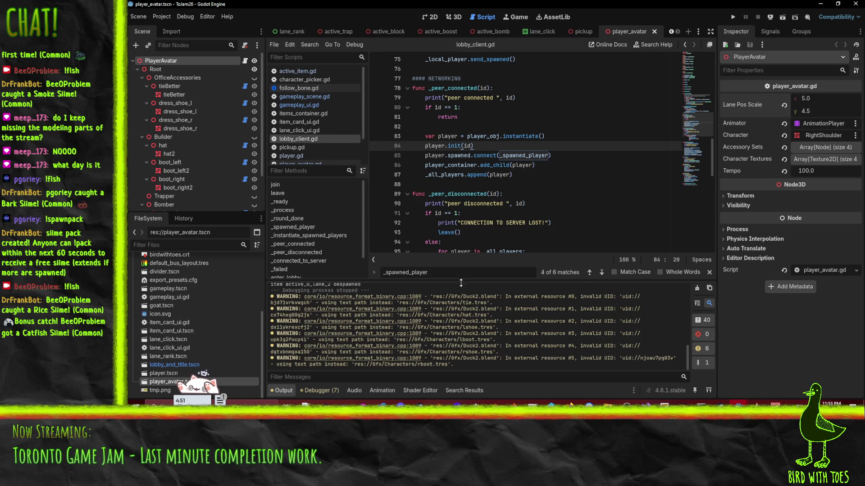
Step: Search lobby_client.gd again for the next _spawned_player match
scroll(514, 176, "up", 2)
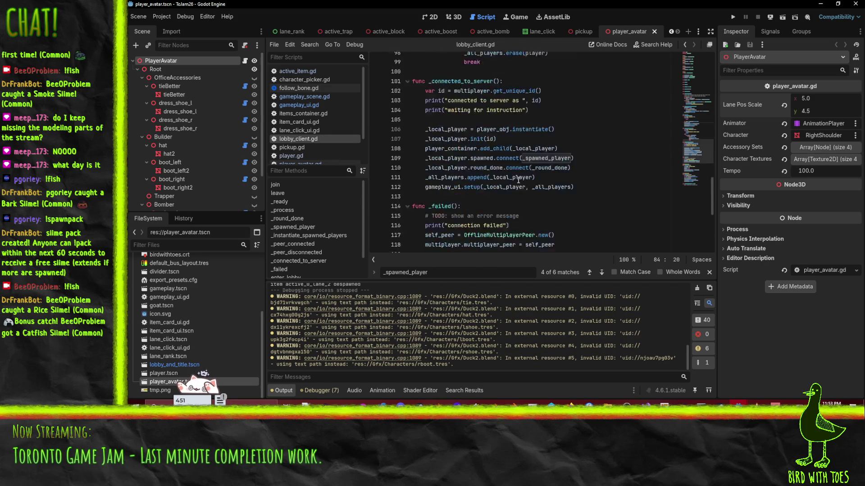
double_click(523, 189)
key("ctrl+f")
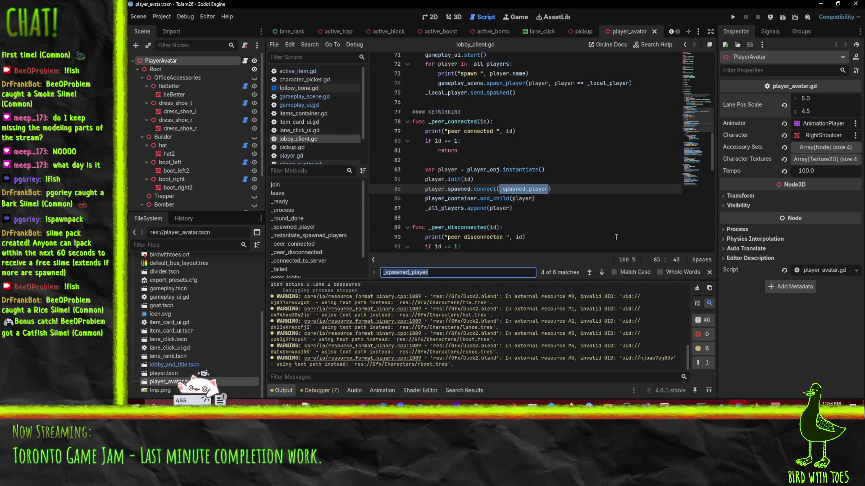
key("Return")
key("Return")
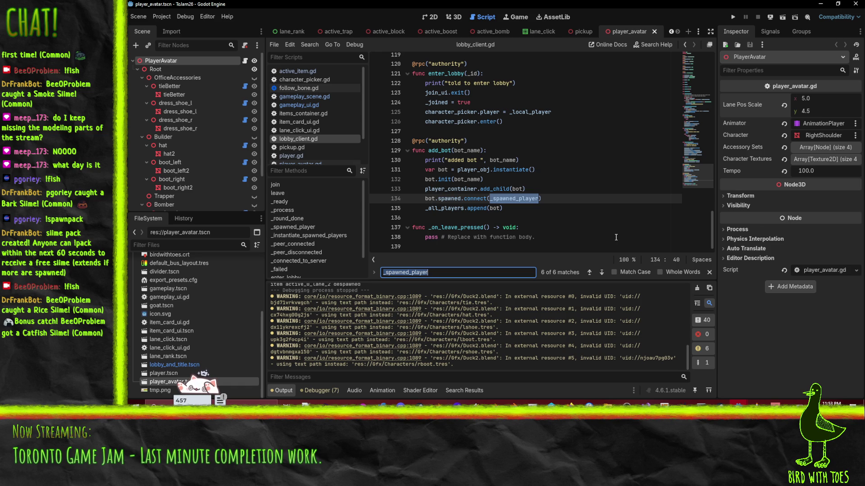
Step: In the client project, review and select the _spawned_player body on lines 60–68
mouse_move(738, 405)
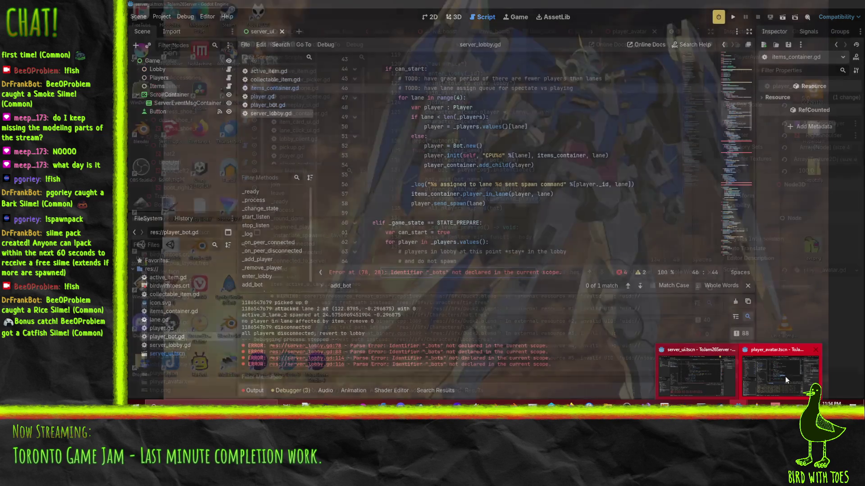
left_click(785, 376)
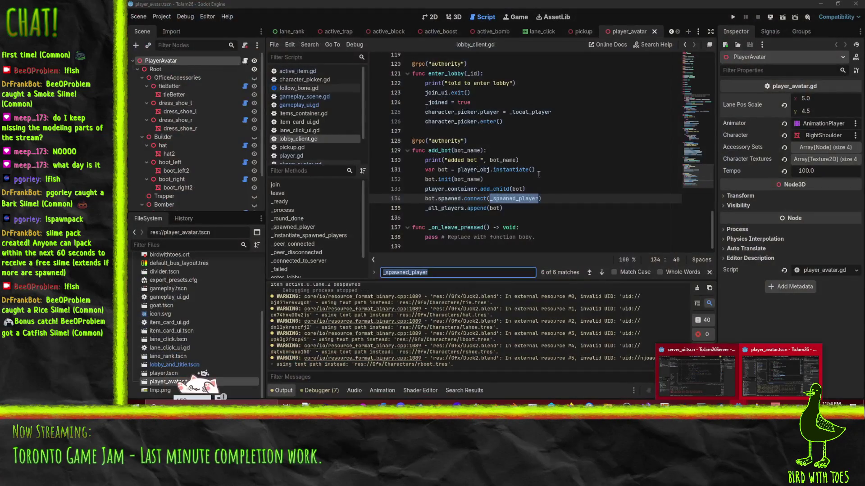
scroll(564, 201, "up", 5)
scroll(563, 202, "down", 5)
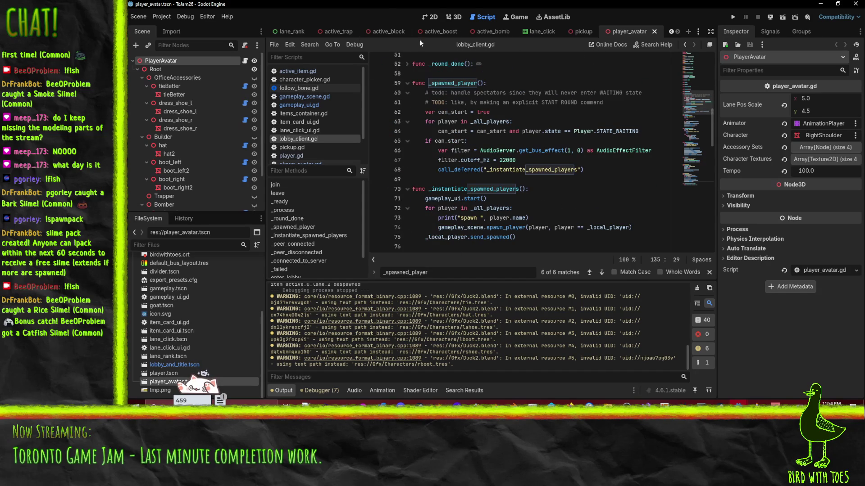
scroll(540, 194, "up", 1)
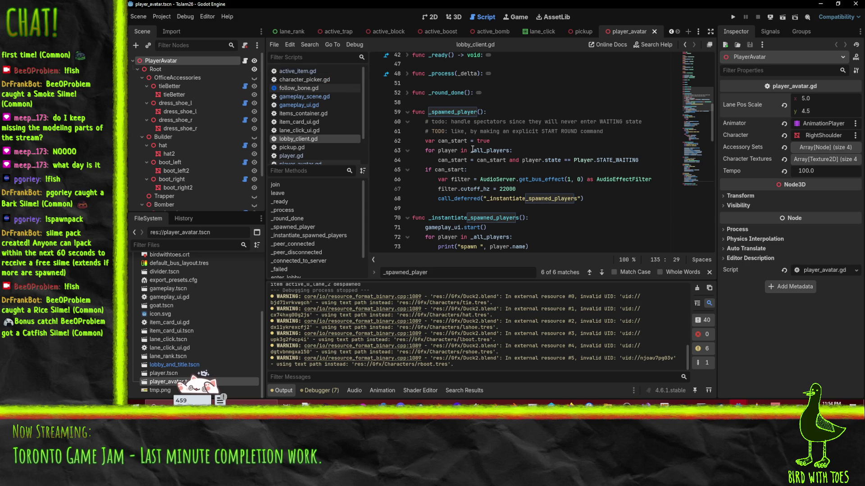
mouse_move(472, 150)
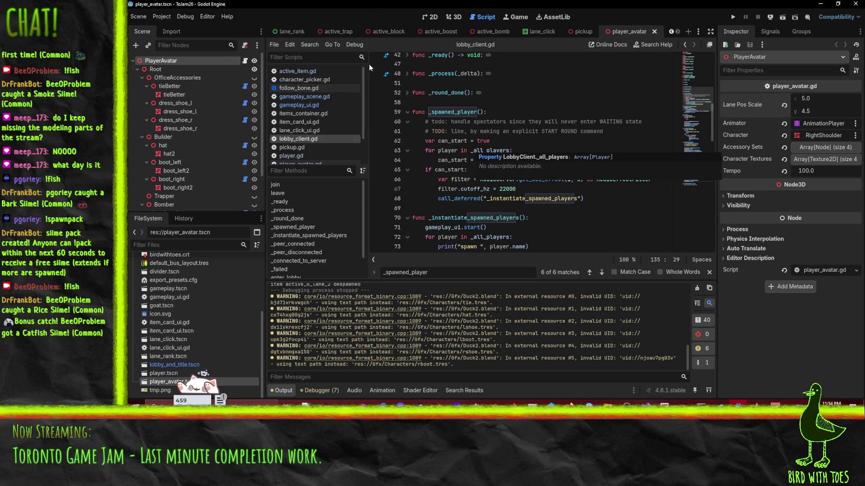
left_click(587, 199)
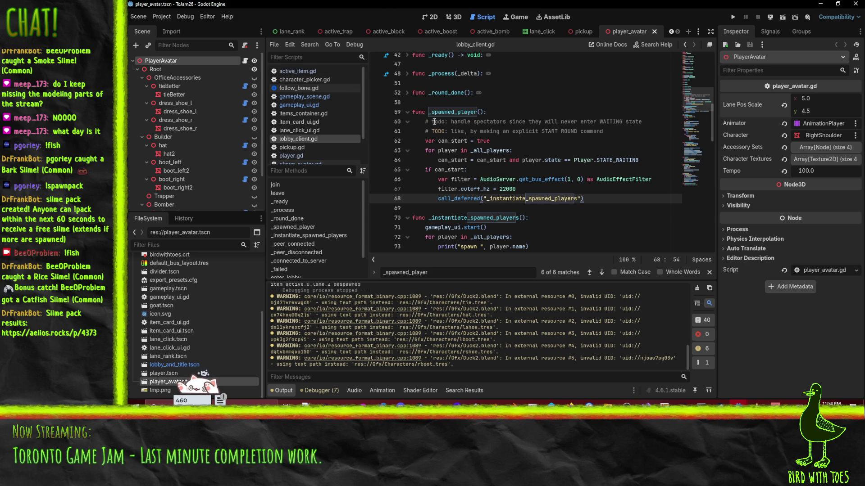
left_click(376, 119, "shift")
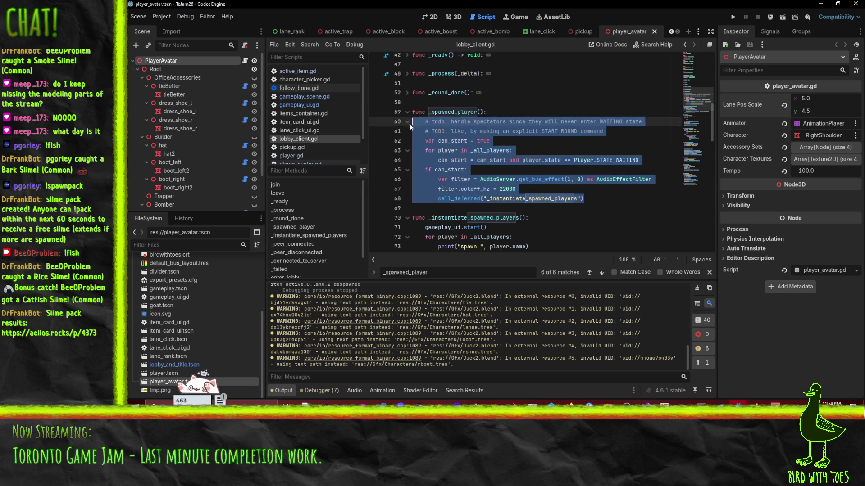
Step: Switch to the server project's server_lobby.gd script
scroll(539, 154, "down", 7)
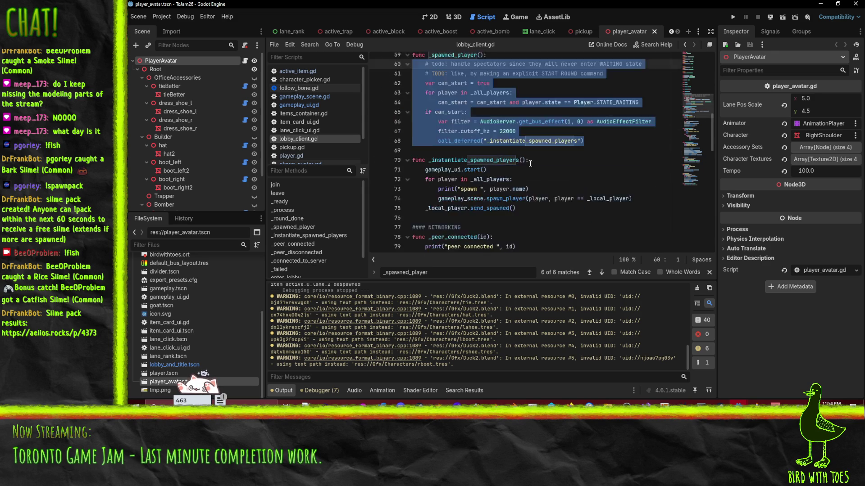
scroll(540, 154, "down", 3)
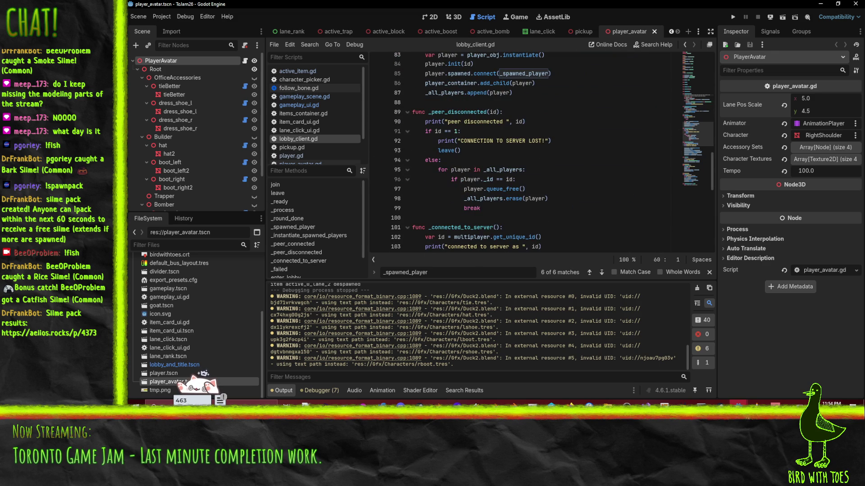
mouse_move(738, 402)
left_click(678, 366)
scroll(484, 163, "up", 3)
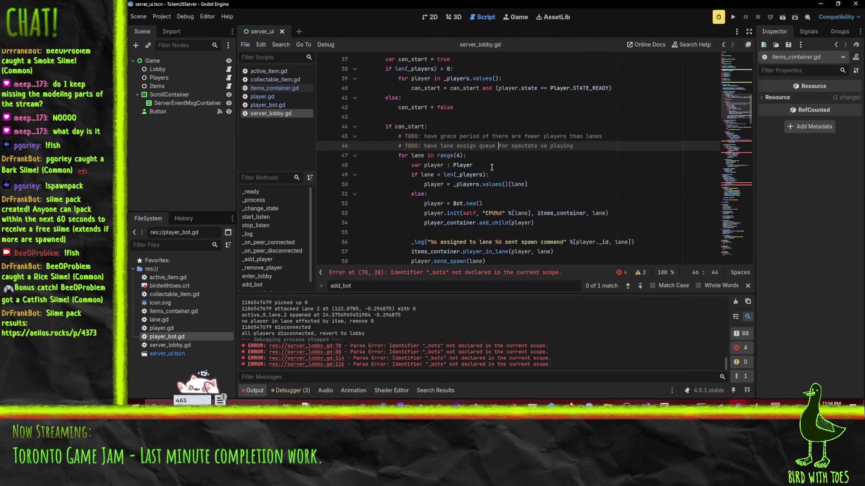
scroll(587, 171, "down", 1)
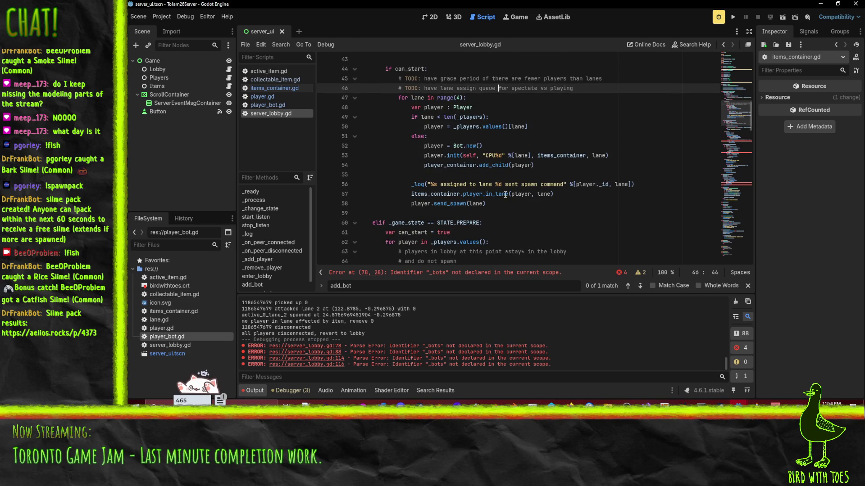
scroll(568, 198, "up", 4)
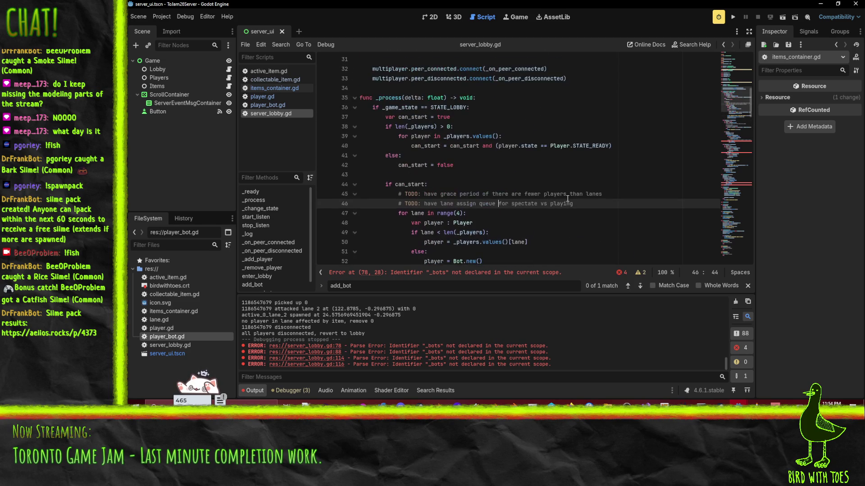
scroll(492, 158, "down", 2)
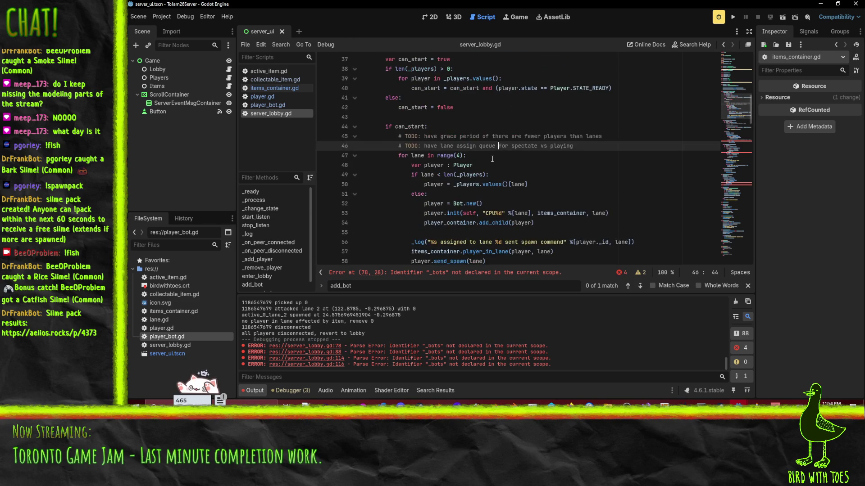
scroll(368, 118, "up", 1)
left_click(448, 87)
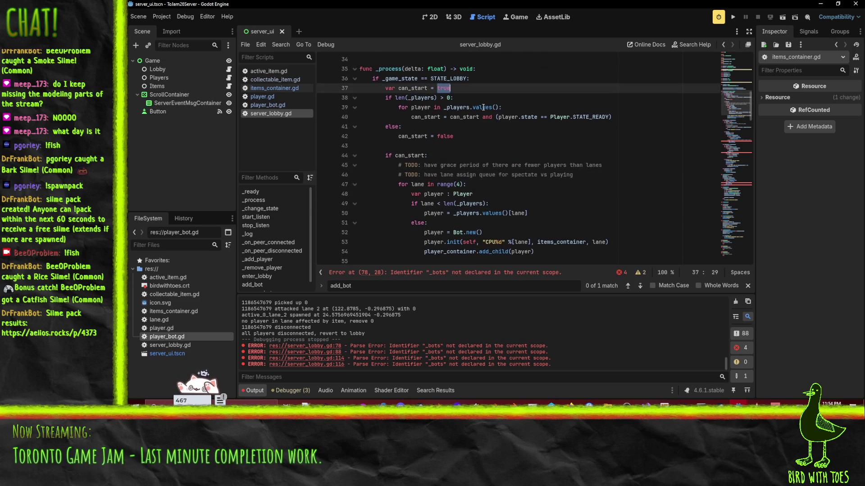
scroll(531, 136, "down", 2)
left_click(511, 233)
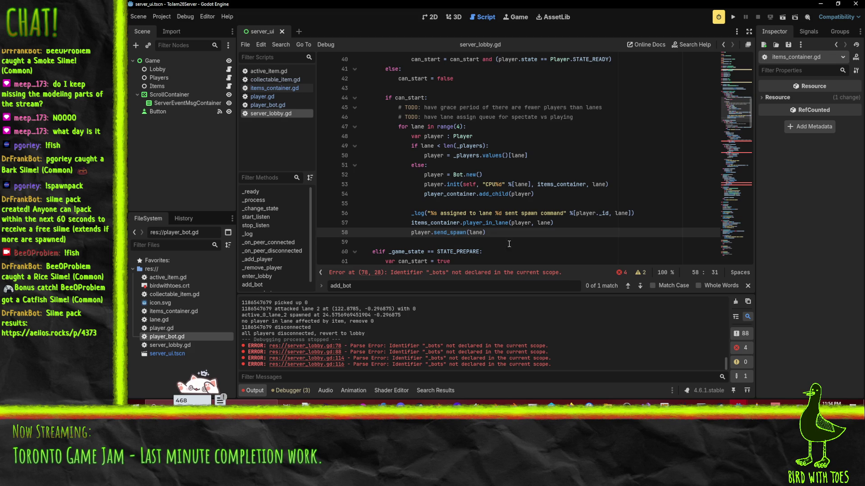
double_click(447, 233)
left_click(494, 232)
mouse_move(737, 402)
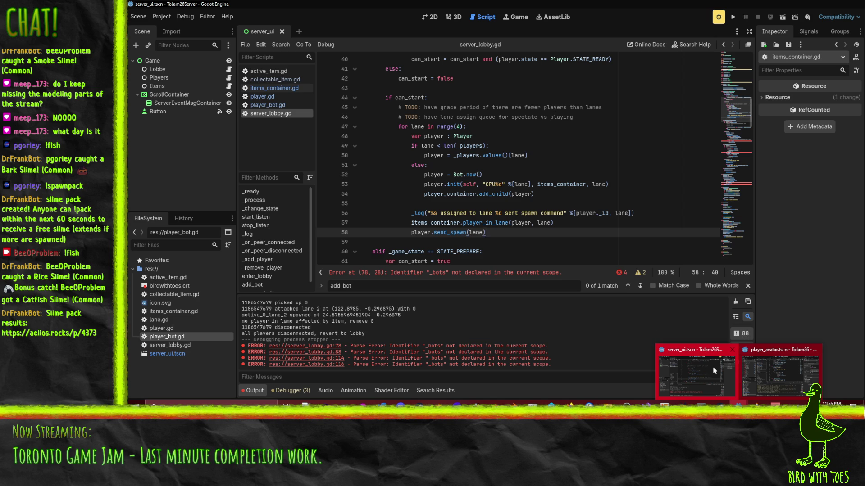
mouse_move(780, 368)
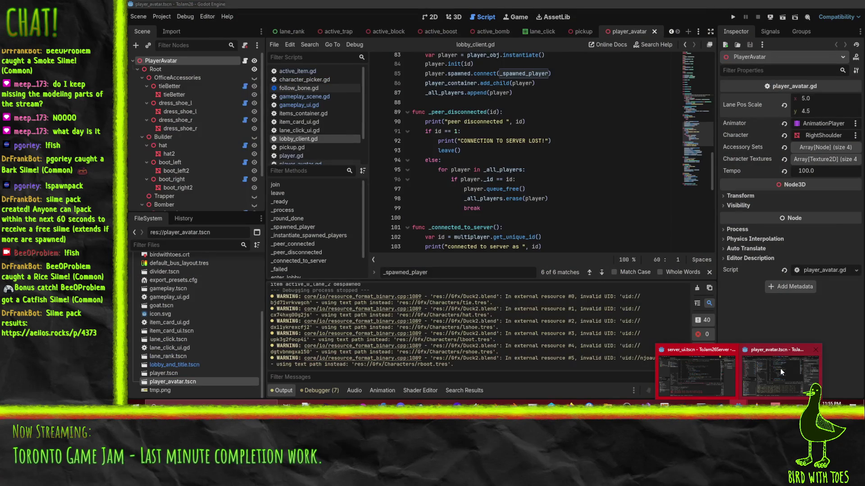
Step: In the client's lobby_client.gd, delete line 85's spawned.connect(_spawned_player) from _peer_connected
left_click(779, 368)
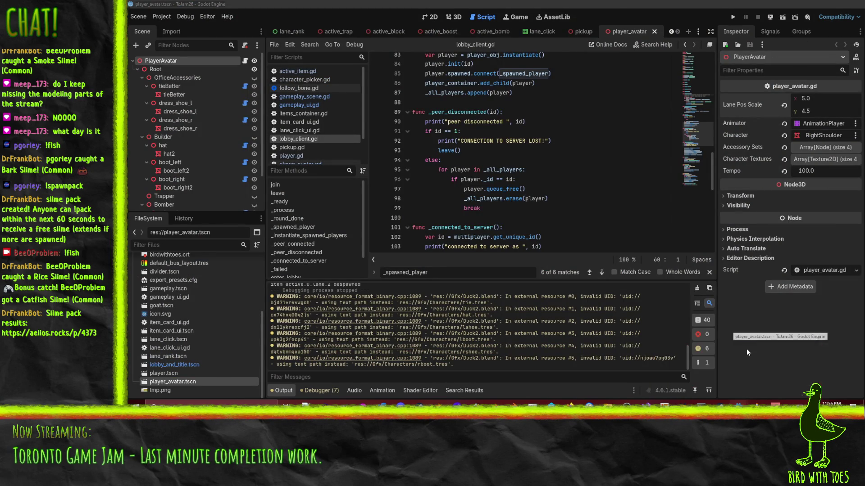
scroll(540, 157, "up", 4)
left_click(557, 209)
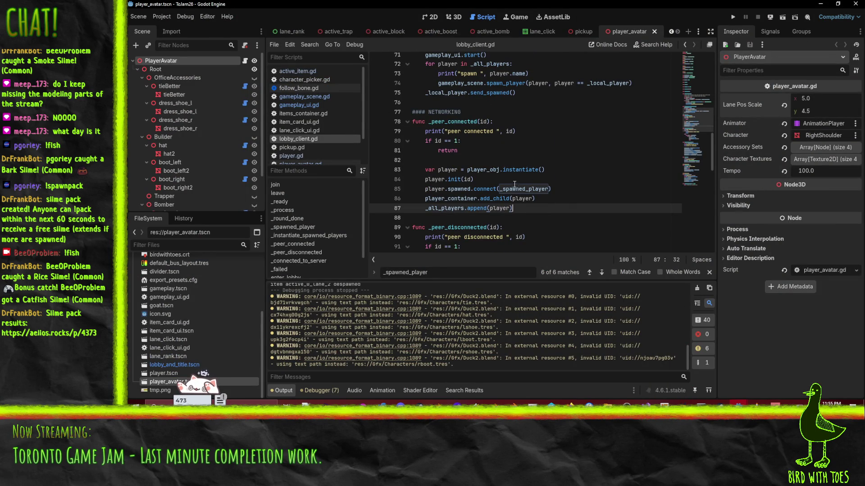
left_click(470, 189)
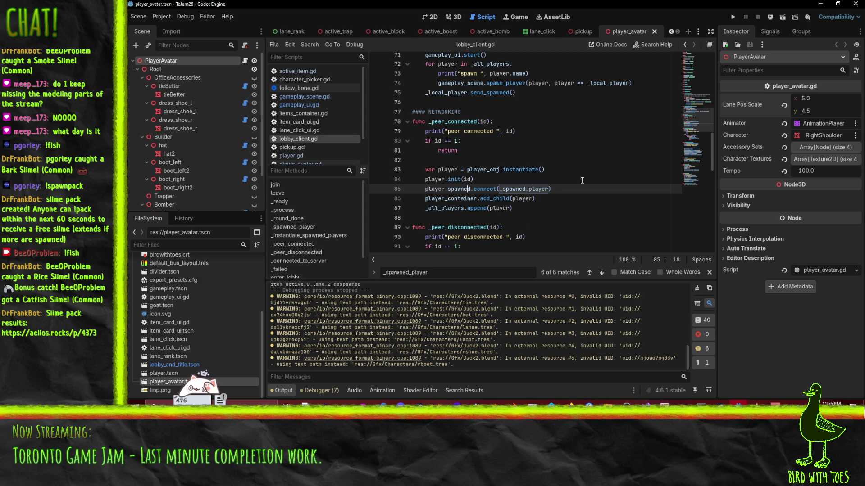
key("ctrl+shift+k")
key("End")
key("Up")
key("Down")
key("Down")
key("Down")
key("Up")
key("Up")
key("Up")
key("Down")
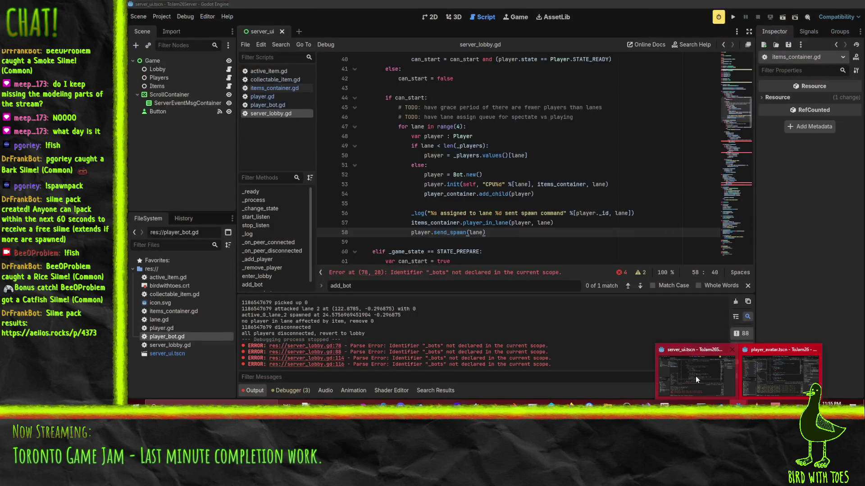
Step: On line 58 insert rpc("spawn_in_lane", player._id, lane) and delete the old send_spawn line
left_click(695, 376)
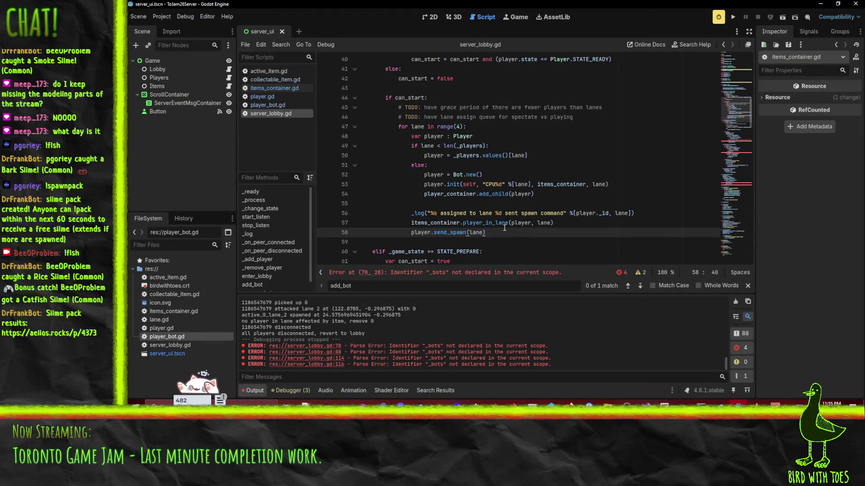
double_click(420, 232)
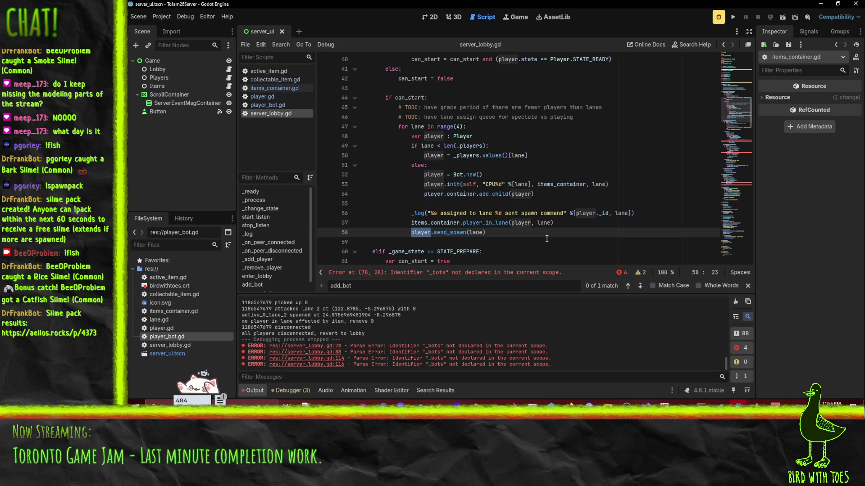
key("ctrl+shift+Return")
type("rpc(")
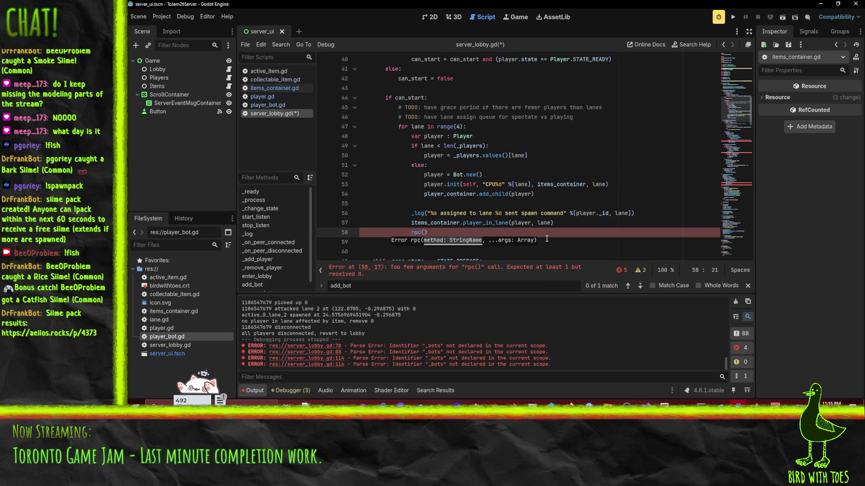
type("\"spawn")
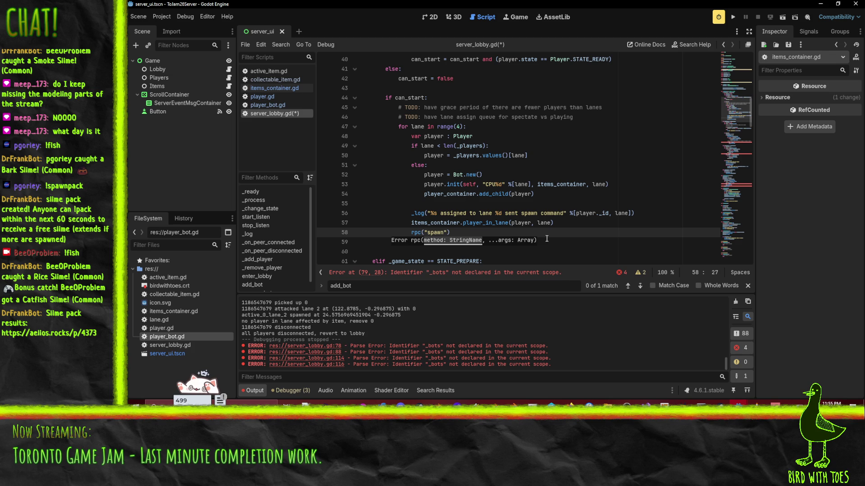
type("_")
type("in_")
type("lane\",")
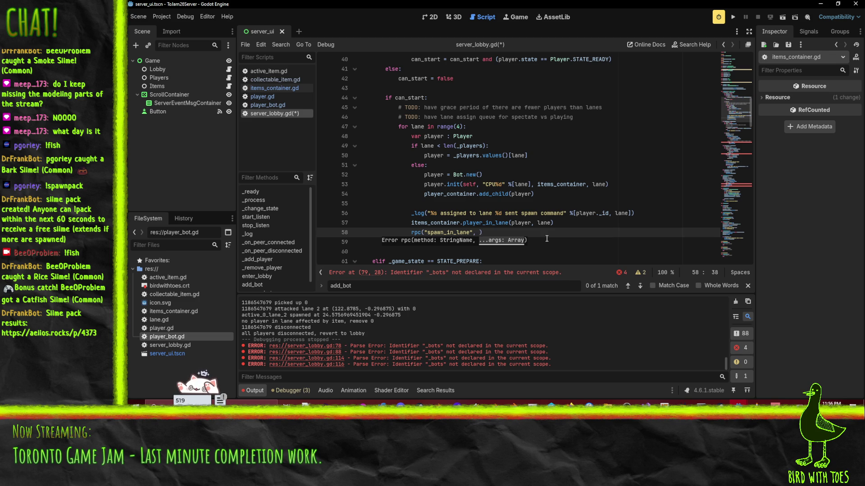
type("player._id,")
type(" lane")
key("Escape")
key("Down")
key("Down")
key("Up")
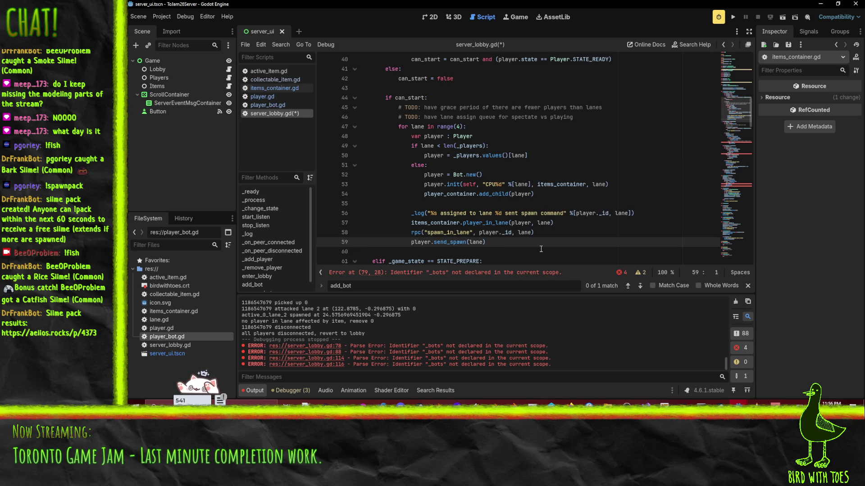
key("ctrl+shift+k")
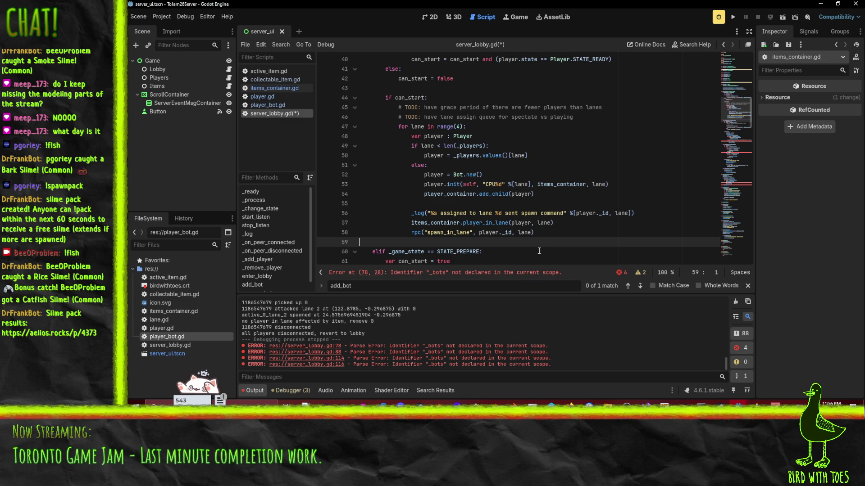
Step: Change the rpc argument _id to name, giving player.name, and save server_lobby.gd
double_click(507, 232)
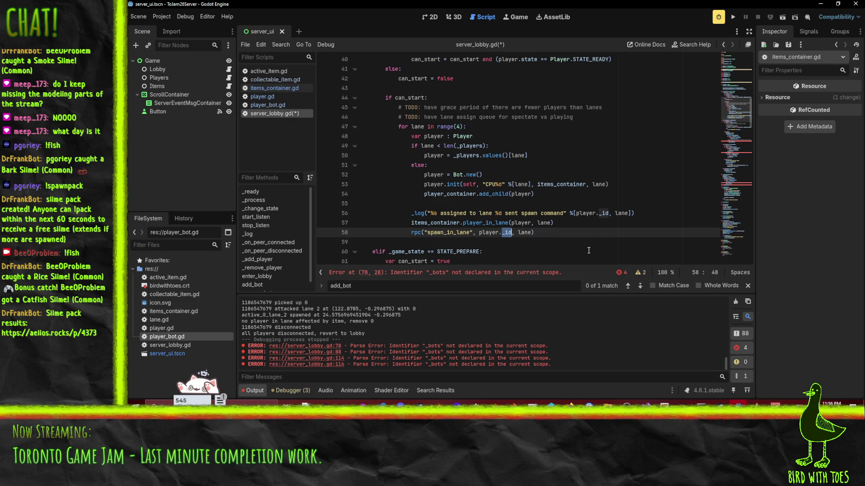
left_click(564, 233)
double_click(504, 233)
type("lane")
key("BackSpace")
key("BackSpace")
key("BackSpace")
type("name")
key("Escape")
key("Up")
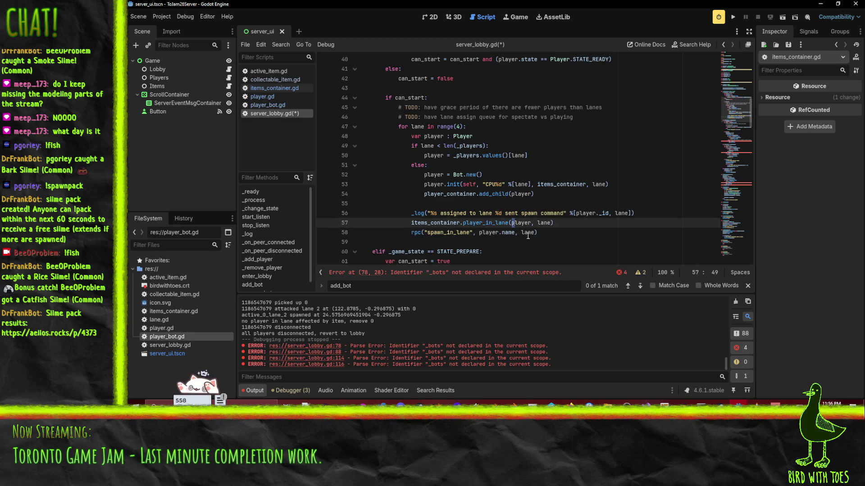
key("Down")
key("ctrl+s")
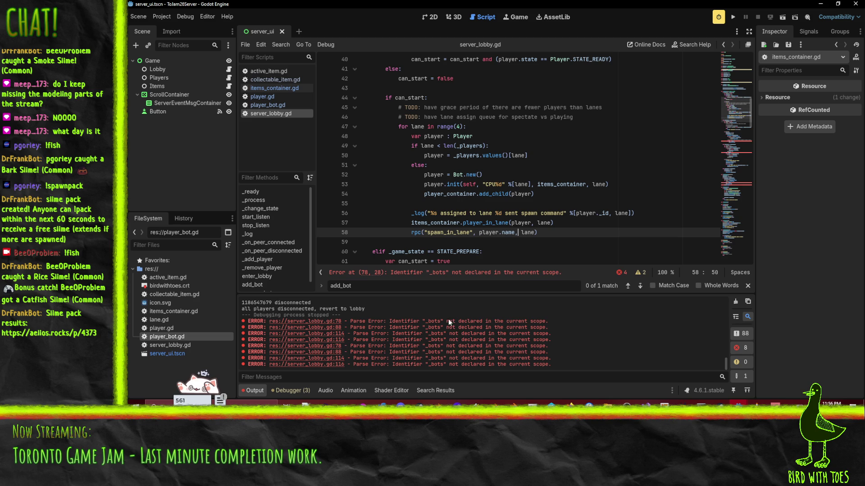
Step: Return to the server project's server_lobby.gd and scroll to the add_bot stub
mouse_move(719, 404)
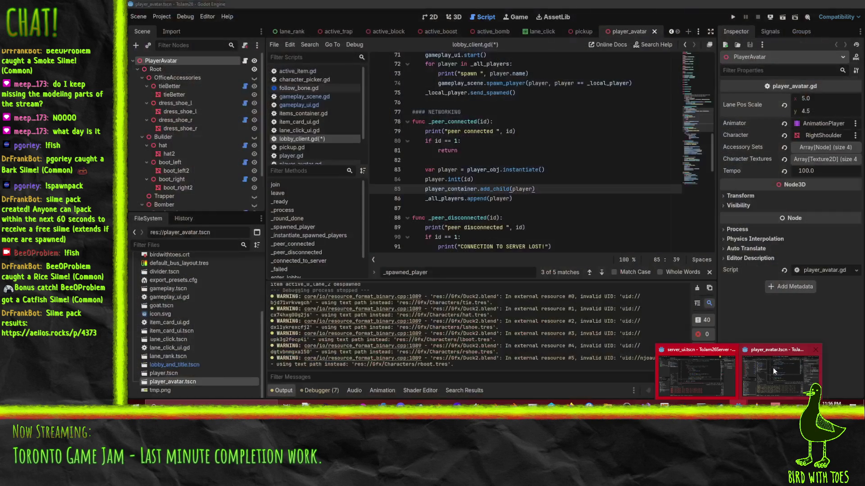
left_click(773, 368)
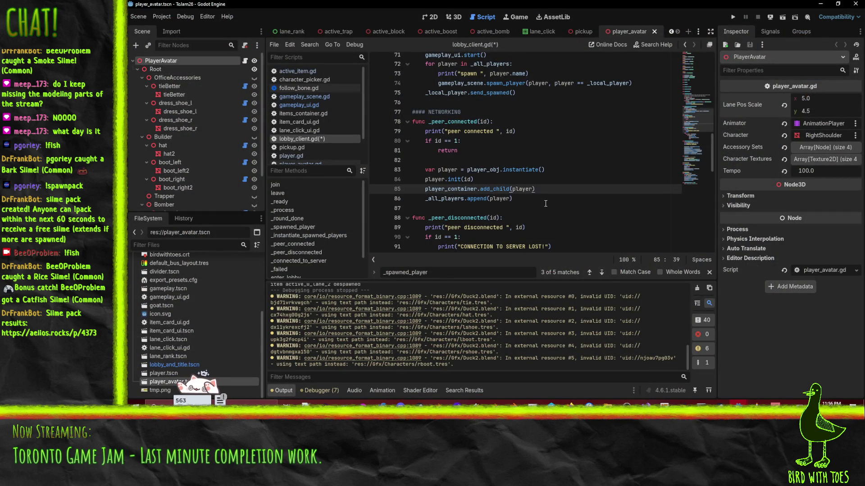
scroll(545, 204, "down", 1)
scroll(524, 153, "down", 3)
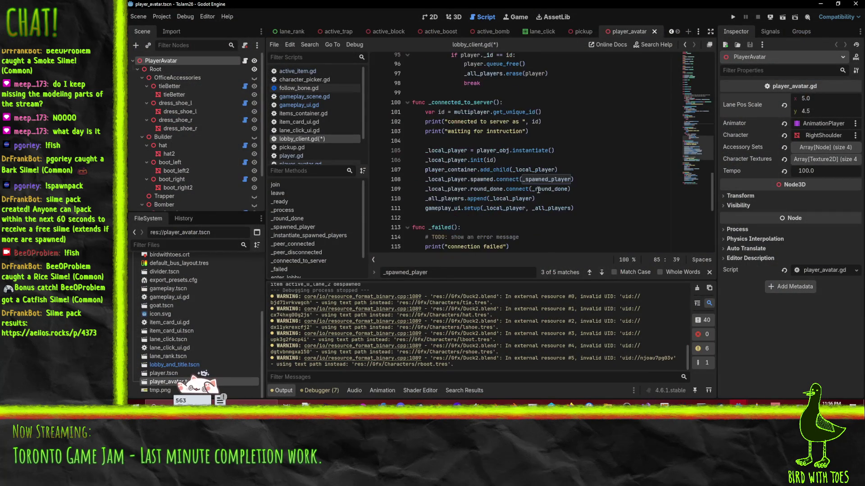
mouse_move(718, 404)
left_click(712, 324)
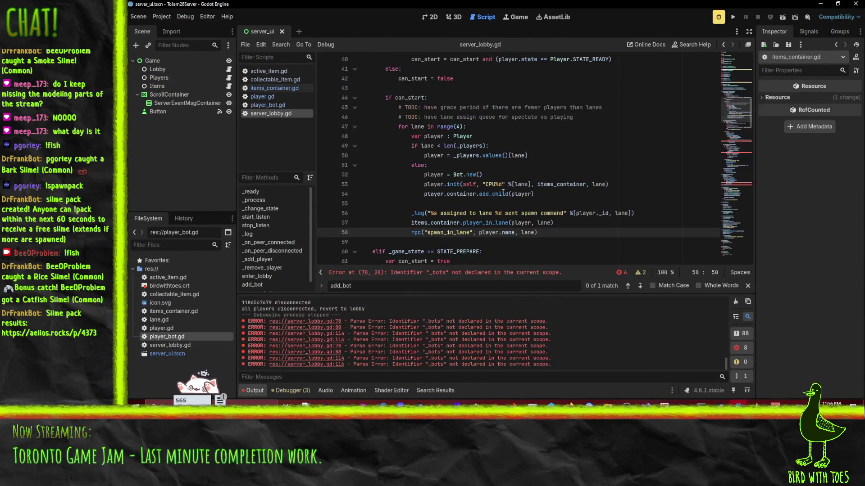
scroll(424, 235, "down", 19)
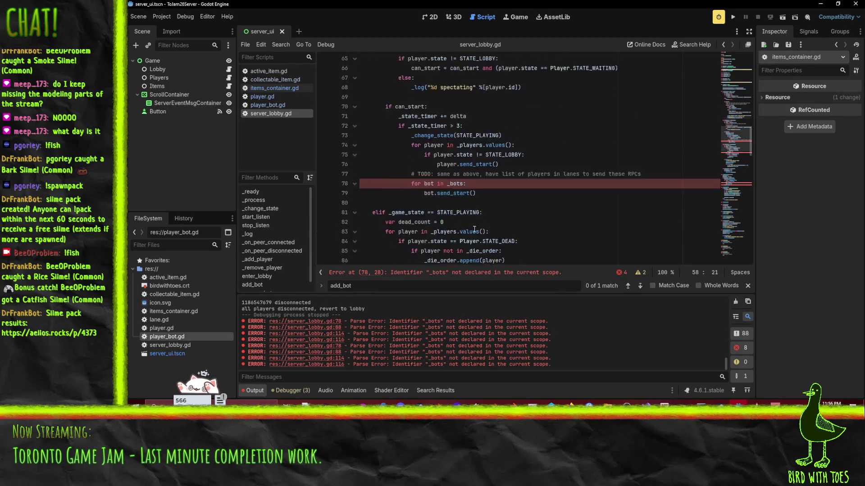
scroll(471, 235, "down", 19)
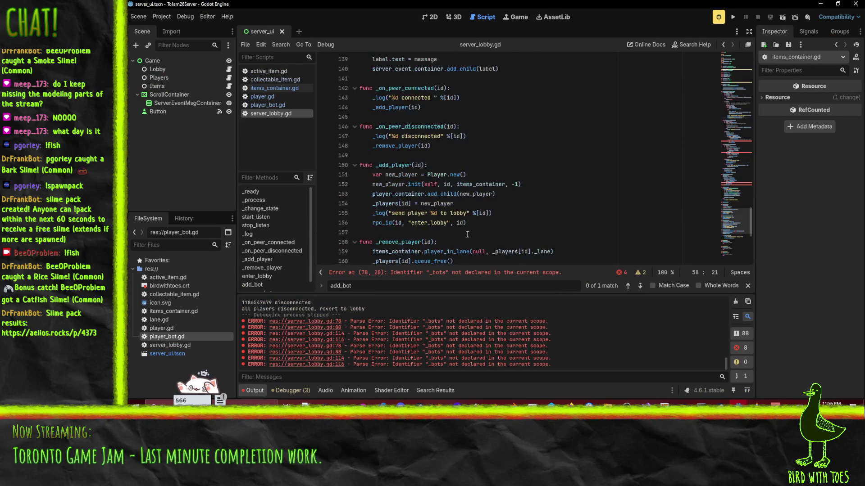
scroll(468, 236, "down", 2)
scroll(467, 236, "up", 1)
Step: Rename add_bot to spawn_in_lane(_name), save server_lobby.gd, and return to the client project
left_click(486, 146)
key("Down")
key("Down")
key("Down")
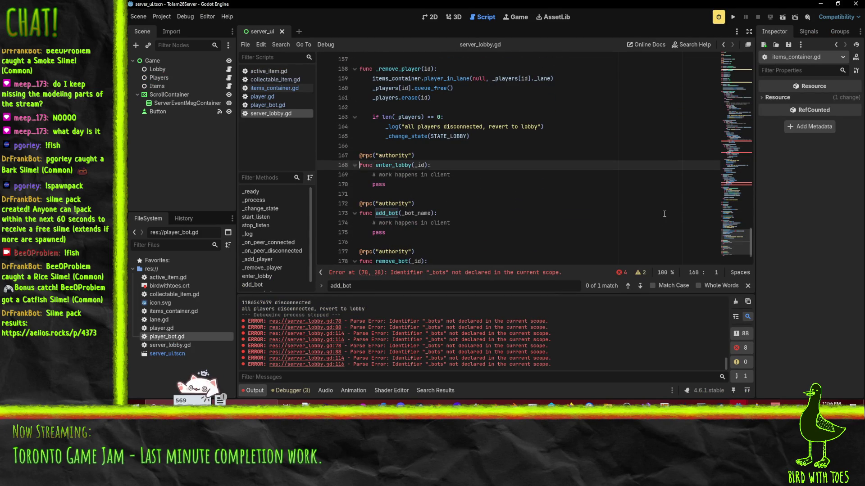
key("F3")
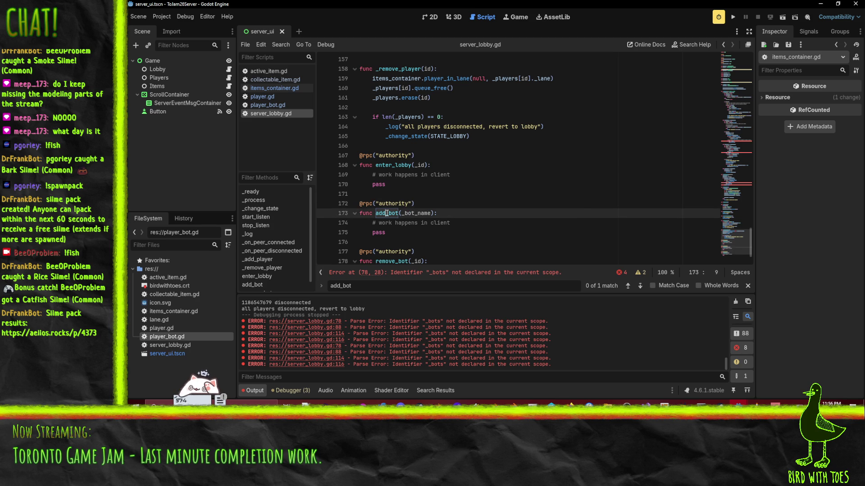
type("spawn_")
type("in_lane")
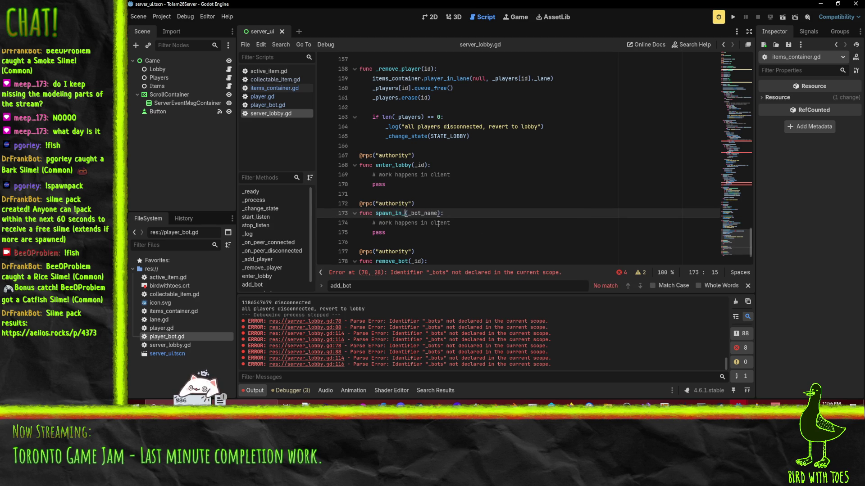
key("Right")
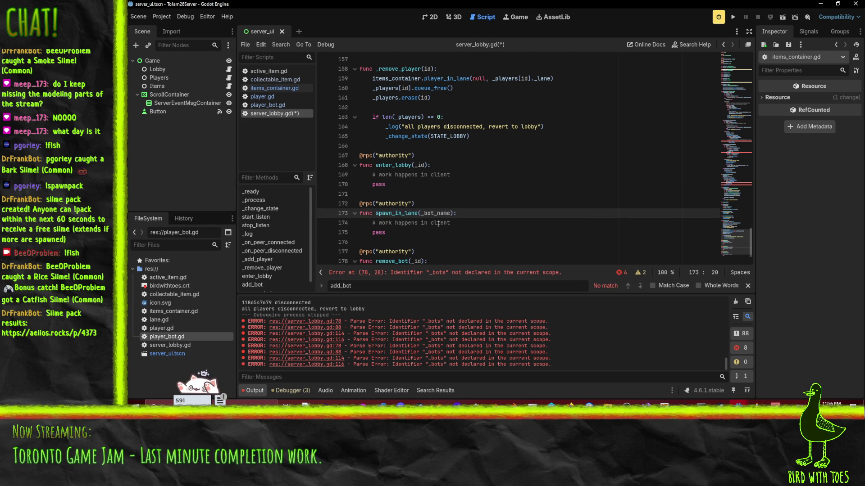
key("Delete")
key("Delete")
key("Delete")
key("BackSpace")
key("ctrl+s")
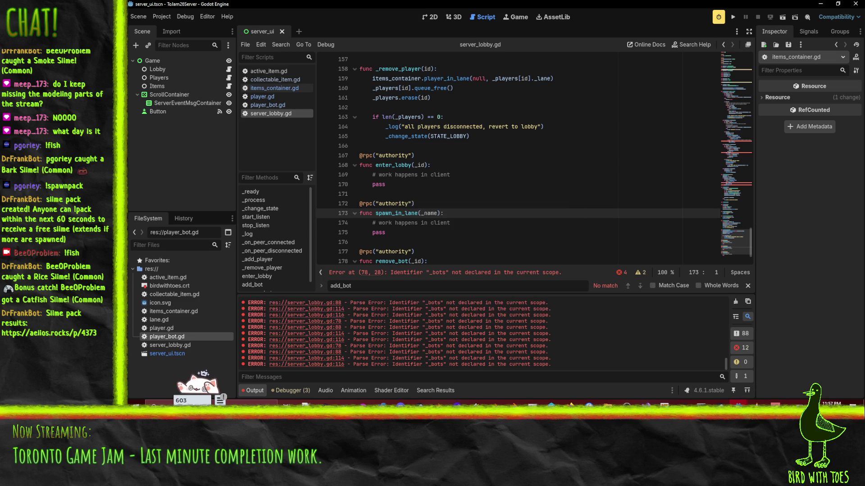
left_click(733, 353)
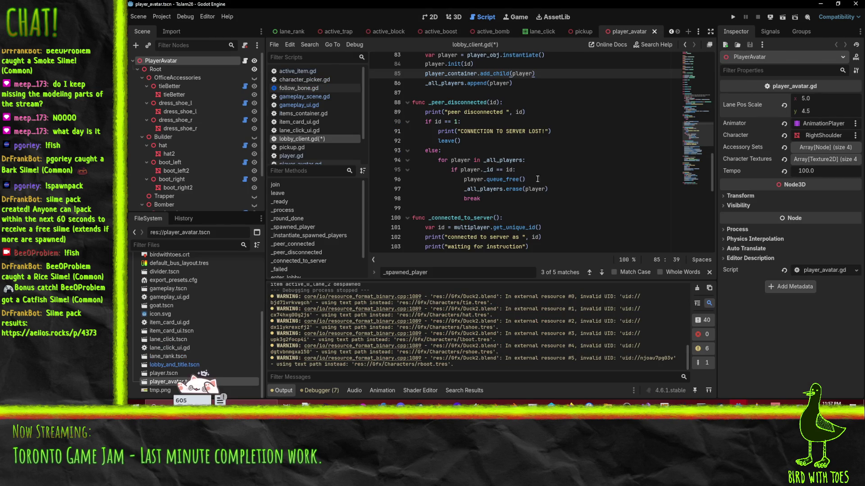
Step: Change the signature to spawn_in_lane(_name, lane) and the print text to "spawn player"
scroll(520, 189, "down", 10)
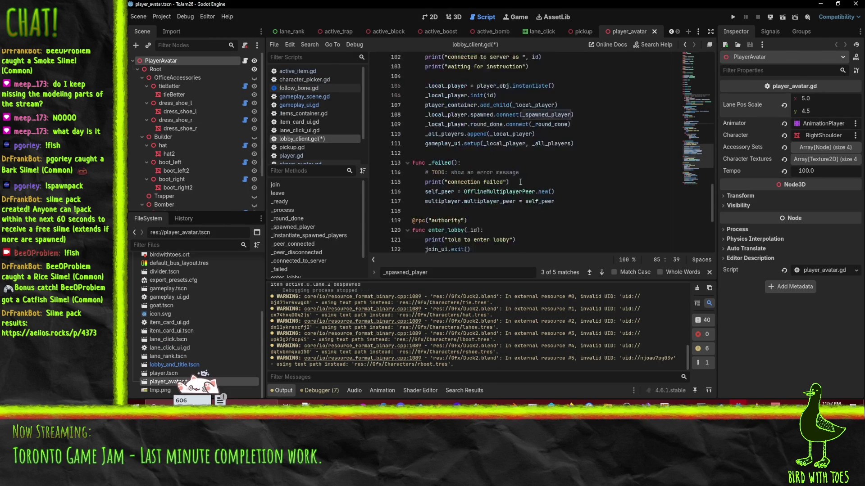
left_click(412, 151)
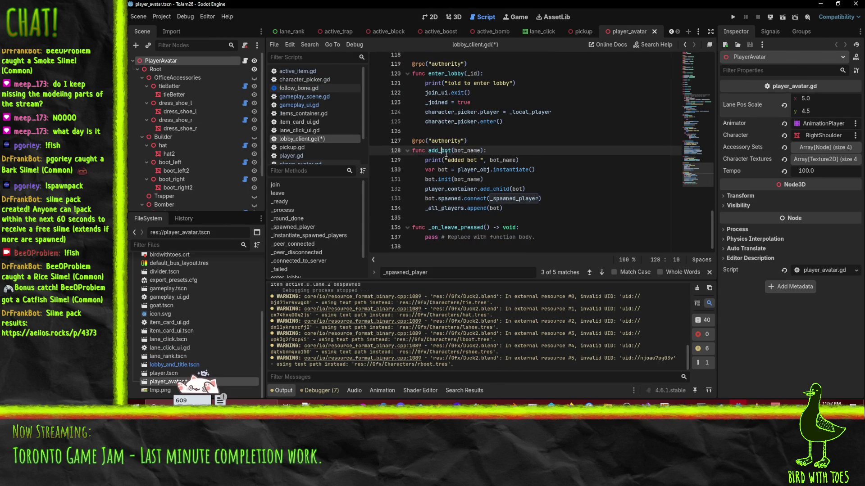
key("ctrl+z")
key("ctrl+z")
double_click(455, 164)
type("spawn")
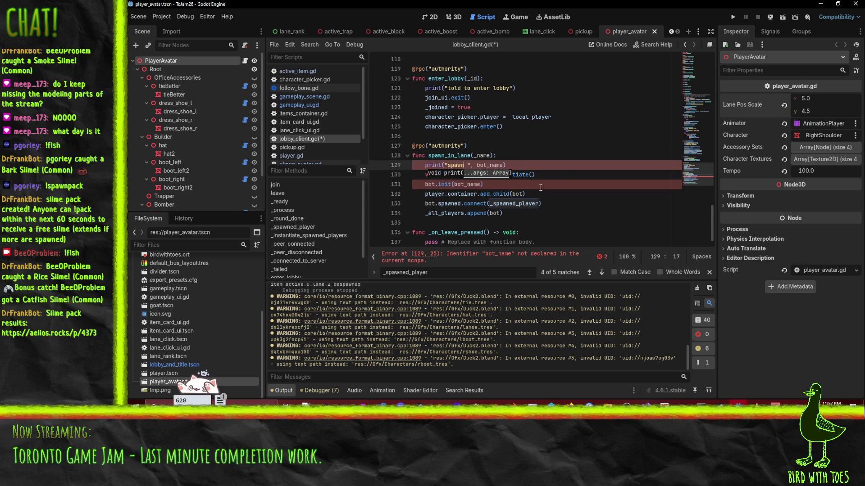
type(" player")
left_click(490, 155)
type(", na")
key("BackSpace")
key("BackSpace")
type("lane")
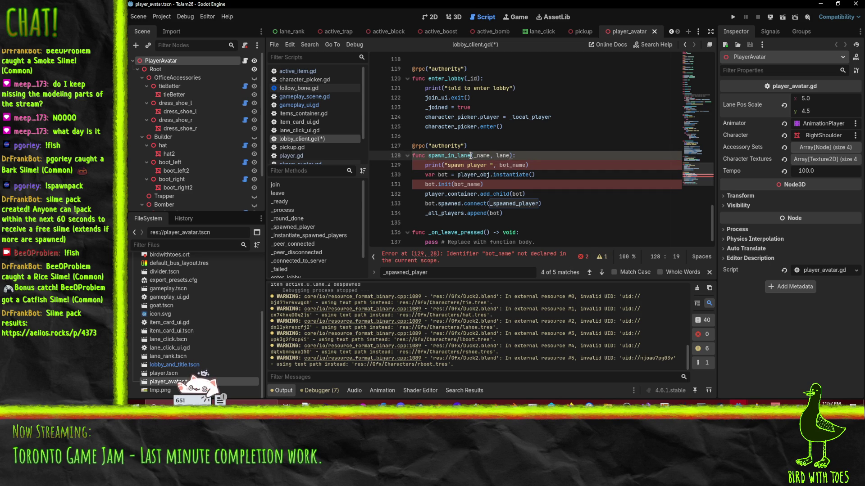
left_click(509, 174)
Step: Rename the parameter to name and print "spawn player avatar ", name, with bot.init(name)
double_click(512, 165)
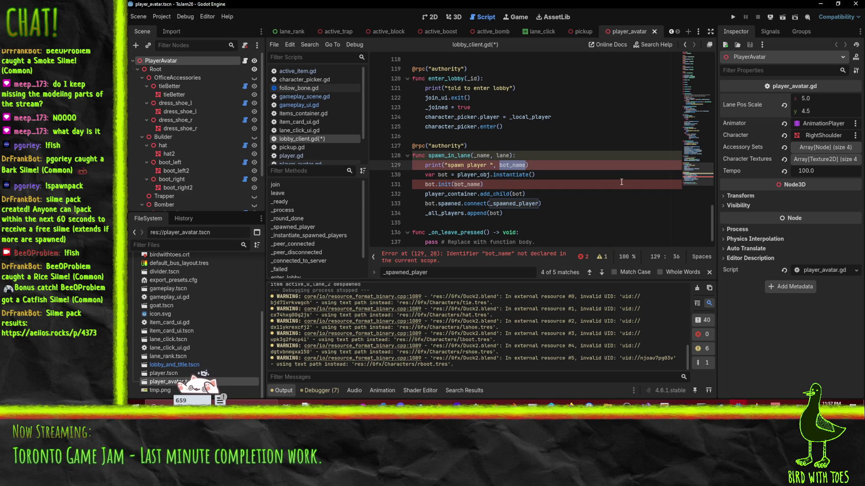
type("_name")
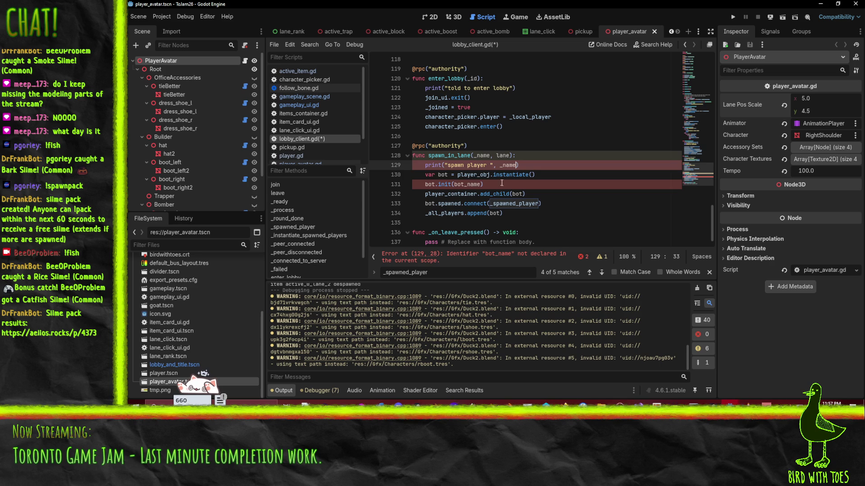
left_click(607, 185)
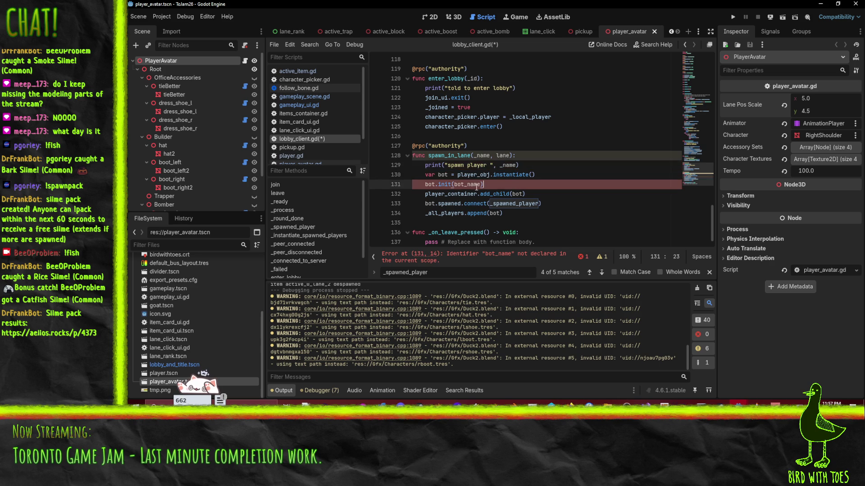
left_click(481, 155)
key("BackSpace")
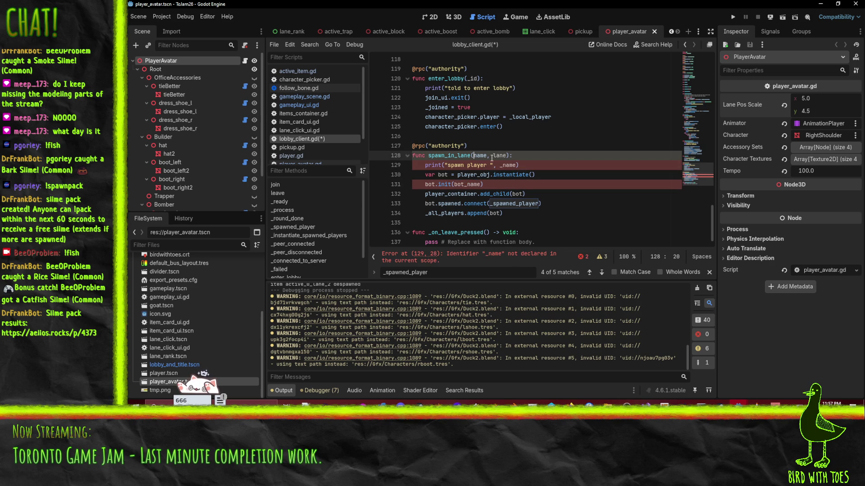
left_click(474, 185)
double_click(474, 185)
type("name")
double_click(508, 165)
type("name")
left_click(491, 165)
type("avatar")
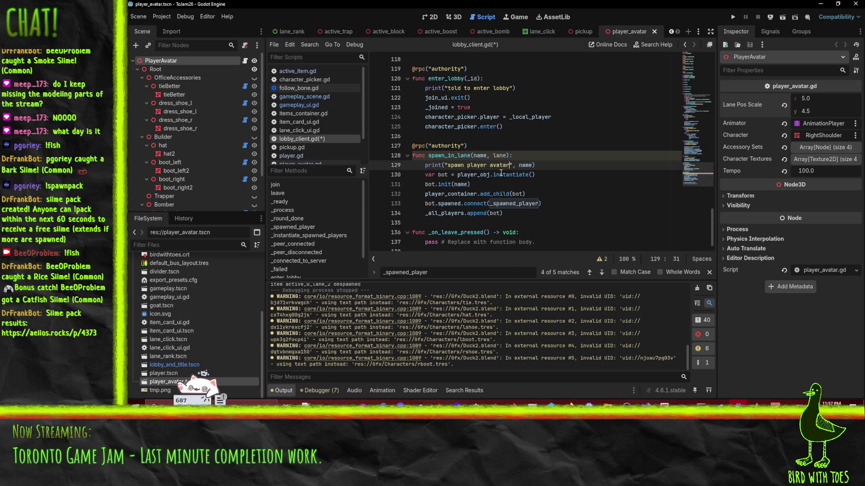
key("Down")
key("Down")
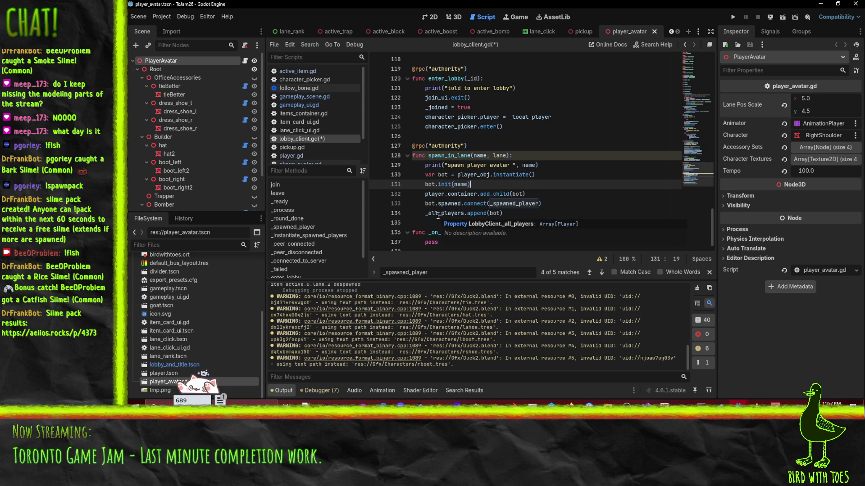
Step: Search for the _all_players variable's declaration
double_click(437, 216)
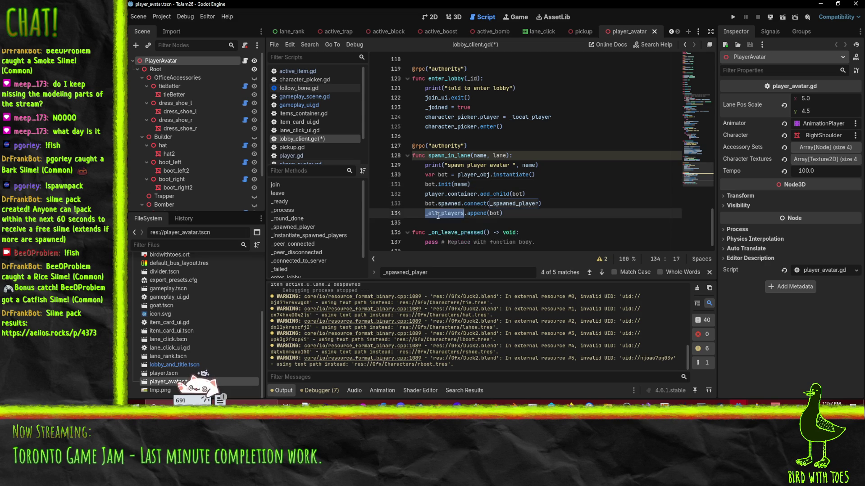
key("ctrl+f")
key("Return")
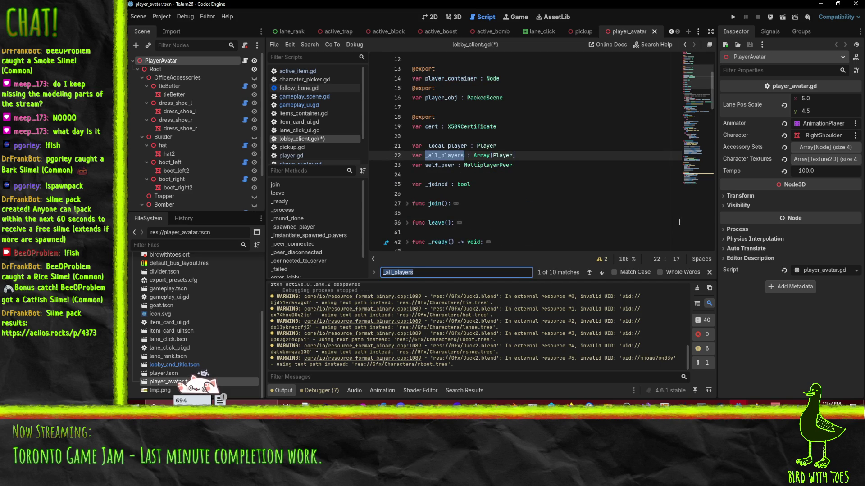
key("Return")
key("Return")
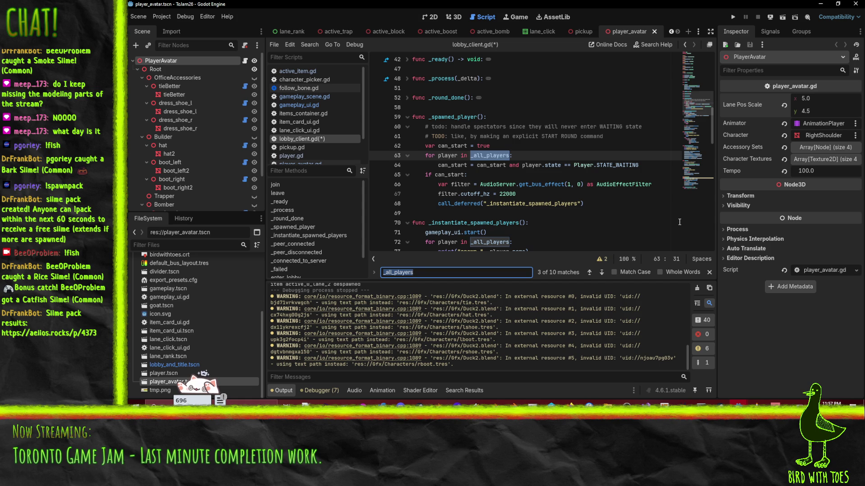
key("Return")
key("Return")
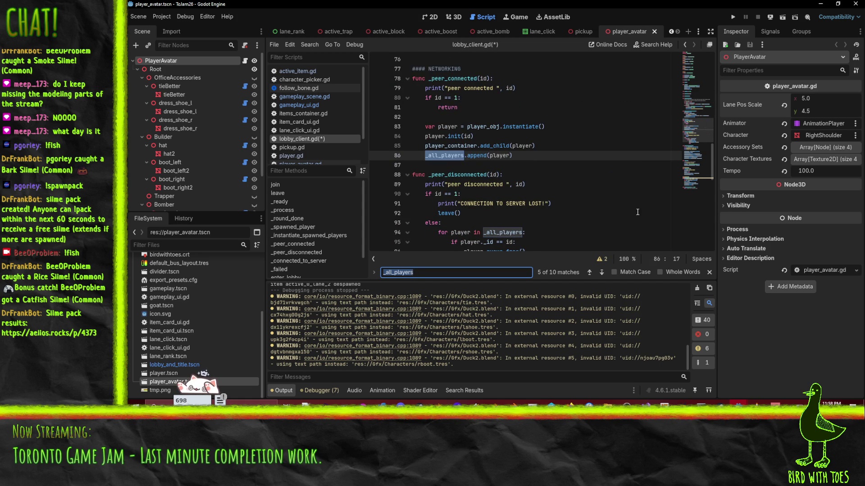
scroll(553, 156, "down", 1)
scroll(553, 155, "up", 1)
scroll(553, 162, "up", 12)
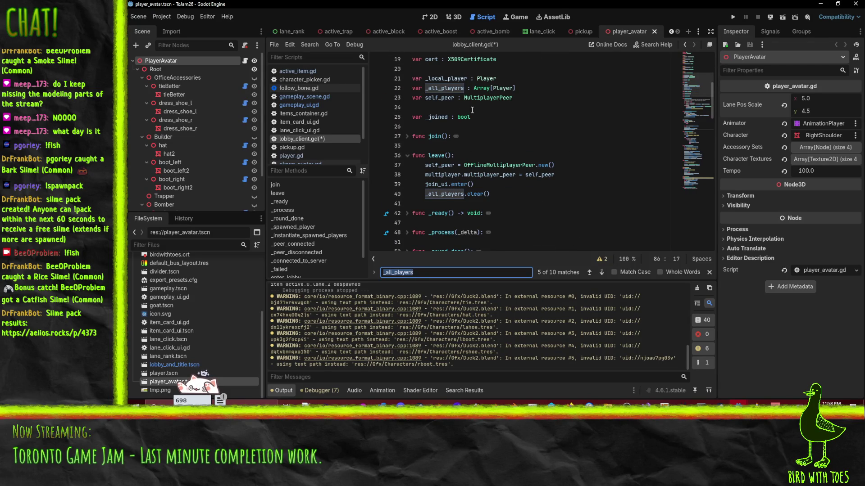
scroll(468, 109, "up", 6)
scroll(601, 147, "down", 5)
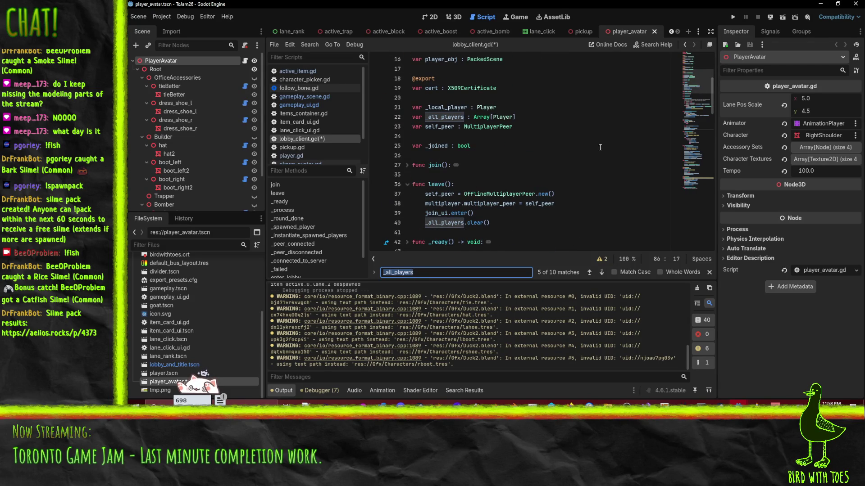
left_click(542, 118)
key("Return")
Step: Declare var _racing_players : Array[Player] on line 23, then rename it _spawned_players
type("va r _")
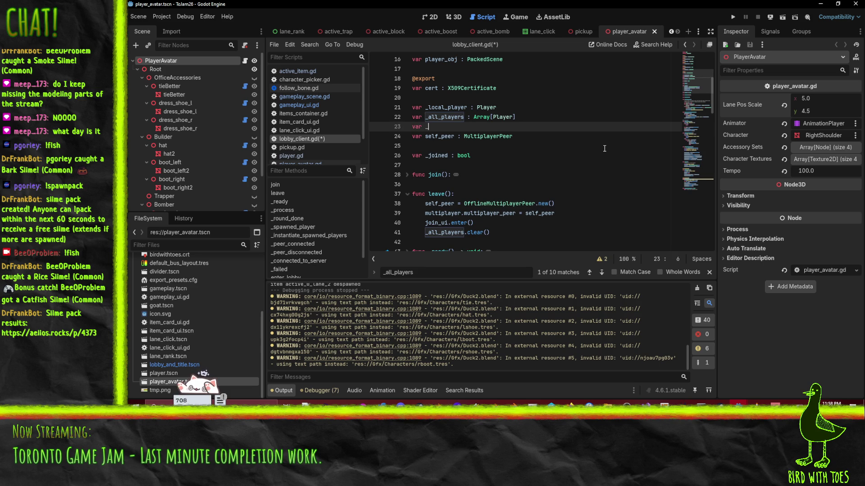
type("racing_")
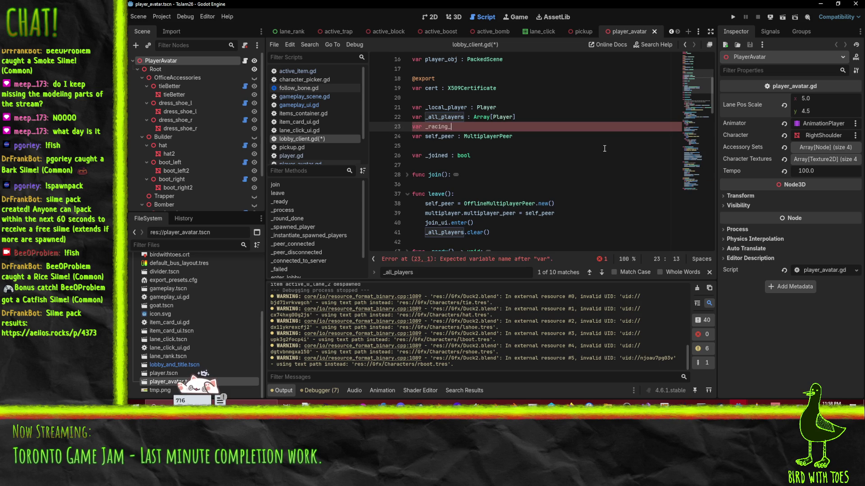
type("players : Array[P")
type("layer")
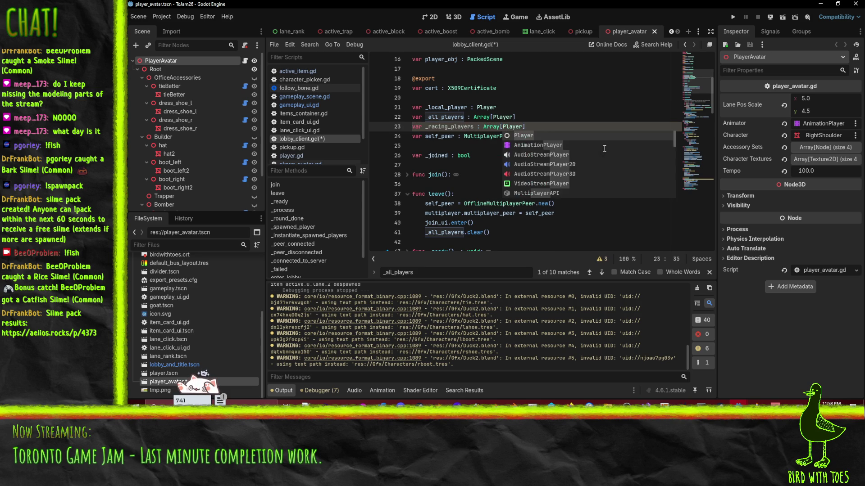
left_click_drag(427, 127, 447, 127)
type("spawned")
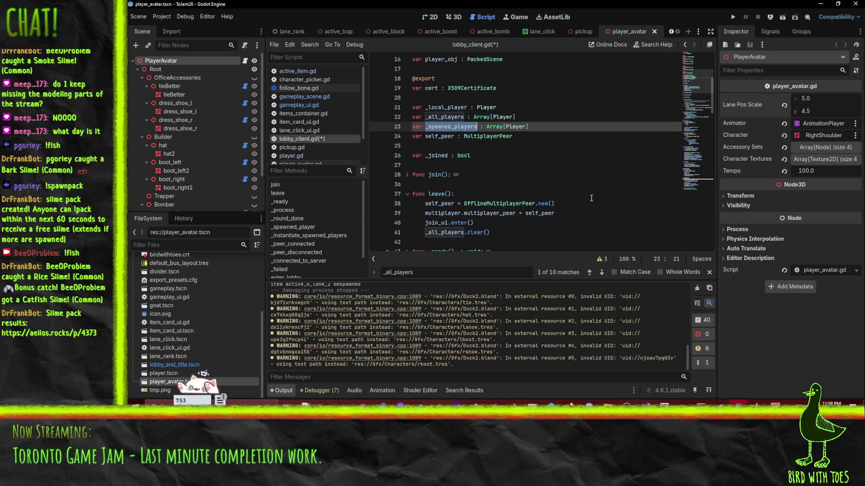
left_click(460, 165)
scroll(500, 180, "down", 2)
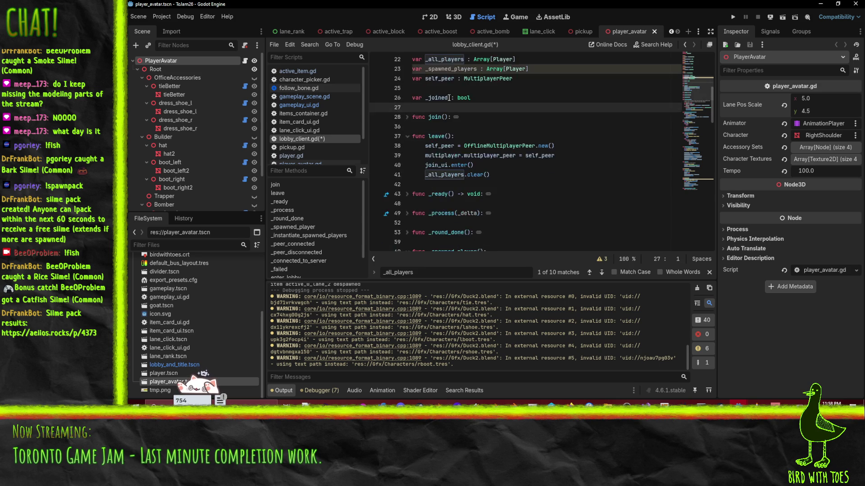
scroll(502, 135, "up", 1)
left_click(506, 97)
Step: Append spawned bots to _spawned_players instead of _all_players, then begin undoing the edits
double_click(456, 97)
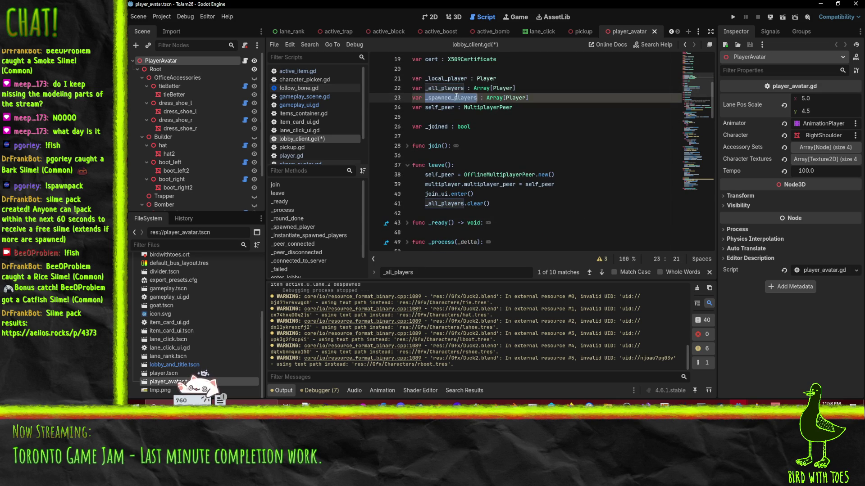
scroll(465, 220, "down", 20)
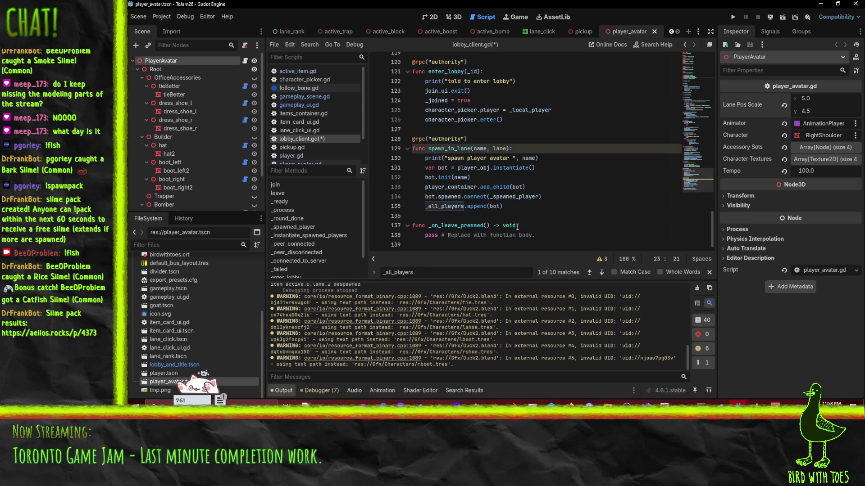
left_click(601, 178)
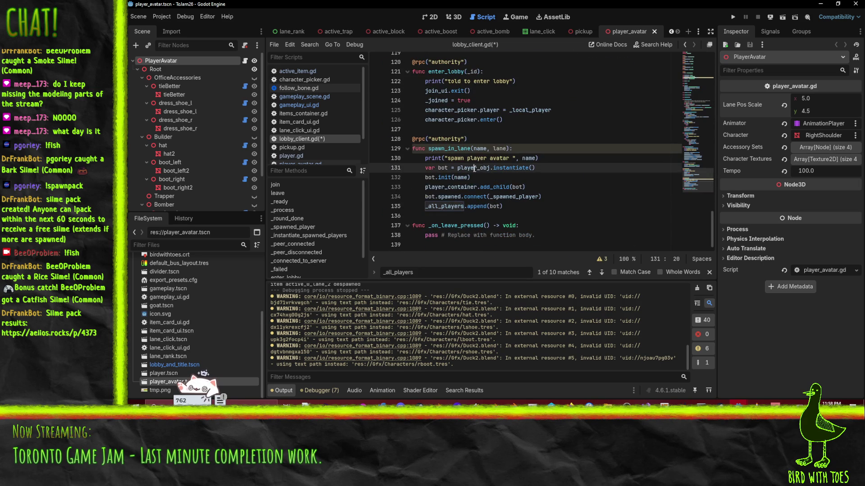
double_click(443, 207)
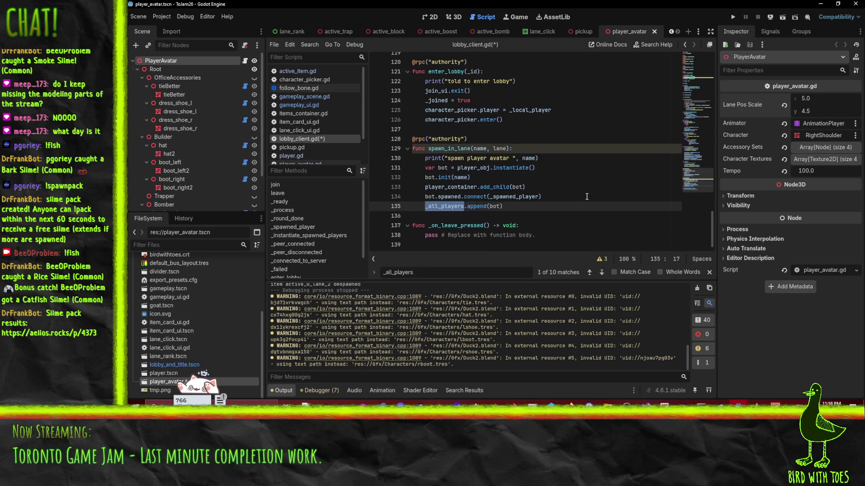
type("_spawned_players")
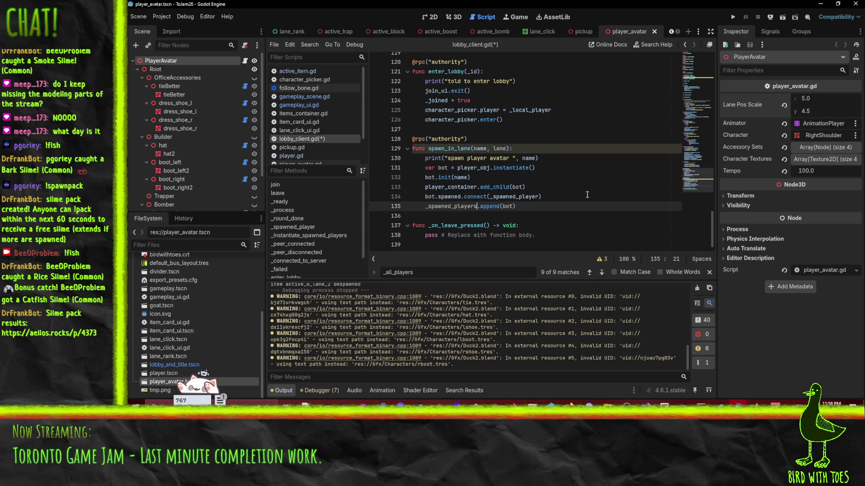
left_click(582, 169)
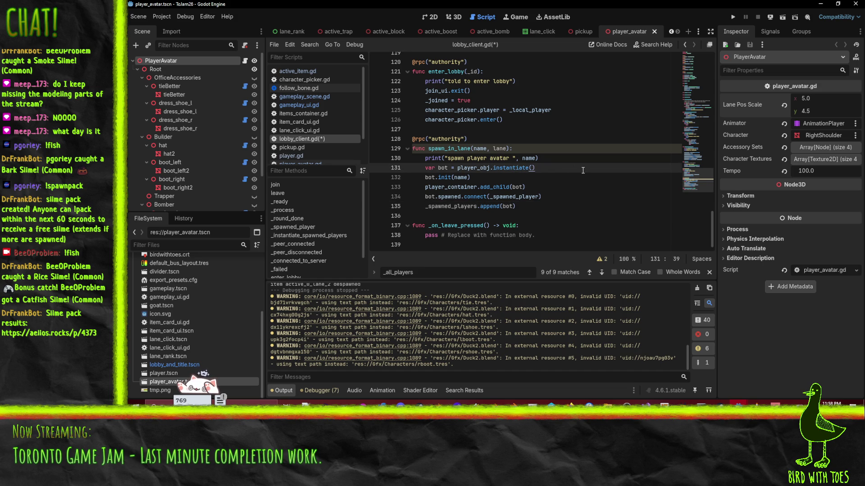
left_click(536, 178)
left_click(537, 167)
key("Home")
key("ctrl+z")
key("ctrl+z")
key("ctrl+z")
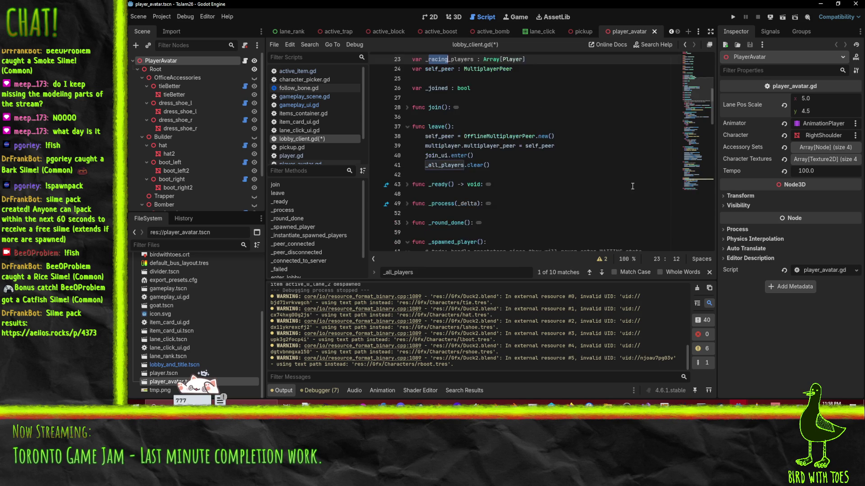
Step: Undo lobby_client.gd's edits back to its saved version
key("ctrl+shift+z")
key("ctrl+shift+z")
key("ctrl+shift+z")
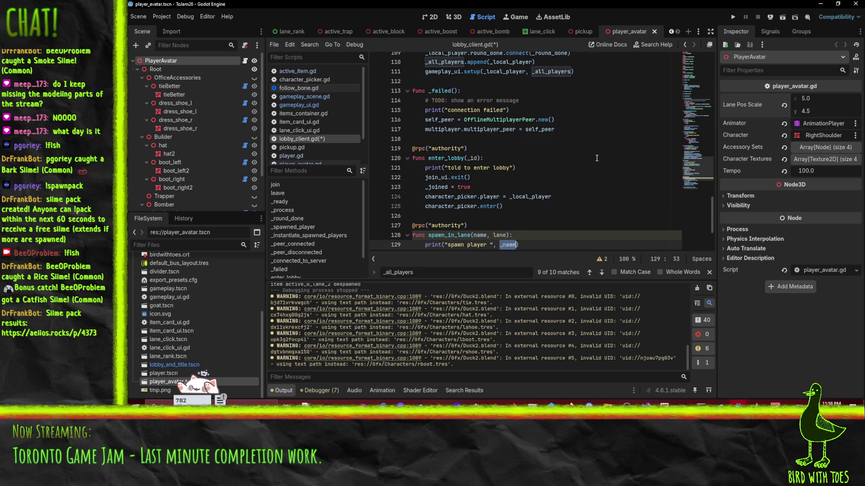
key("ctrl+shift+z")
key("ctrl+shift+z")
key("ctrl+shift+z")
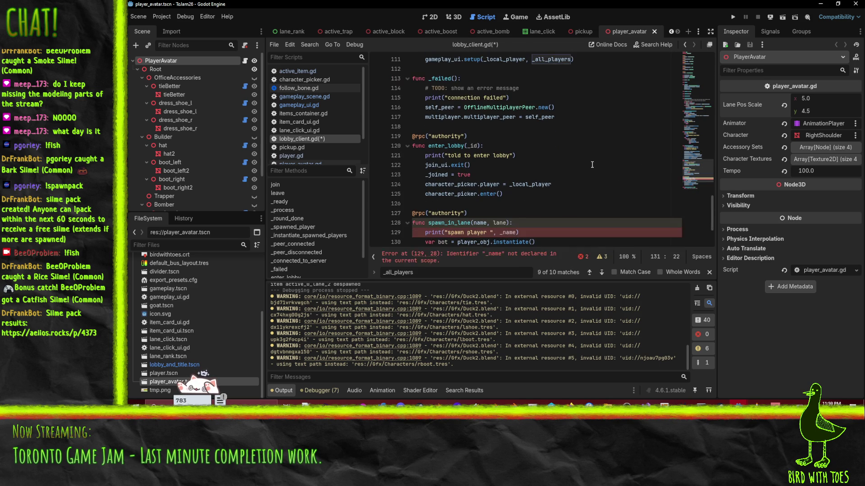
key("ctrl+shift+z")
key("ctrl+shift+z")
key("ctrl+shift+z")
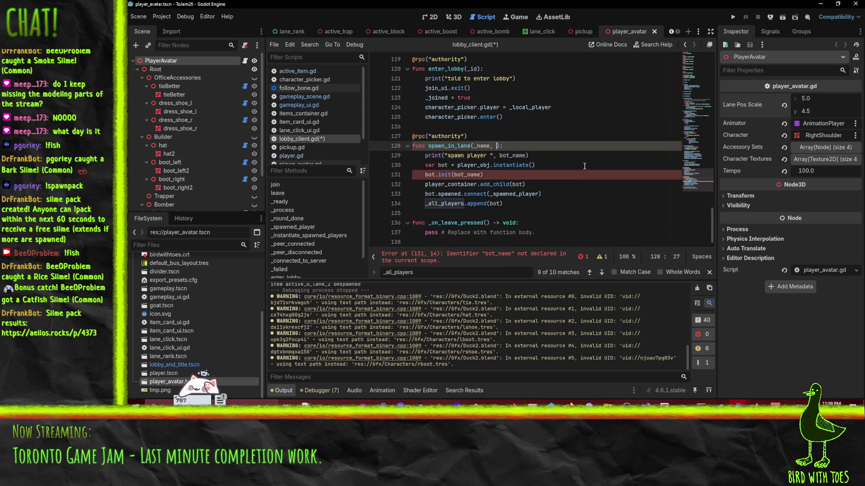
key("ctrl+shift+z")
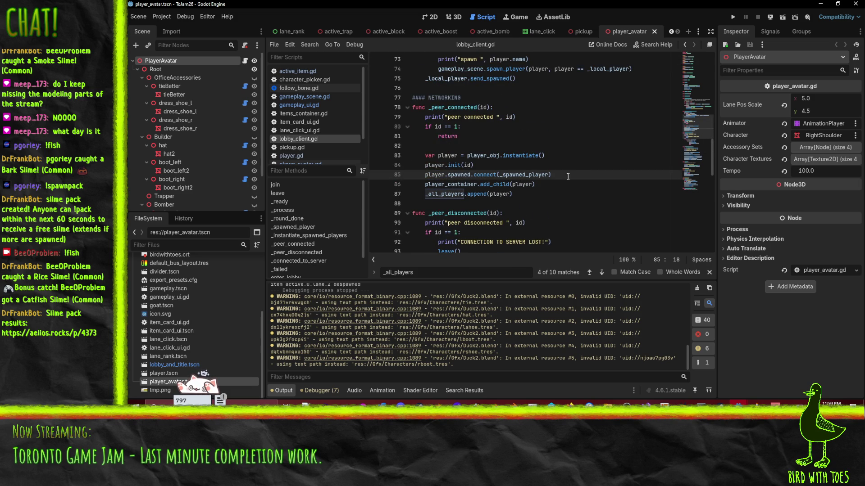
key("ctrl+z")
type("# TODO: like, by making an explicit START ROUND command")
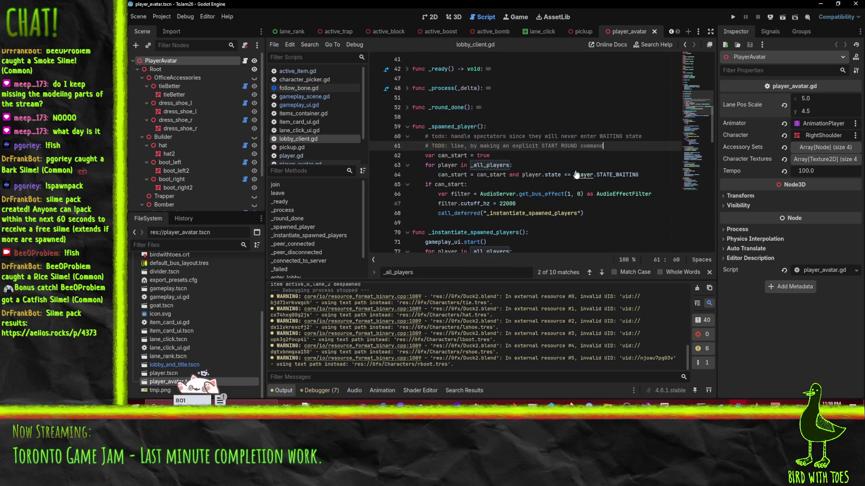
left_click(535, 156)
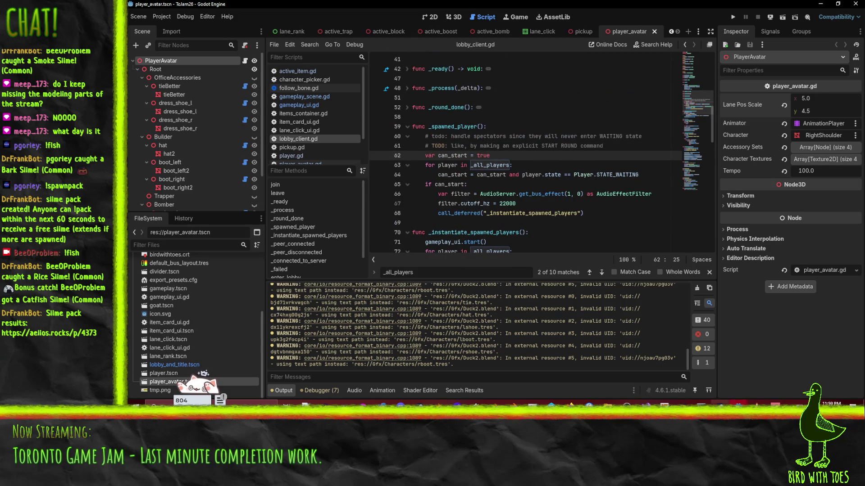
Step: Bring the server project's editor with server_lobby.gd to the front
left_click(738, 402)
left_click(737, 376)
left_click(549, 254)
left_click(523, 226)
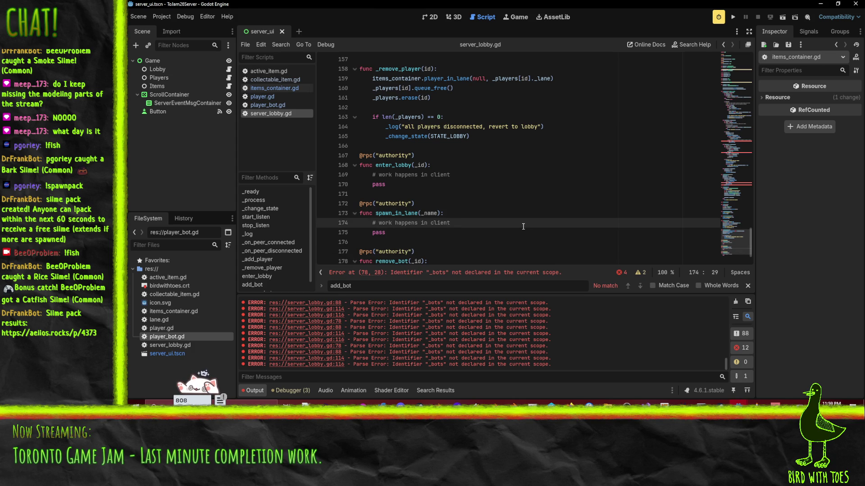
Step: Undo the spawn_in_lane rpc edits so that line is removed from server_lobby.gd
key("ctrl+z")
key("ctrl+z")
key("ctrl+z")
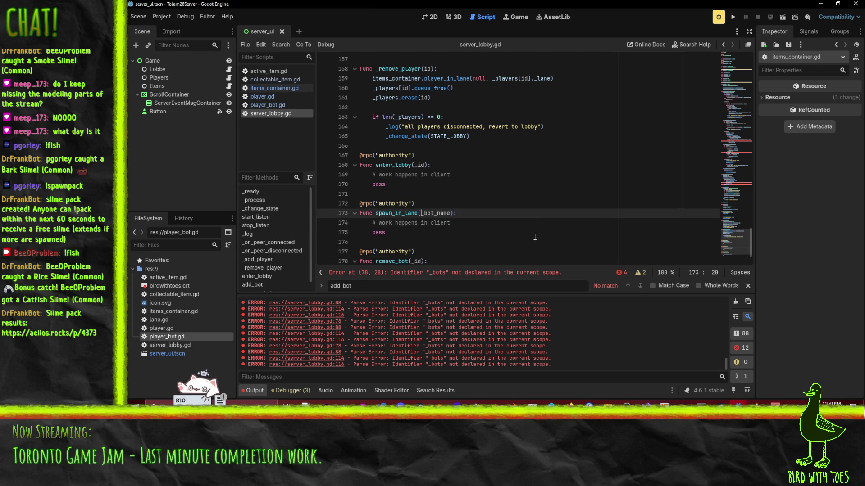
scroll(545, 231, "up", 1)
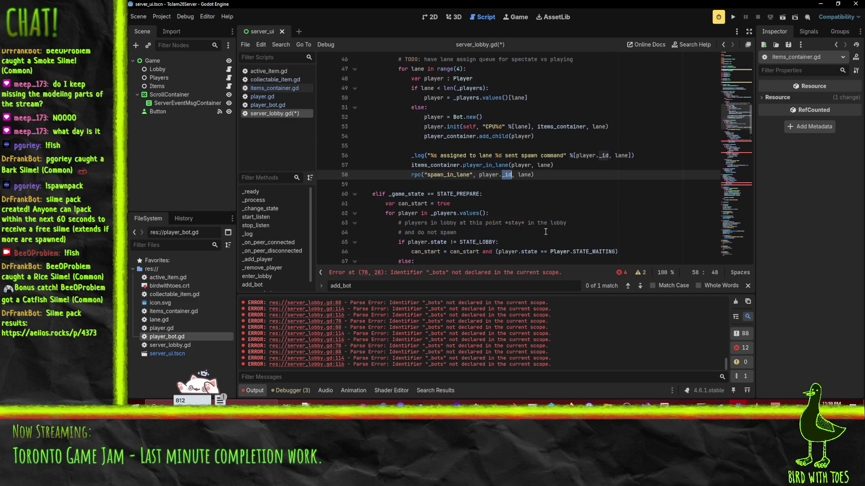
scroll(591, 230, "up", 1)
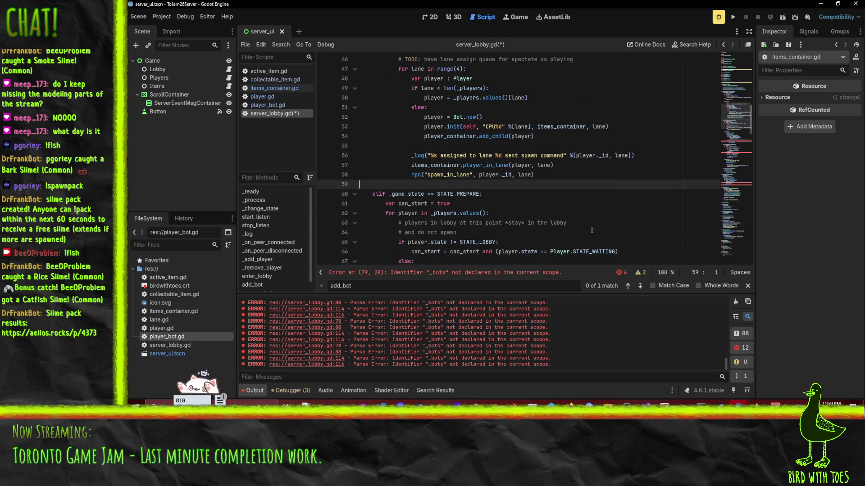
key("ctrl+z")
scroll(592, 230, "up", 1)
left_click(586, 200)
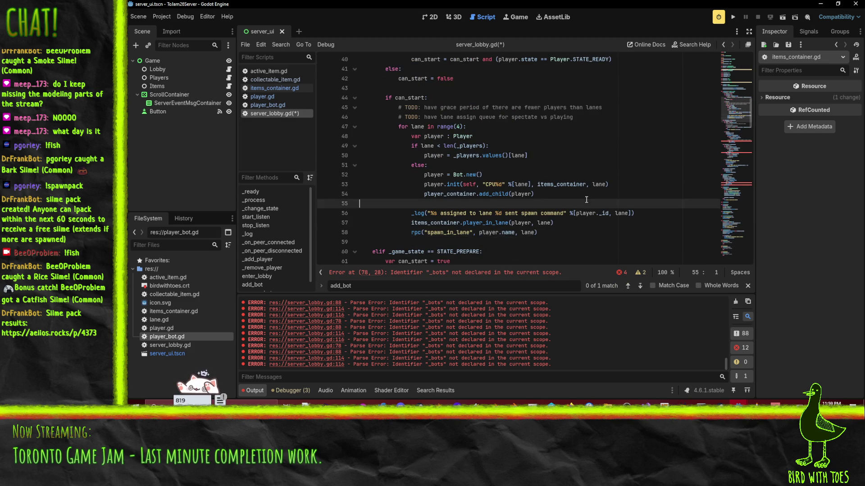
key("Up")
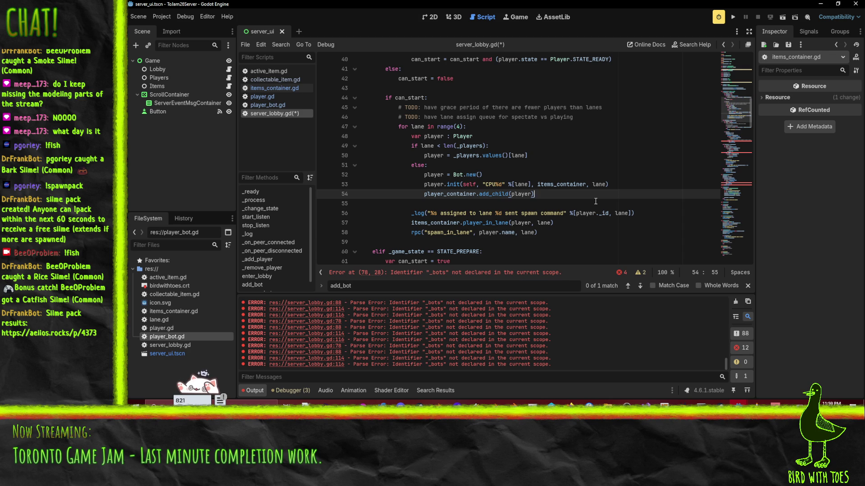
key("ctrl+z")
key("ctrl+z")
key("ctrl+z")
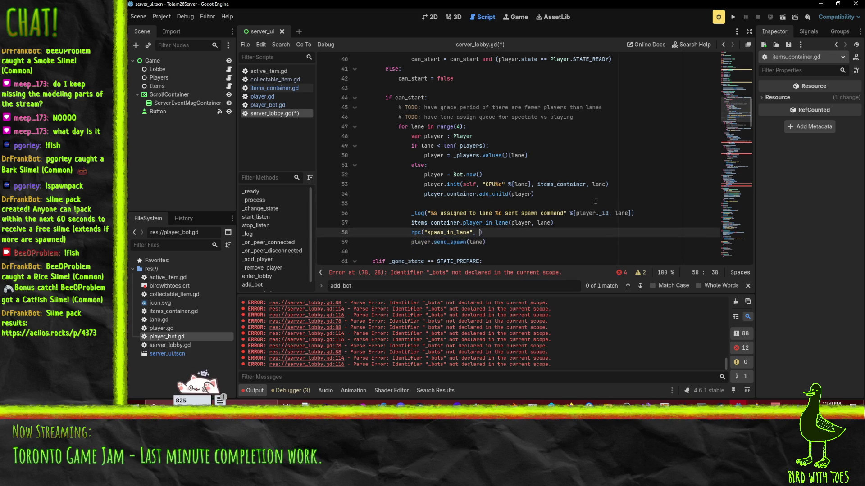
key("ctrl+z")
key("ctrl+z")
key("ctrl+z")
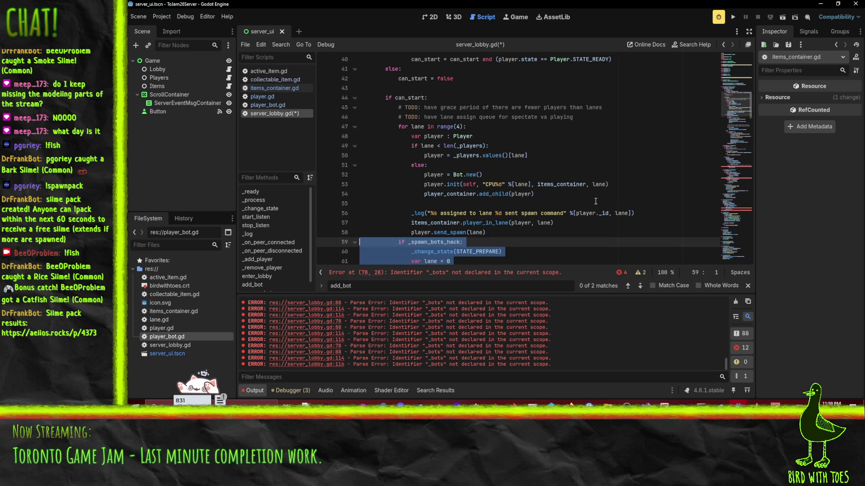
Step: Add rpc("add_bot", player.name) after the add_child call and save the script
left_click(551, 196)
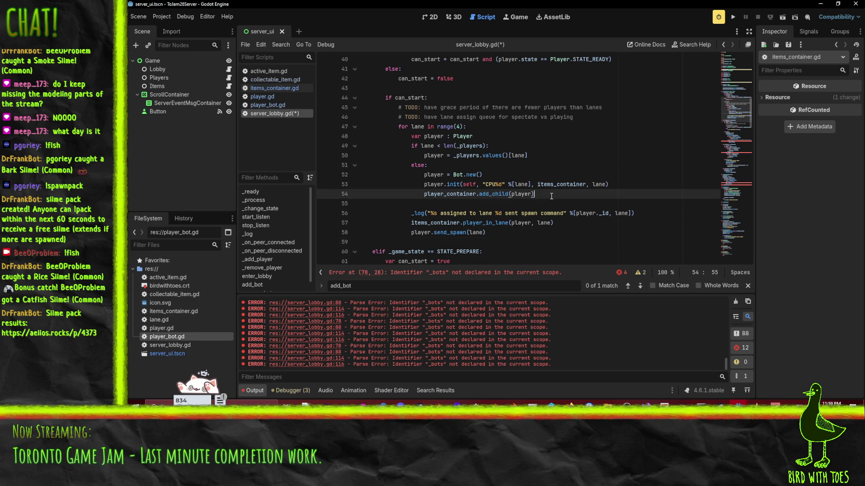
key("Return")
type("r")
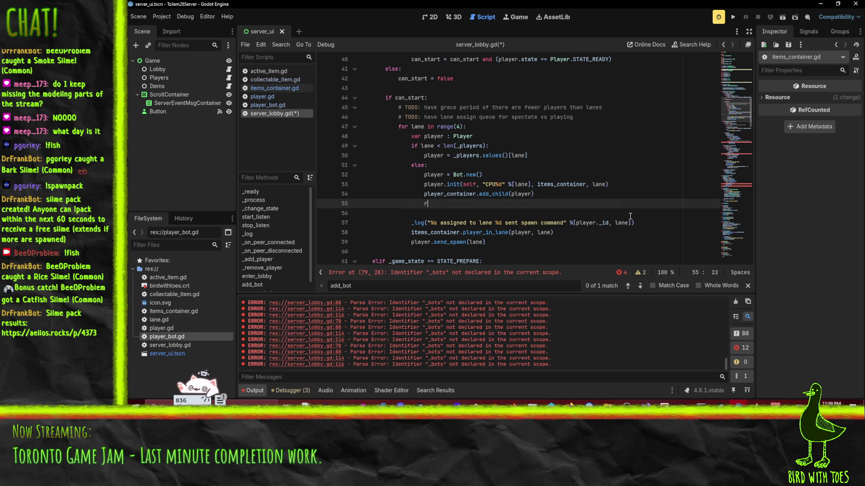
type("pc(\"add_bo")
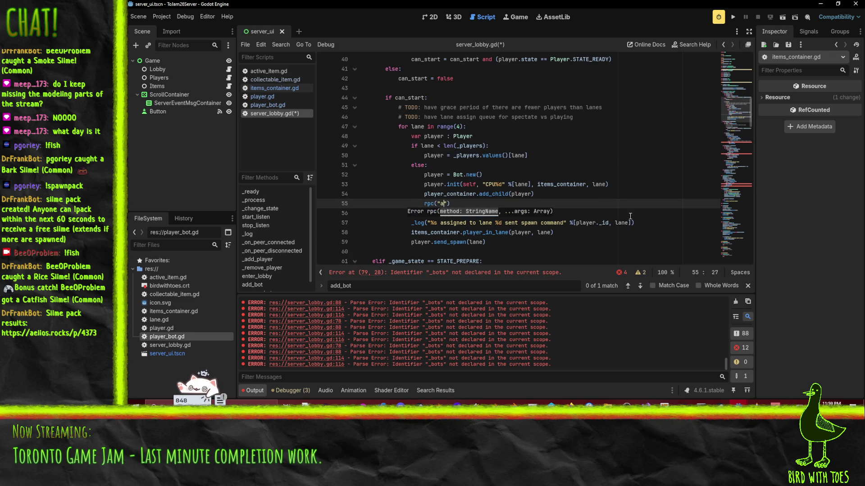
type("t\", ")
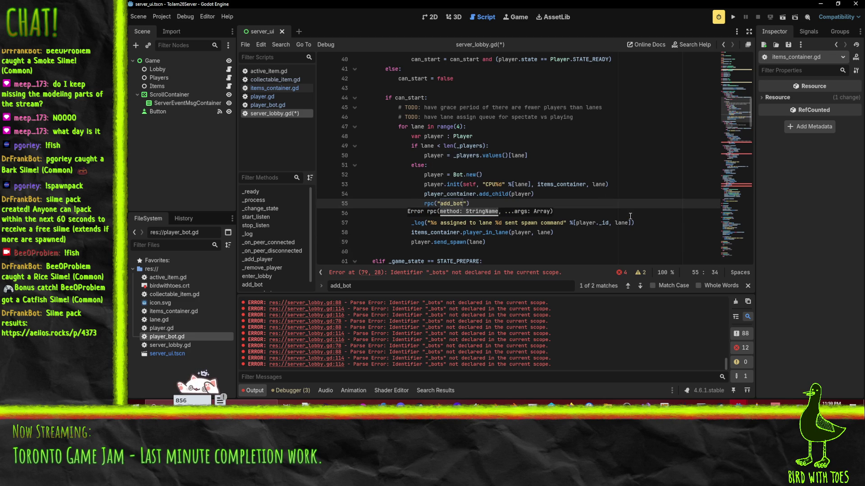
type("play")
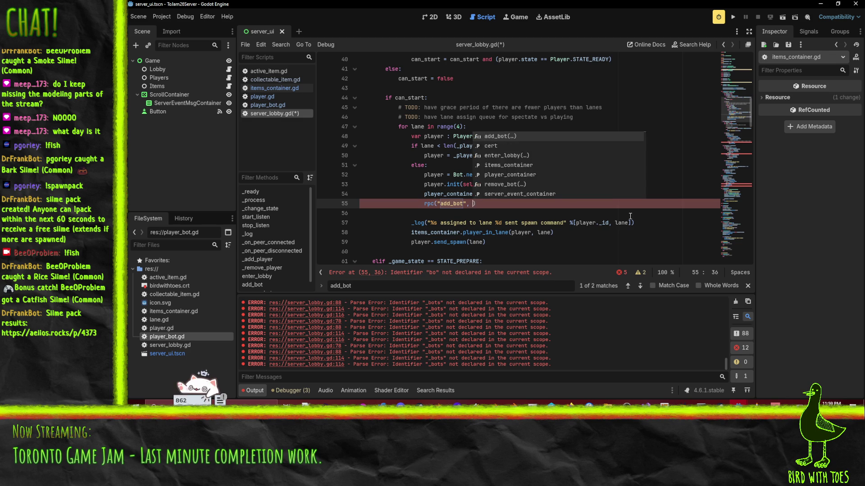
type("er.name)")
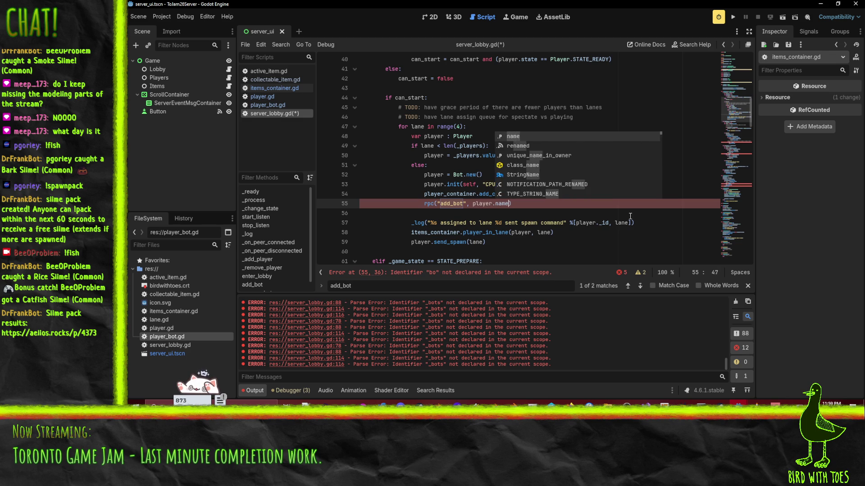
key("ctrl+s")
Step: Delete the TODO comment and the 'for bot in _bots: bot.send_start()' loop
scroll(521, 224, "down", 2)
scroll(561, 224, "up", 2)
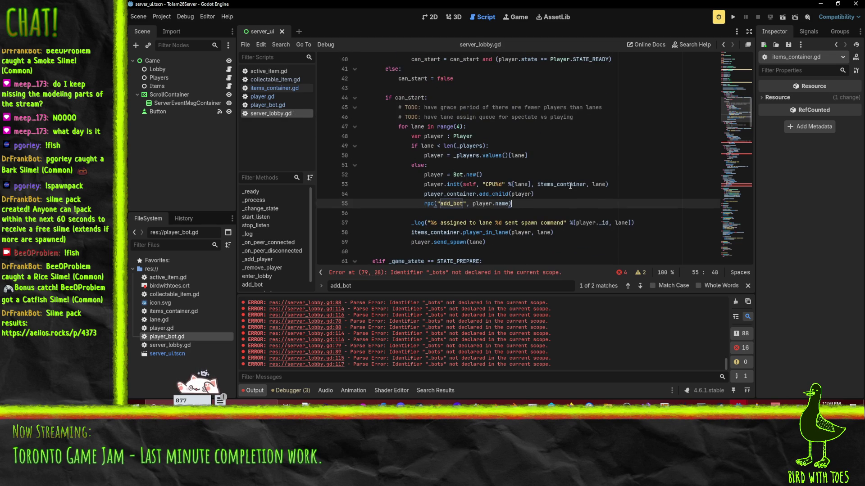
mouse_move(570, 186)
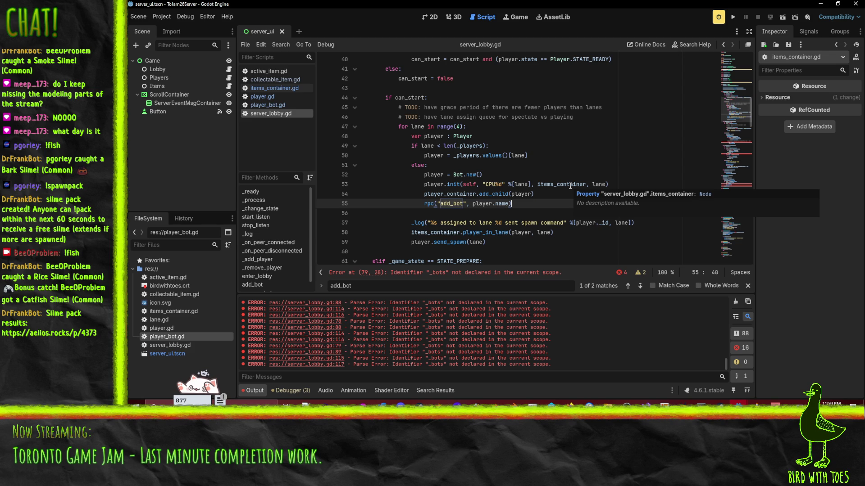
scroll(560, 176, "down", 3)
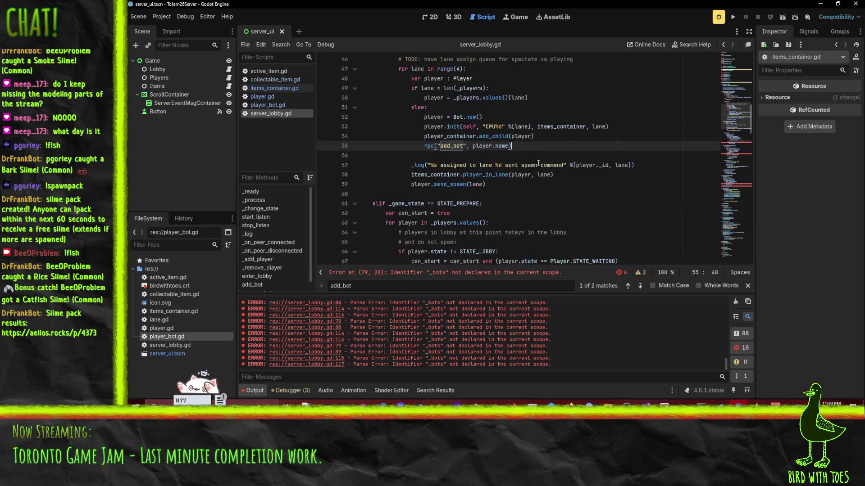
scroll(522, 175, "up", 1)
scroll(519, 174, "down", 5)
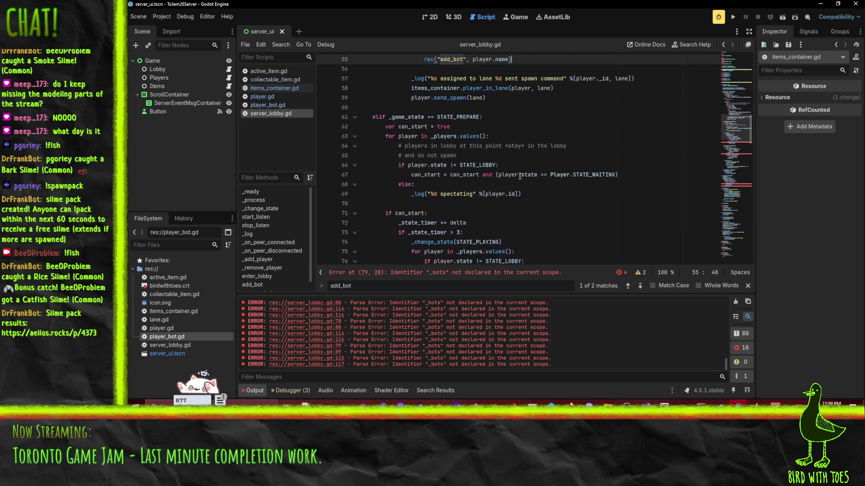
scroll(623, 189, "down", 3)
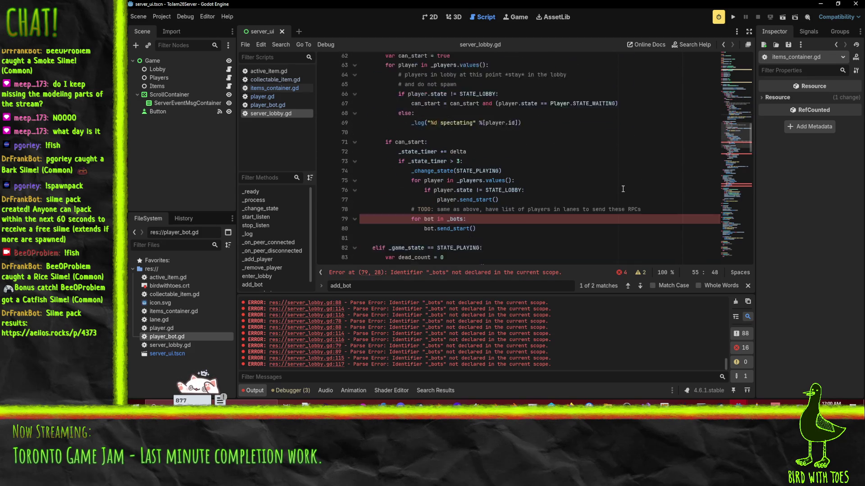
scroll(514, 138, "up", 1)
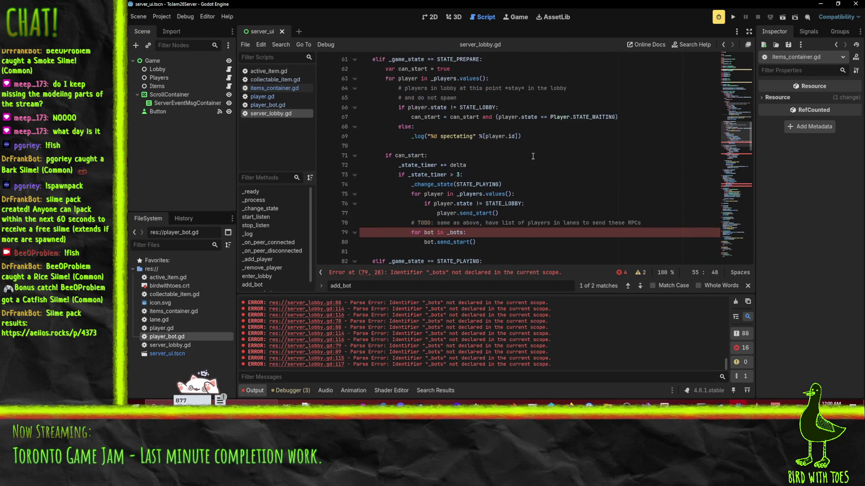
scroll(547, 168, "up", 4)
scroll(540, 166, "down", 2)
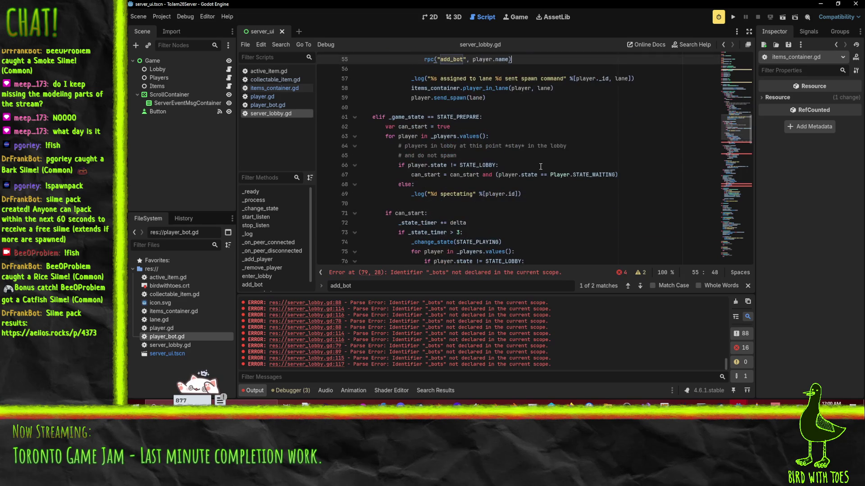
scroll(432, 137, "down", 3)
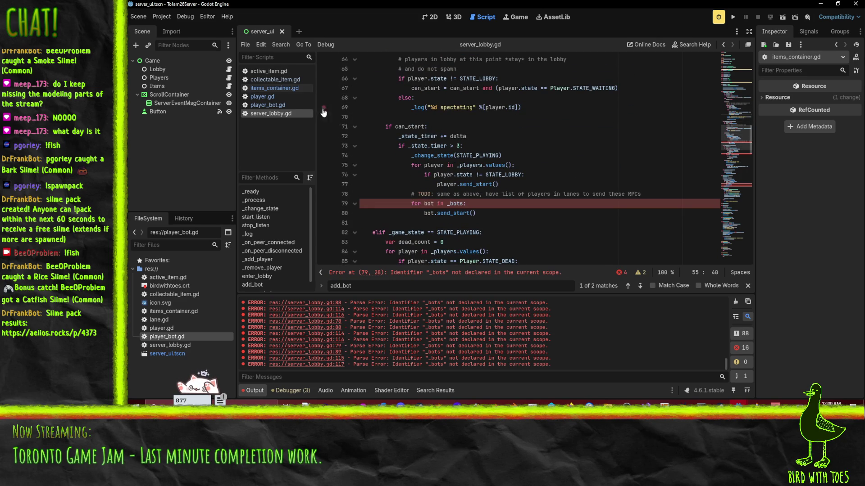
left_click(504, 214)
key("shift+Up")
key("shift+Up")
key("shift+Home")
key("shift+Home")
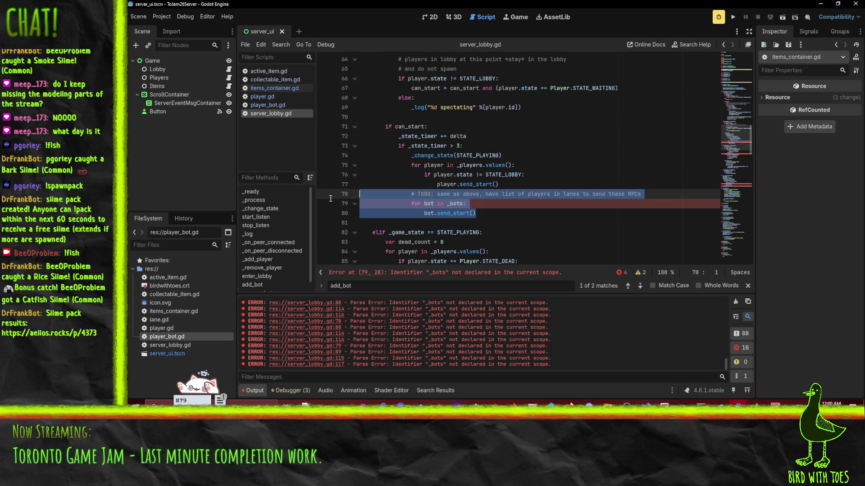
key("BackSpace")
key("BackSpace")
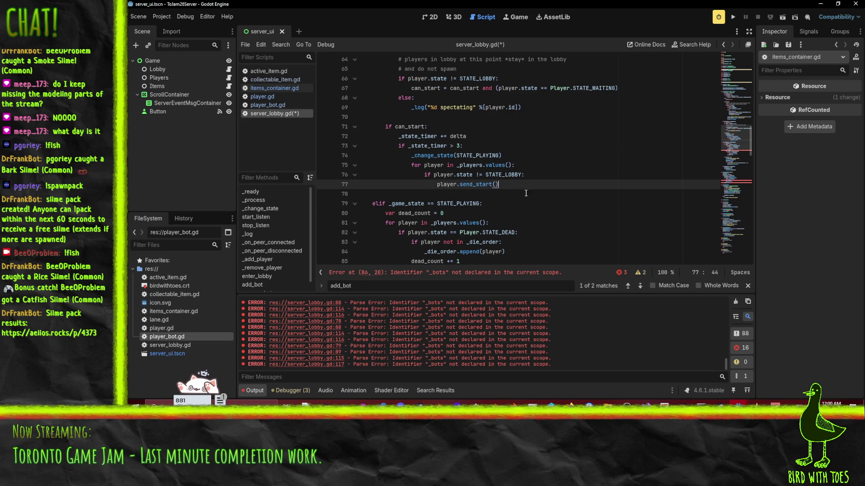
Step: Review the uses of STATE_LOBBY, _players and player in the spawn code
double_click(503, 175)
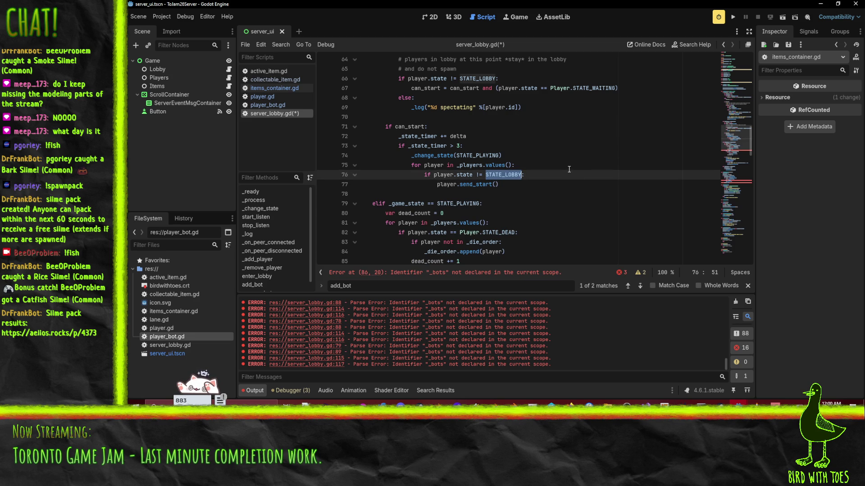
scroll(569, 169, "up", 4)
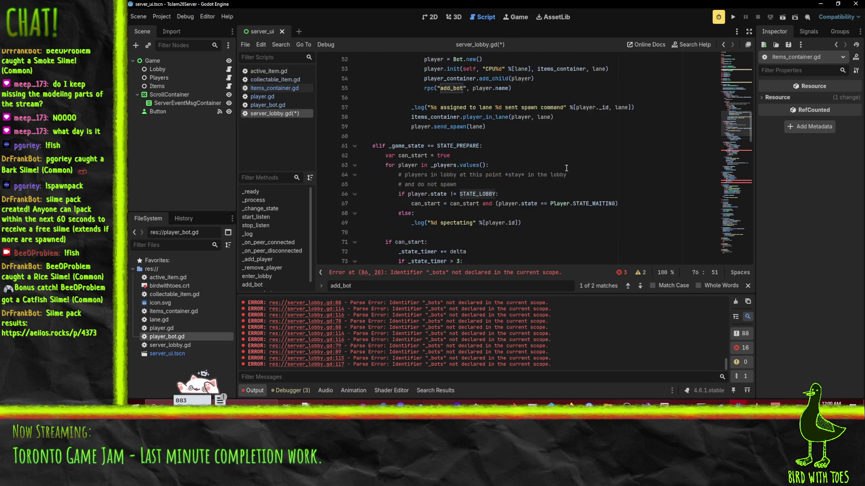
scroll(538, 186, "up", 1)
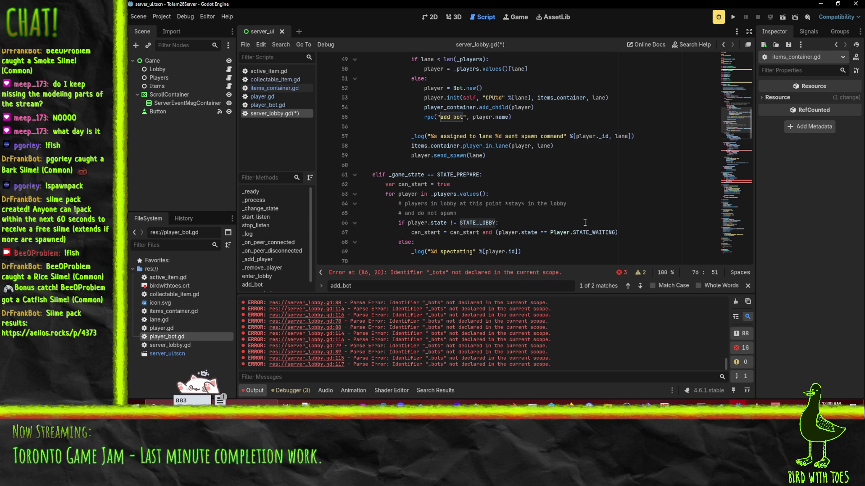
scroll(525, 200, "down", 1)
scroll(526, 201, "down", 1)
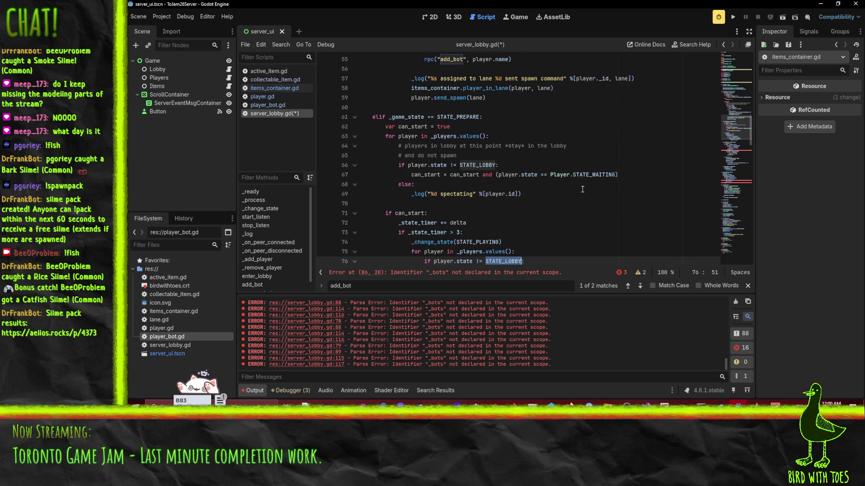
scroll(583, 189, "up", 3)
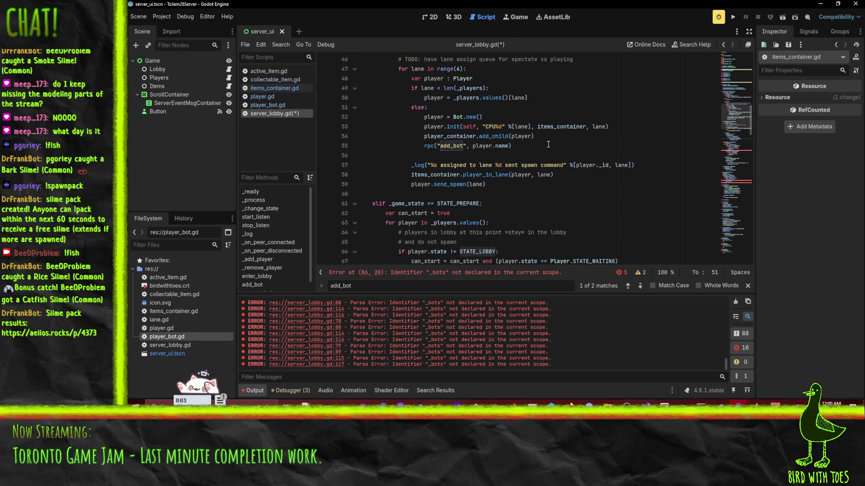
scroll(548, 145, "up", 1)
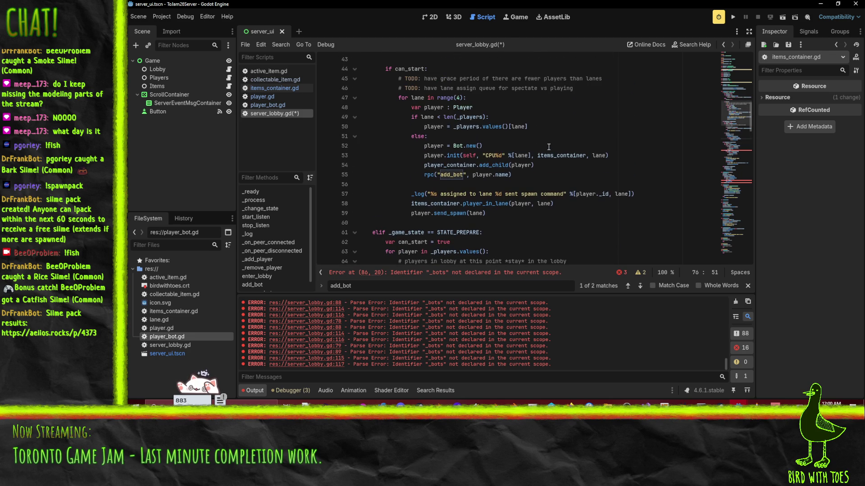
double_click(475, 127)
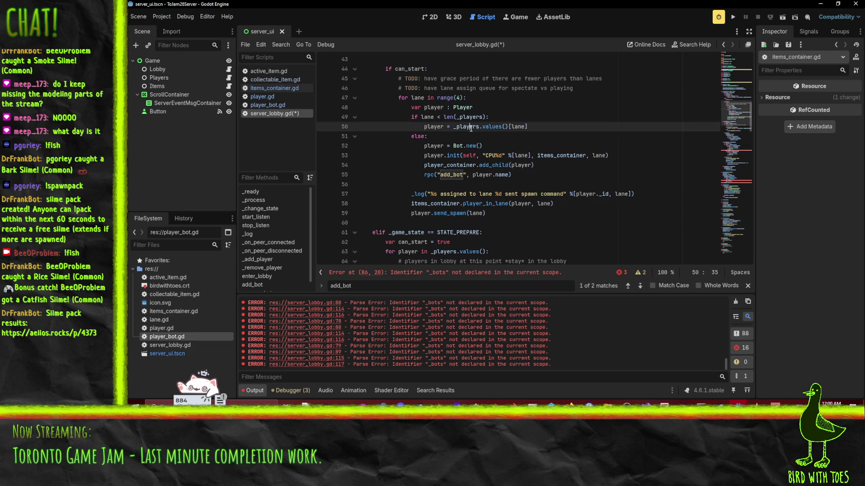
double_click(478, 175)
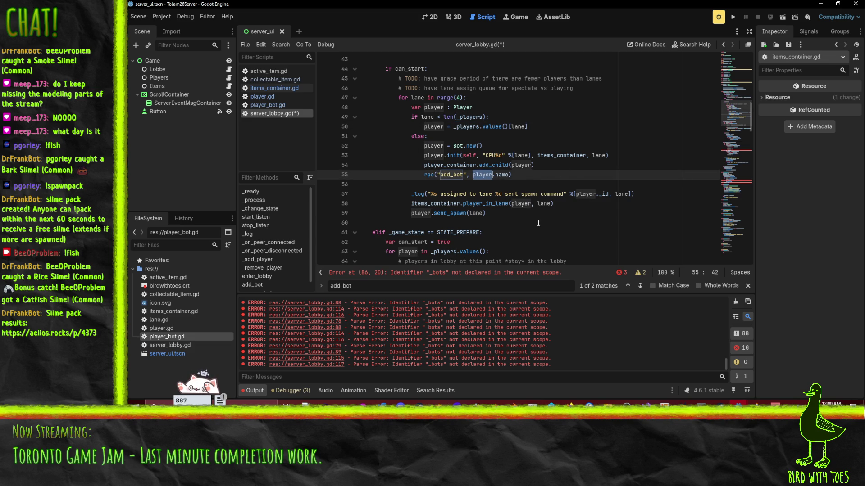
left_click(497, 204)
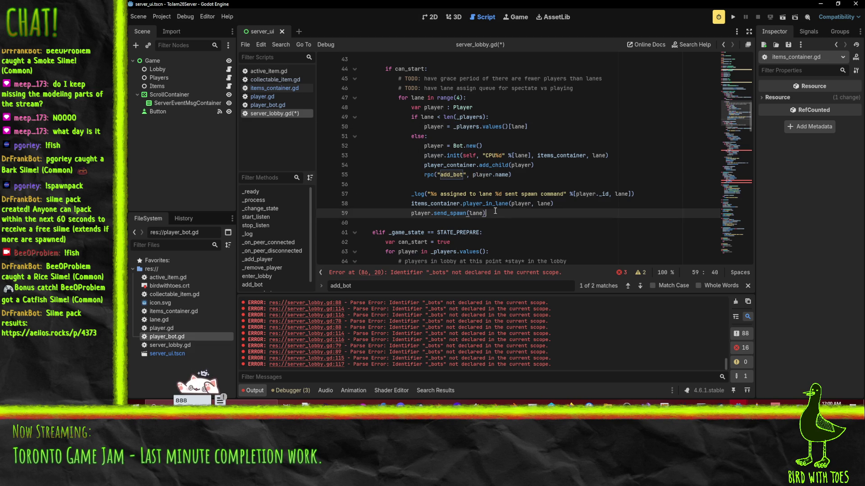
left_click(430, 213)
left_click(558, 203)
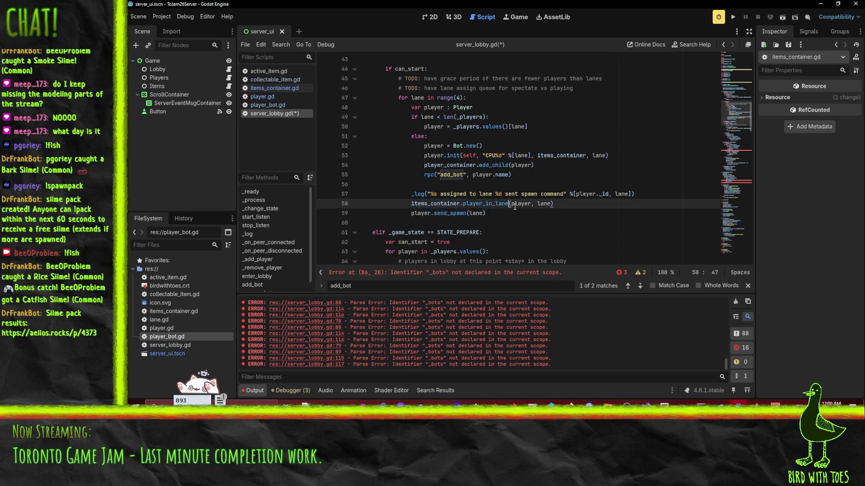
scroll(521, 205, "down", 4)
scroll(521, 205, "down", 1)
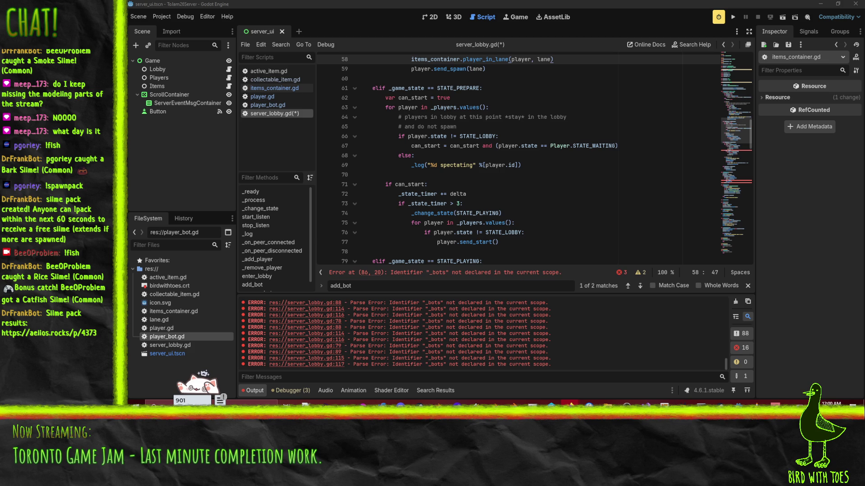
left_click(462, 127)
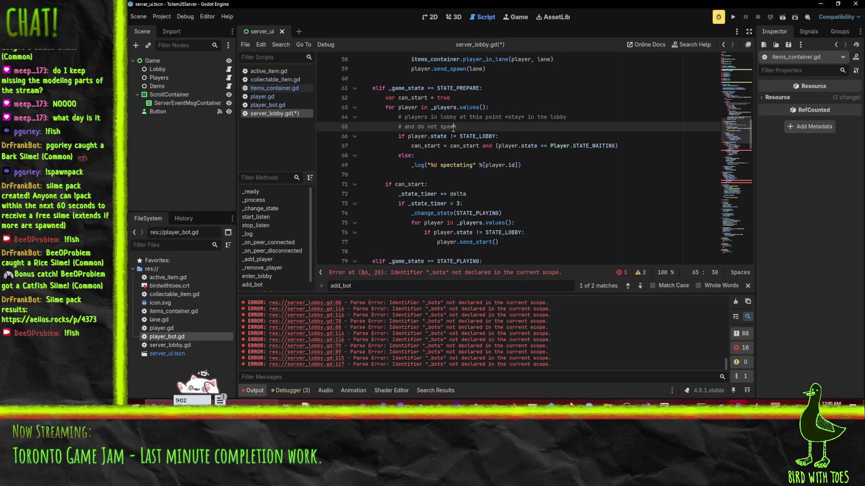
scroll(461, 123, "down", 3)
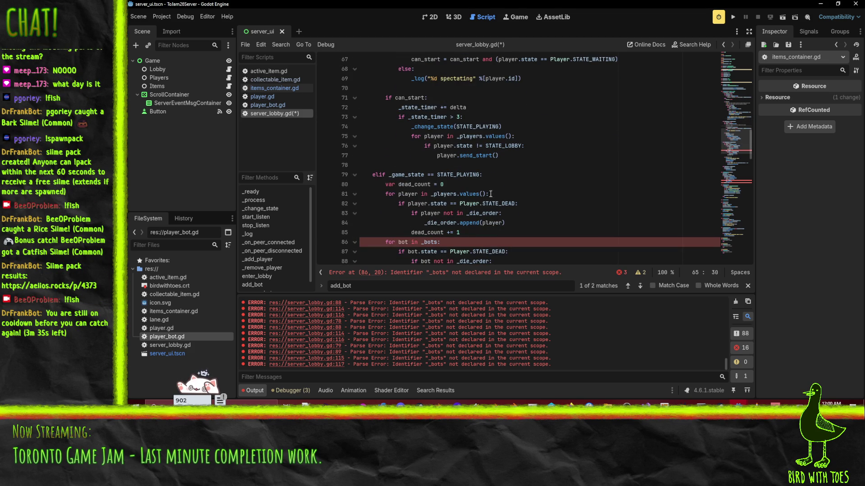
Step: Delete the 'for bot in _bots:' dead-bot counting loop from the playing-state code
scroll(479, 216, "down", 3)
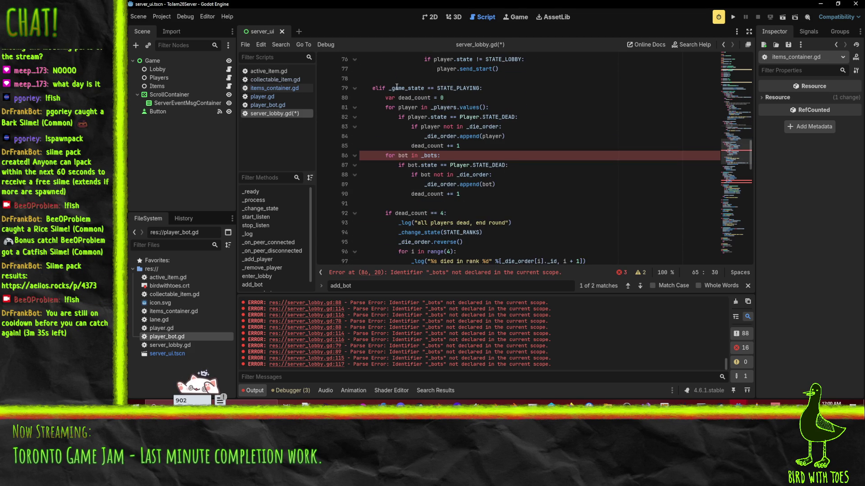
left_click(481, 157)
key("Home")
key("shift+Down")
key("shift+Down")
key("shift+Down")
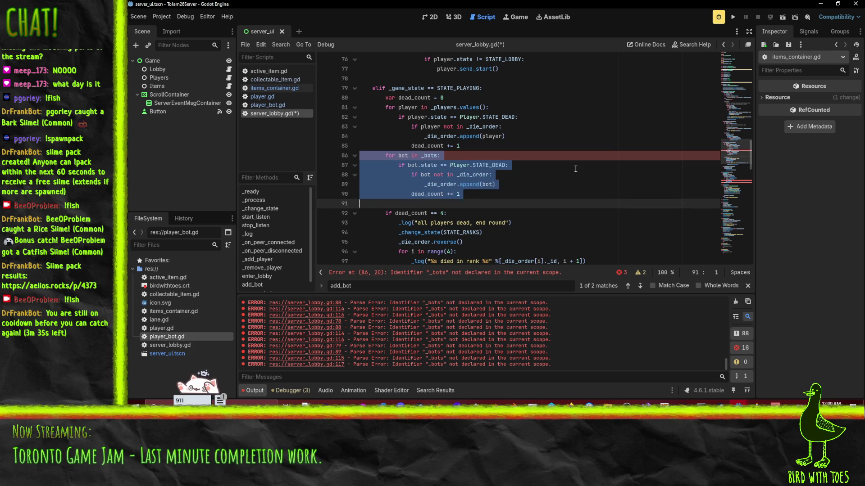
key("Delete")
key("Up")
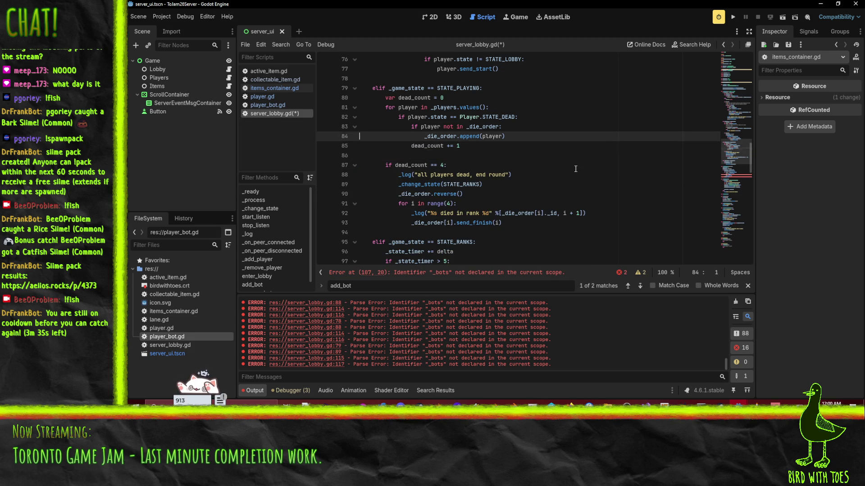
key("Up")
key("Up")
key("Up")
key("Down")
key("Down")
key("Down")
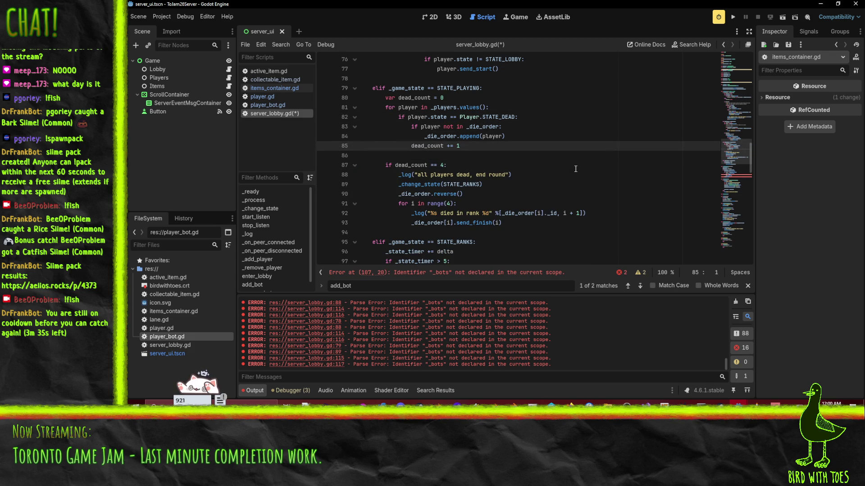
Step: Check the _players uses and the _active_players declaration on line 16
double_click(450, 107)
scroll(580, 205, "up", 20)
scroll(580, 205, "up", 4)
double_click(395, 174)
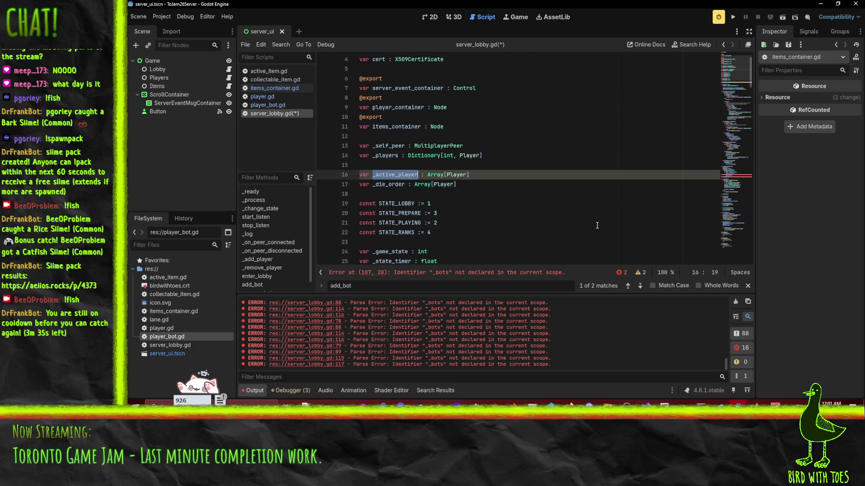
left_click(418, 176)
double_click(420, 176)
key("ctrl+c")
scroll(559, 198, "down", 8)
scroll(558, 197, "down", 4)
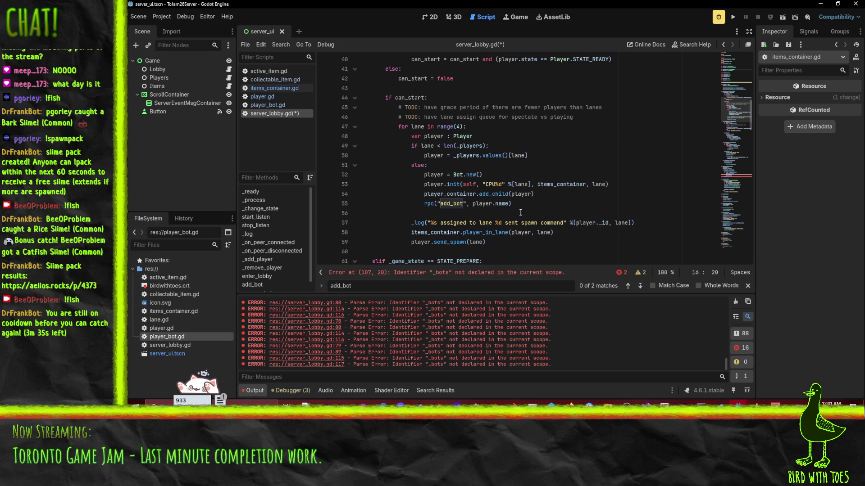
left_click(646, 223)
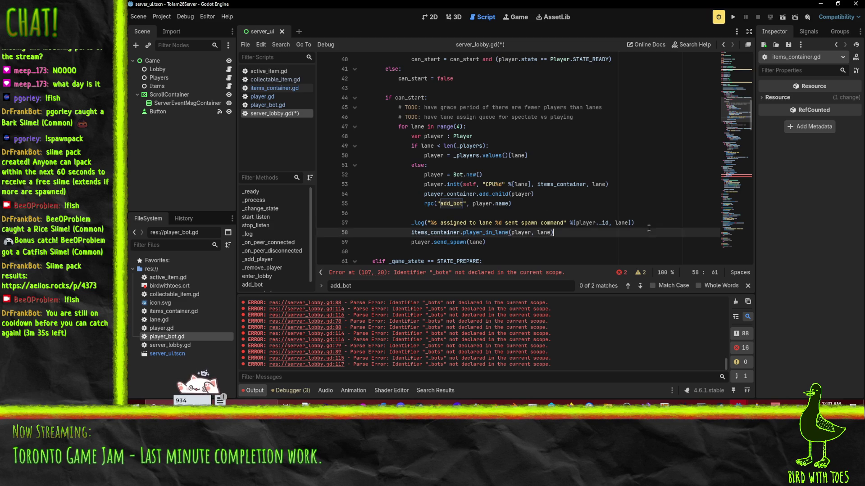
Step: Add _active_players.append(player) after the spawn log line
key("Return")
key("ctrl+v")
type(".a")
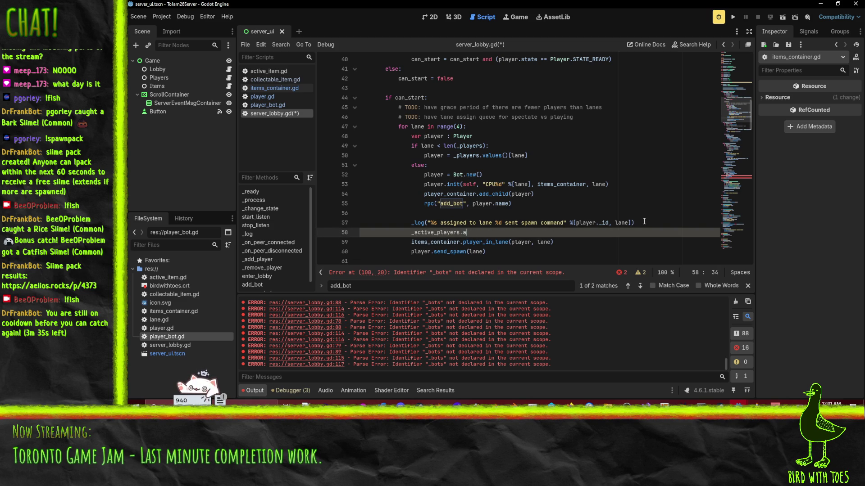
type("ppend(player")
key("Home")
key("Home")
scroll(644, 221, "down", 4)
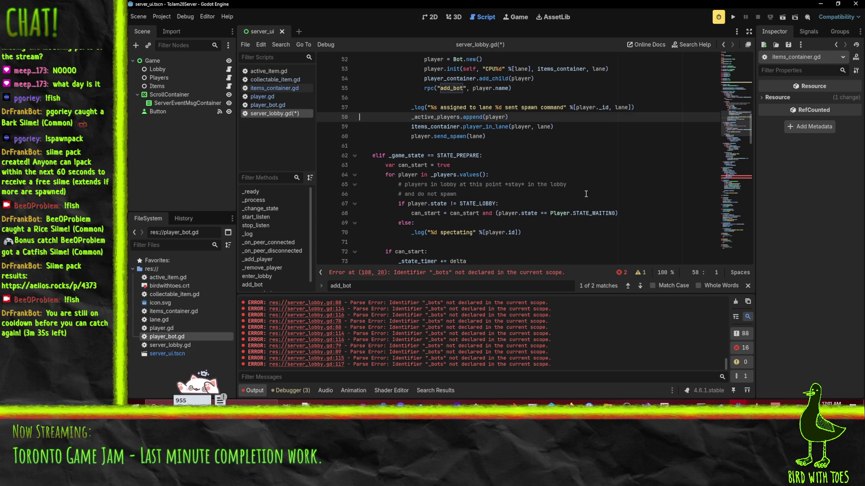
key("Home")
key("ctrl+shift+Right")
Step: Loop line 64 over _active_players and delete the comments and else spectating branch
double_click(405, 175)
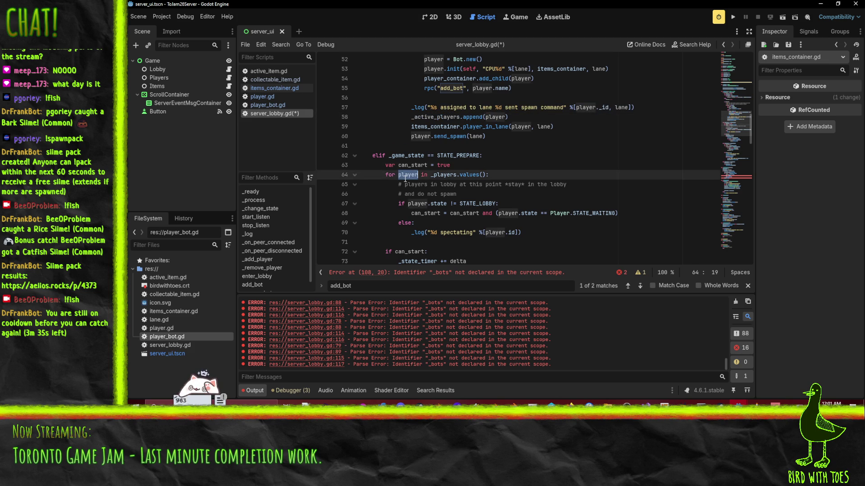
double_click(443, 175)
key("ctrl+v")
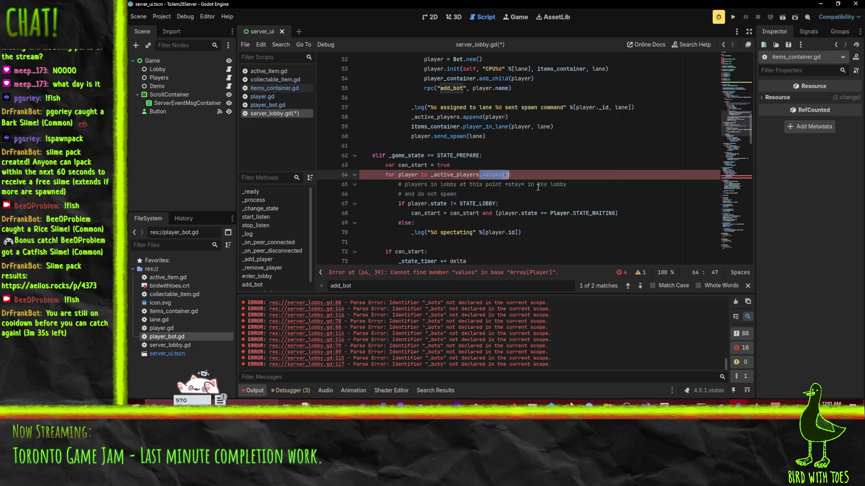
key("BackSpace")
key("End")
key("Right")
key("shift+Down")
key("shift+Down")
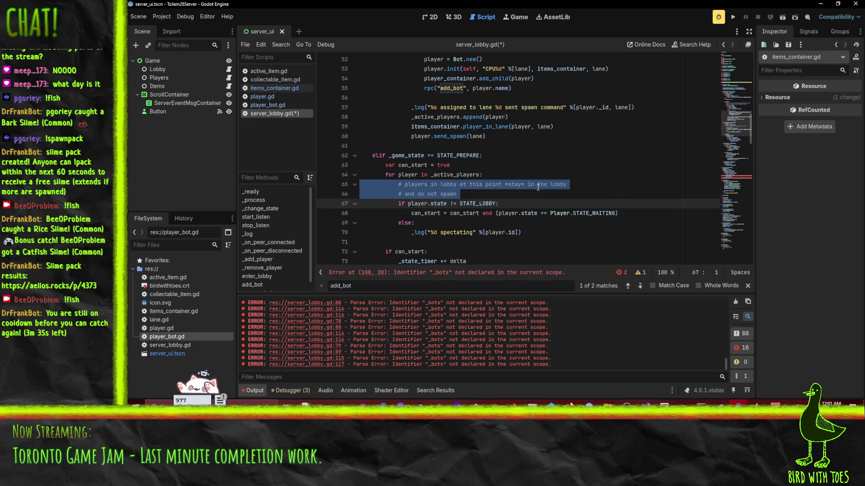
key("BackSpace")
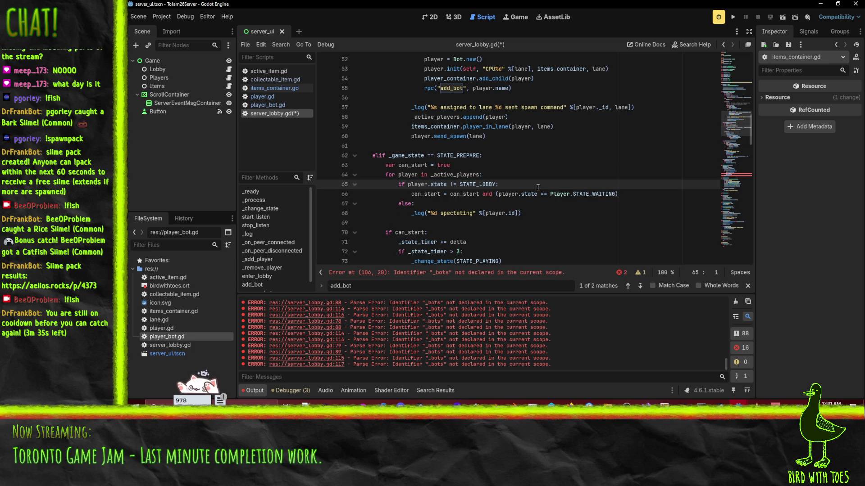
key("Down")
key("Down")
key("shift+Down")
key("shift+Down")
key("BackSpace")
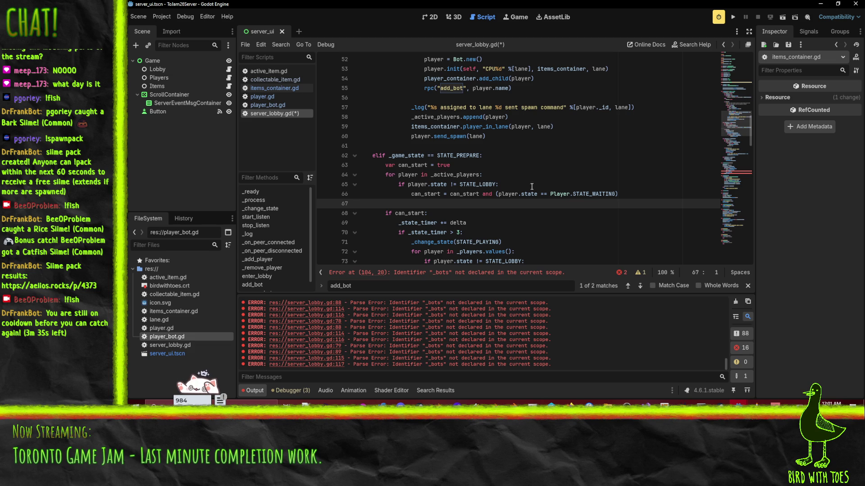
scroll(524, 193, "down", 2)
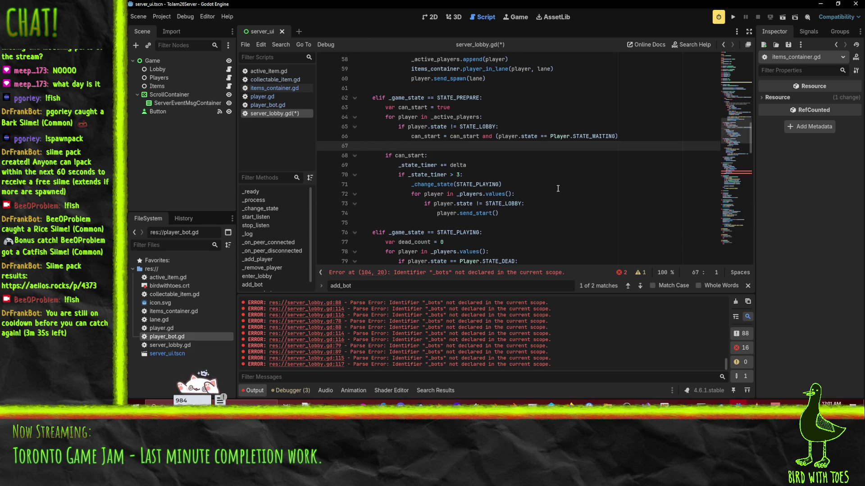
left_click(539, 198)
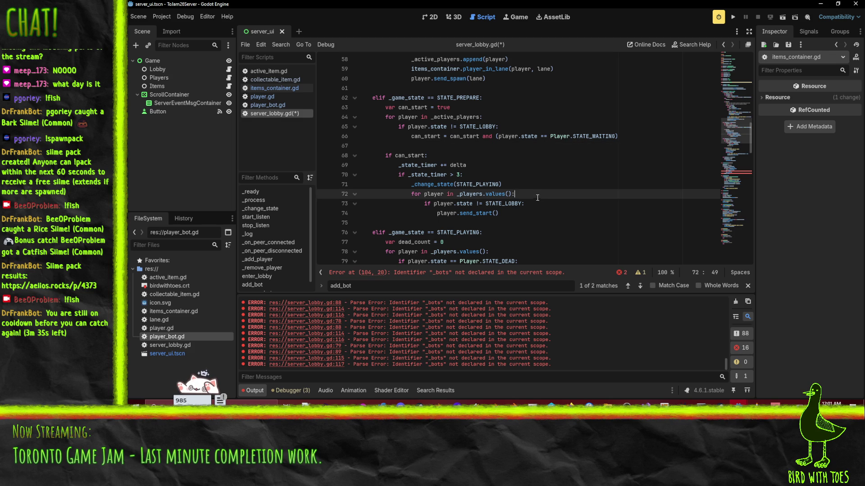
Step: Loop the start phase over _active_players, dropping the STATE_LOBBY check and dedenting player.send_start()
key("Home")
key("Home")
key("ctrl+Right")
key("ctrl+Right")
key("ctrl+Right")
key("ctrl+shift+Left")
type("_active_players")
key("shift+End")
type(":")
key("Down")
key("Home")
key("Home")
key("ctrl+shift+k")
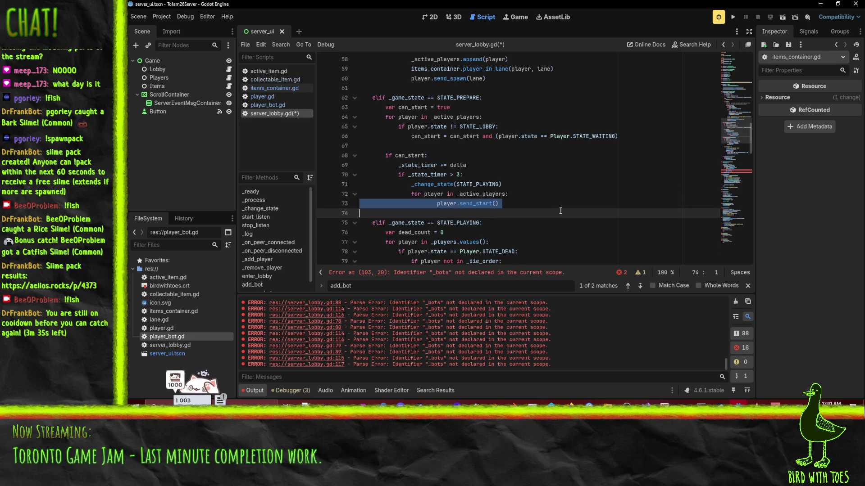
key("shift+Tab")
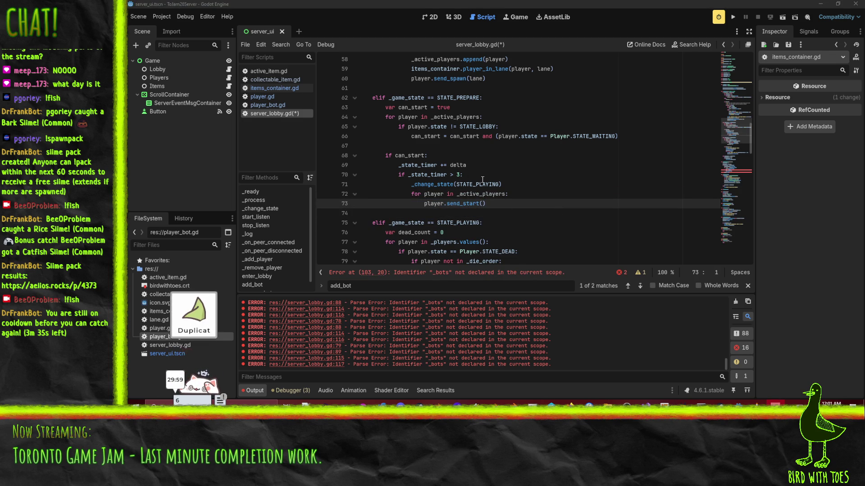
Step: Replace _players.values() with _active_players in the playing-phase loop
left_click(549, 186)
scroll(367, 96, "down", 2)
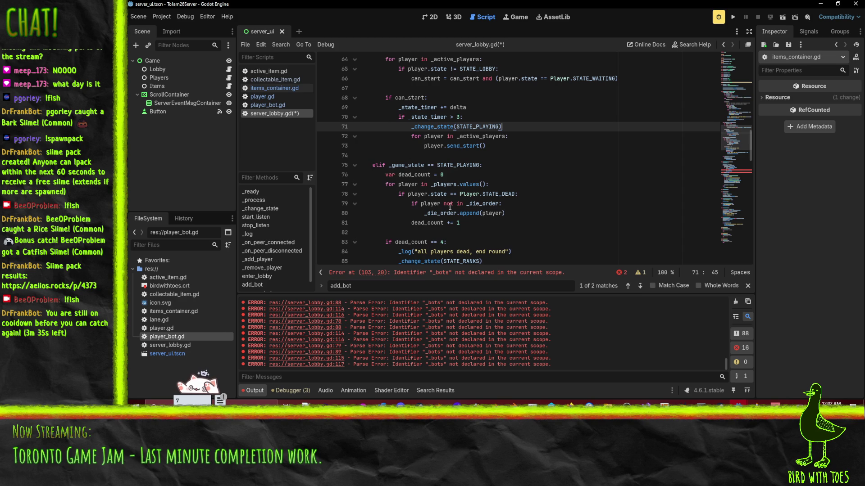
left_click_drag(428, 184, 483, 184)
type("_active_players")
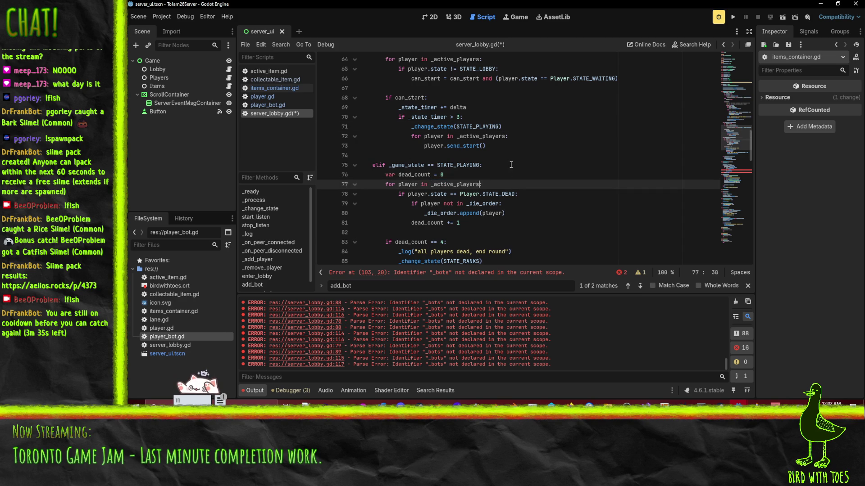
key("Up")
key("Up")
Step: Review the dead-count, round-end, ranking and return-to-lobby code below
scroll(516, 179, "down", 2)
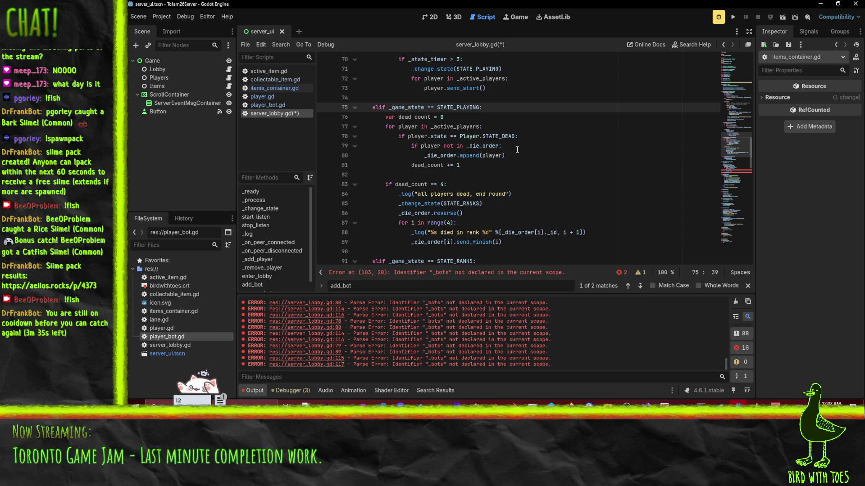
left_click(478, 161)
scroll(481, 164, "down", 2)
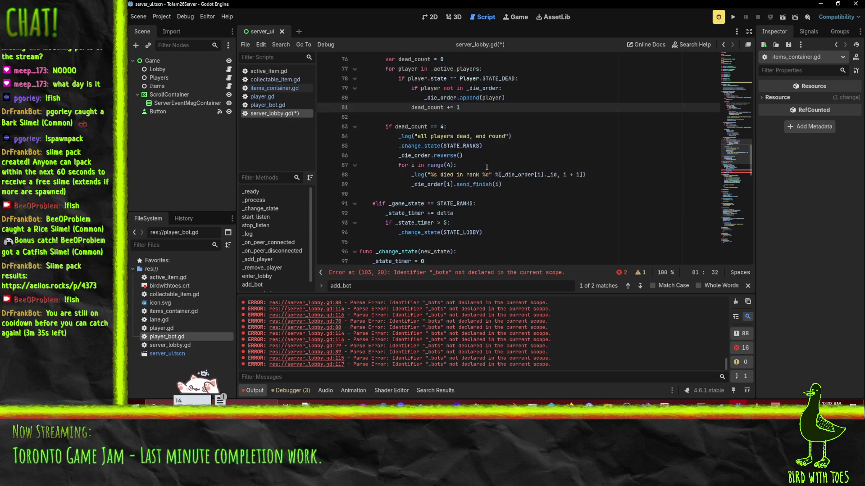
scroll(487, 167, "up", 1)
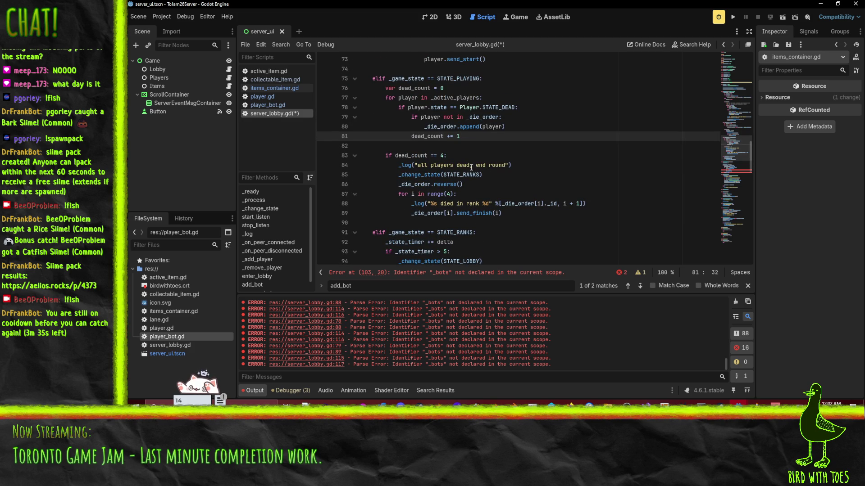
key("Down")
key("Down")
left_click(511, 166)
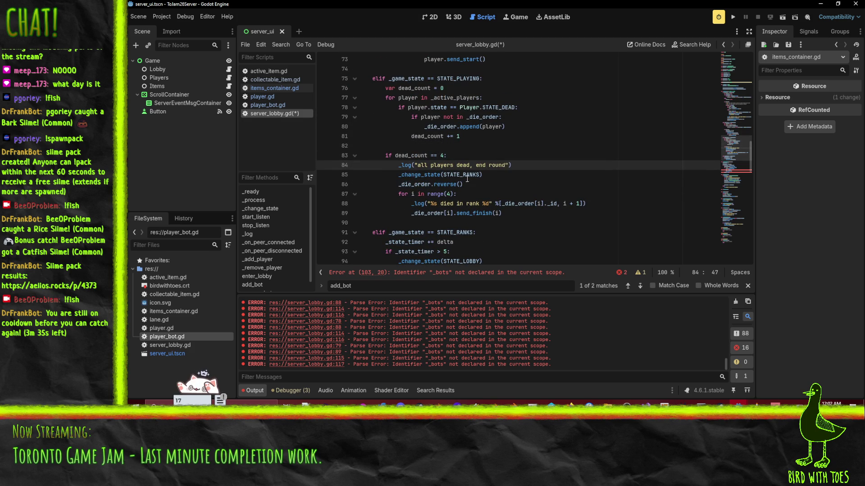
left_click(497, 175)
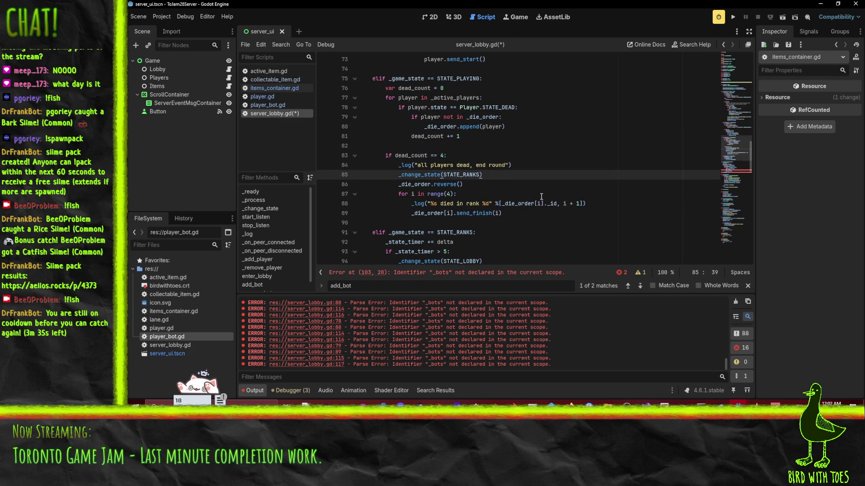
left_click(519, 203)
scroll(381, 107, "down", 3)
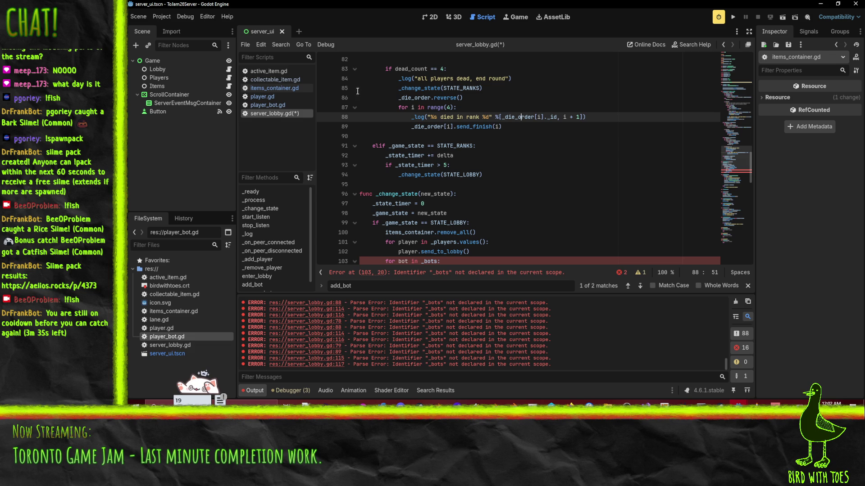
left_click(497, 174)
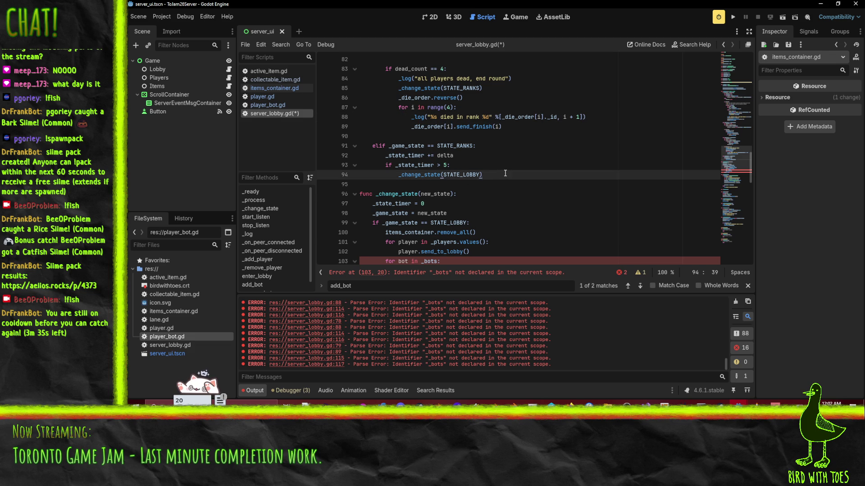
scroll(426, 161, "down", 3)
left_click(460, 176)
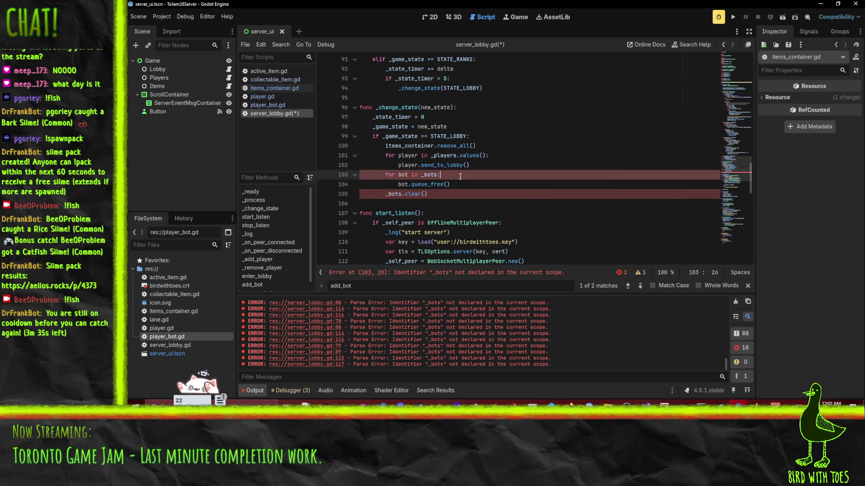
Step: Loop the lobby reset over _active_players, sending rpc("remove_bot", player.name) and queue_free for bots
left_click_drag(431, 155, 485, 156)
type("_active_players")
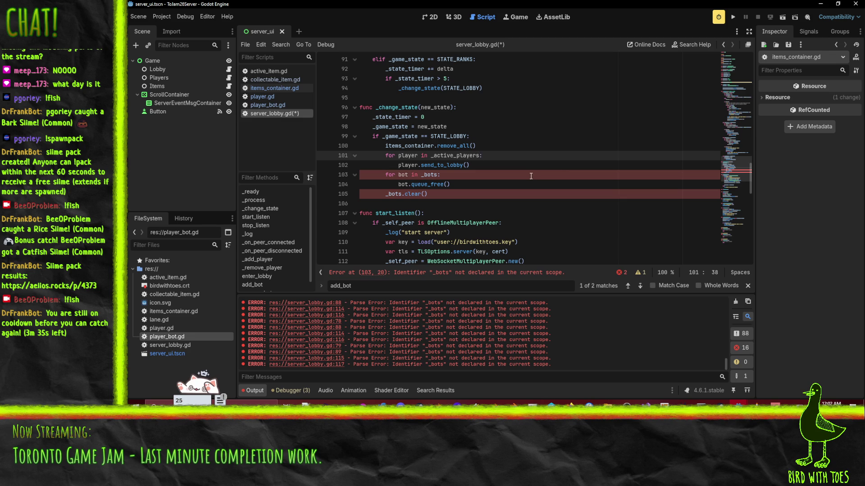
left_click(540, 177)
key("Up")
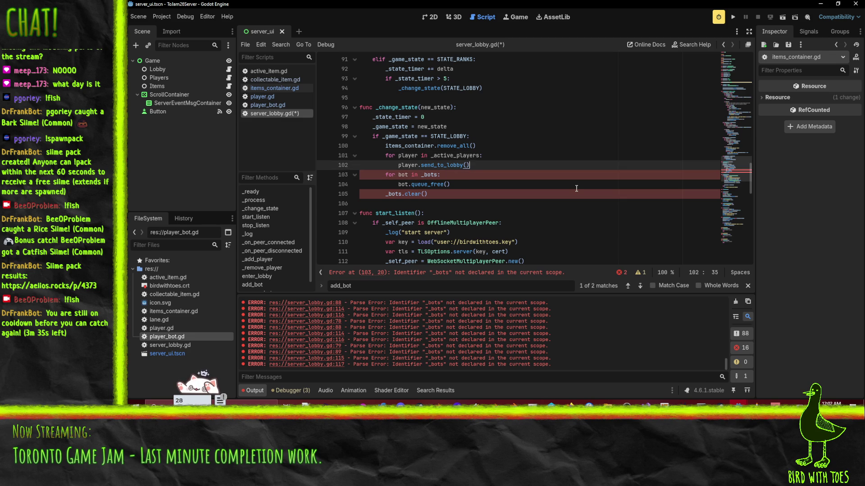
key("Return")
type("if player")
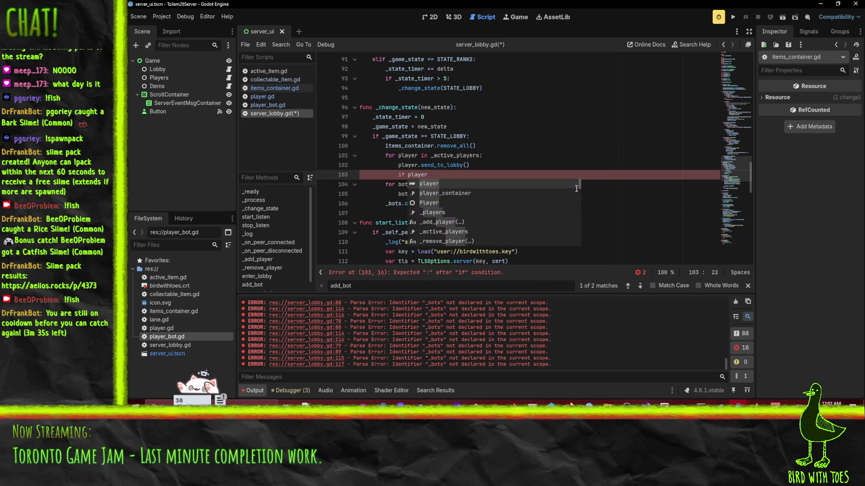
type(".is_bo")
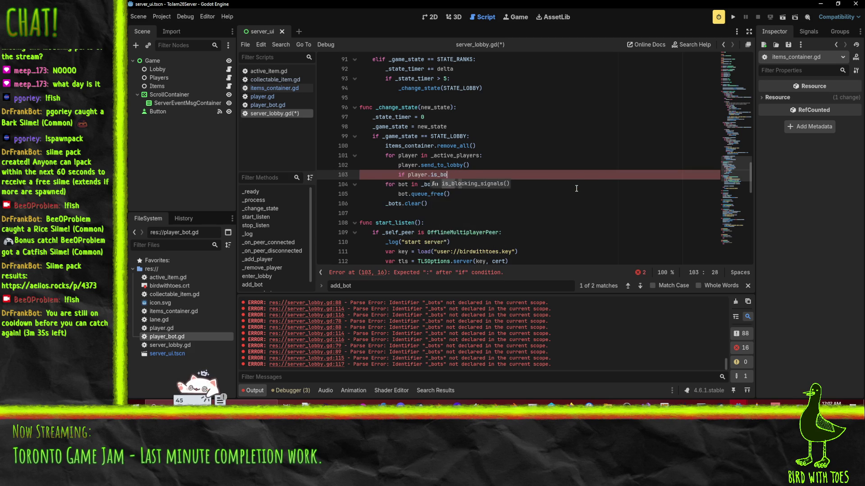
type("t():")
key("Return")
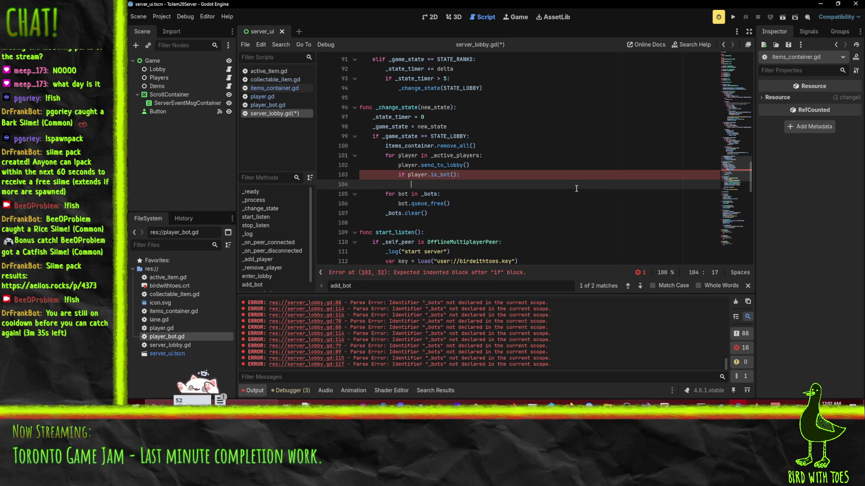
type("rpc(\"remove_bot\"")
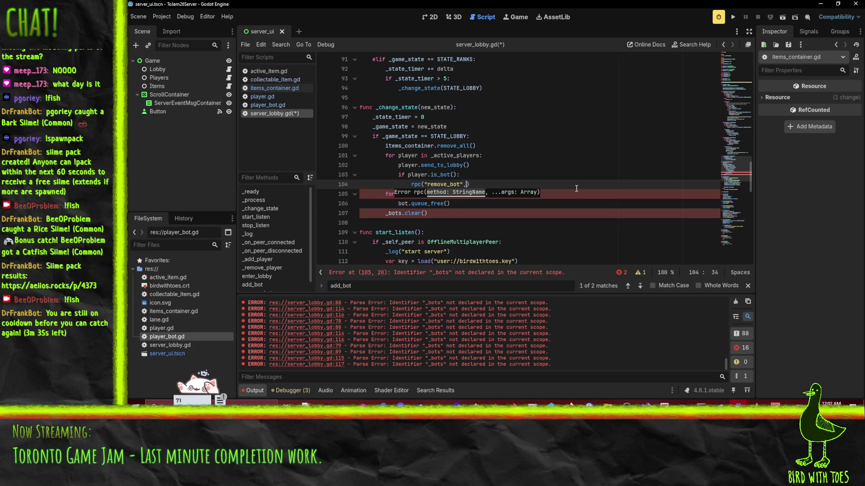
type(", player.name)")
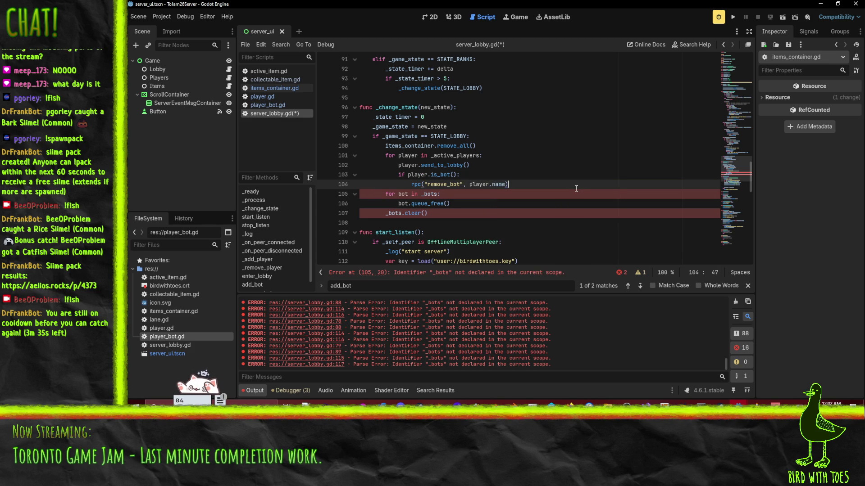
key("Return")
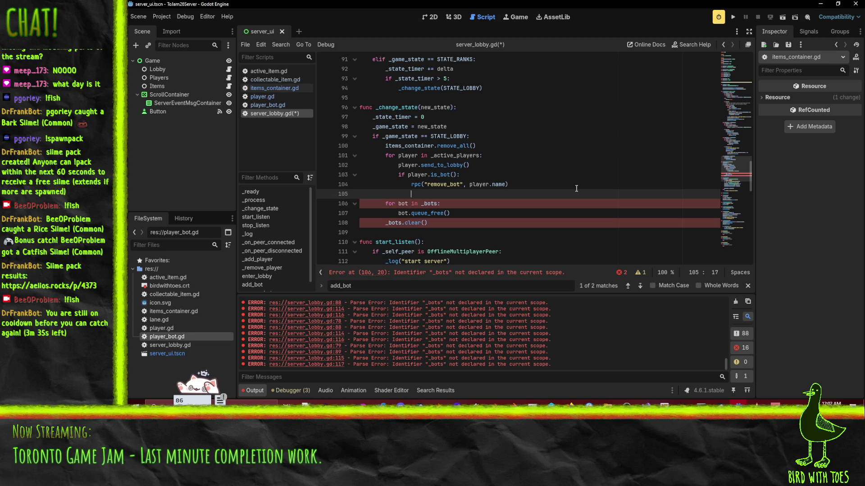
type("player")
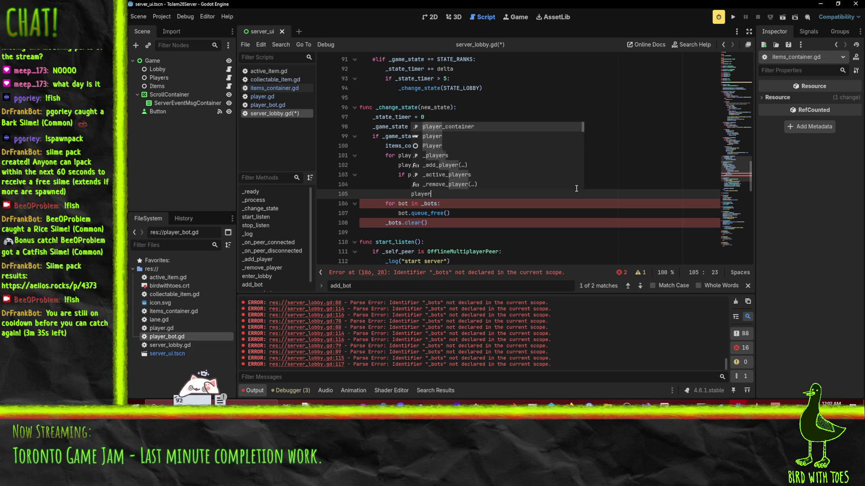
type(".queue_free")
key("Return")
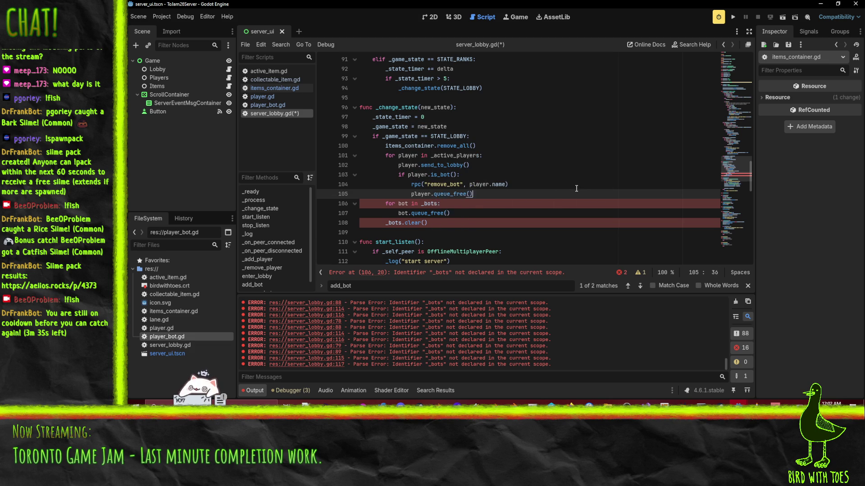
Step: Delete the old _bots loop, change _bots.clear() to _active_players.clear(), and save
key("Down")
key("Home")
key("shift+Down")
key("shift+Down")
key("Delete")
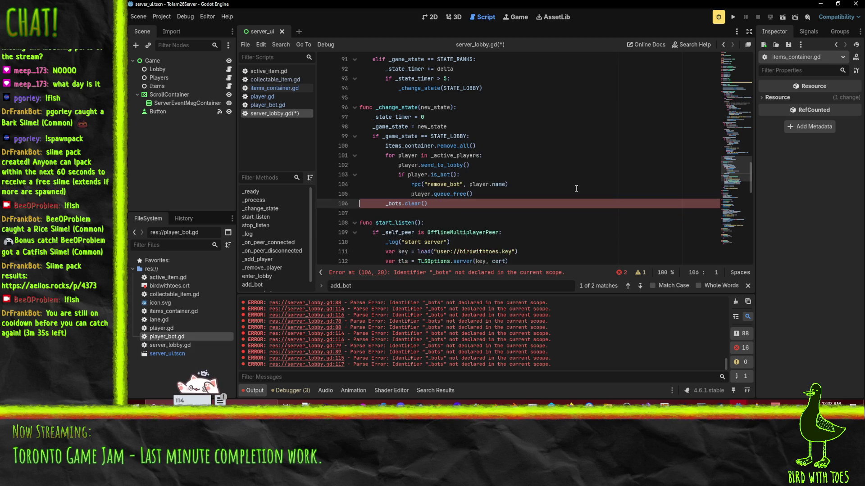
key("Delete")
key("Delete")
key("Delete")
type("_active_players")
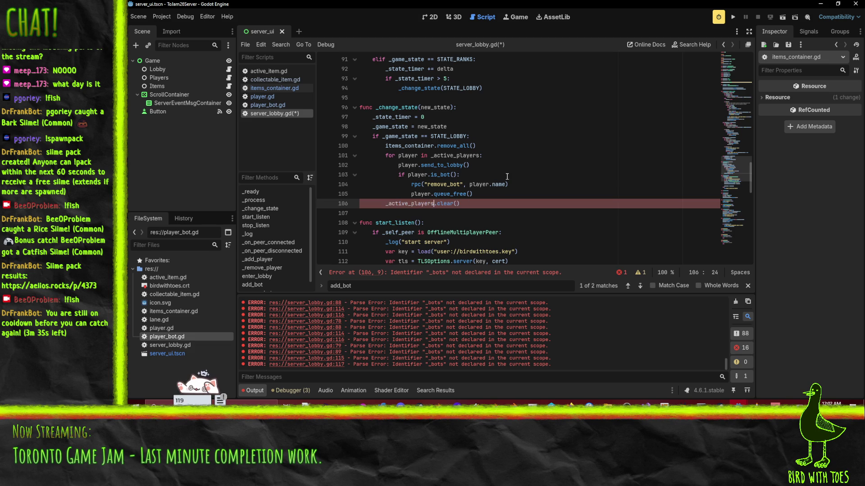
left_click(514, 175)
key("ctrl+s")
Step: Switch to the client project's editor window showing lobby_client.gd
left_click(536, 141)
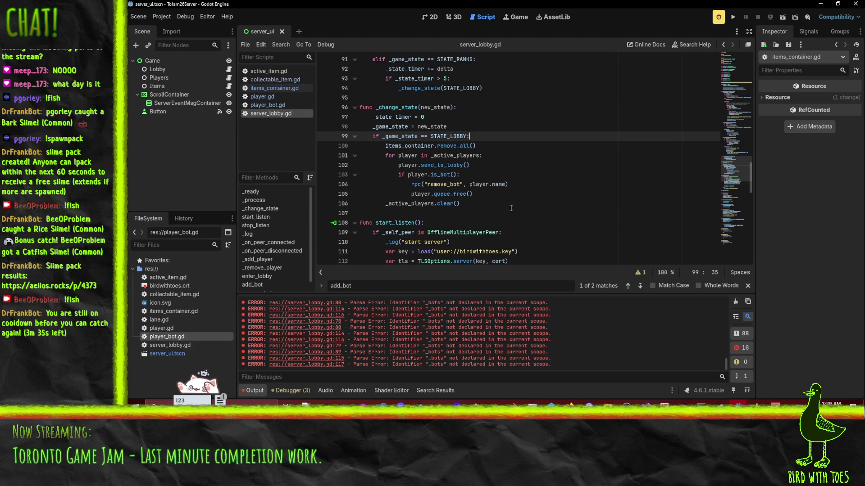
scroll(510, 207, "down", 2)
scroll(507, 203, "up", 1)
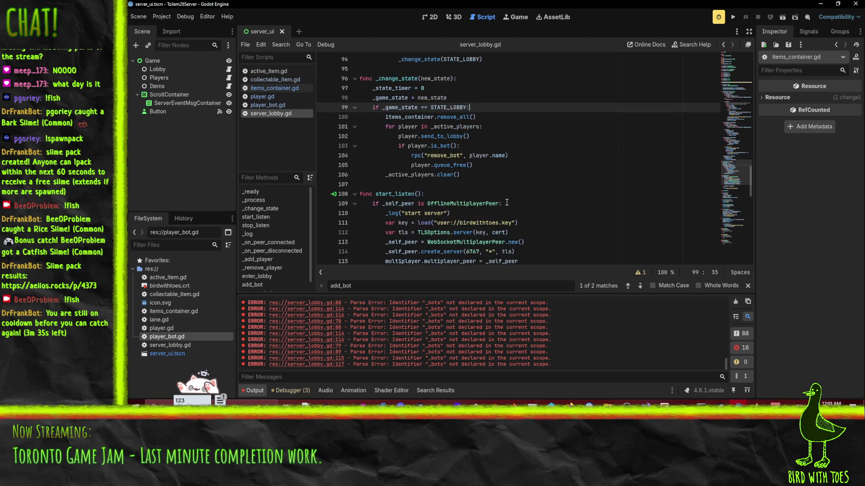
mouse_move(729, 402)
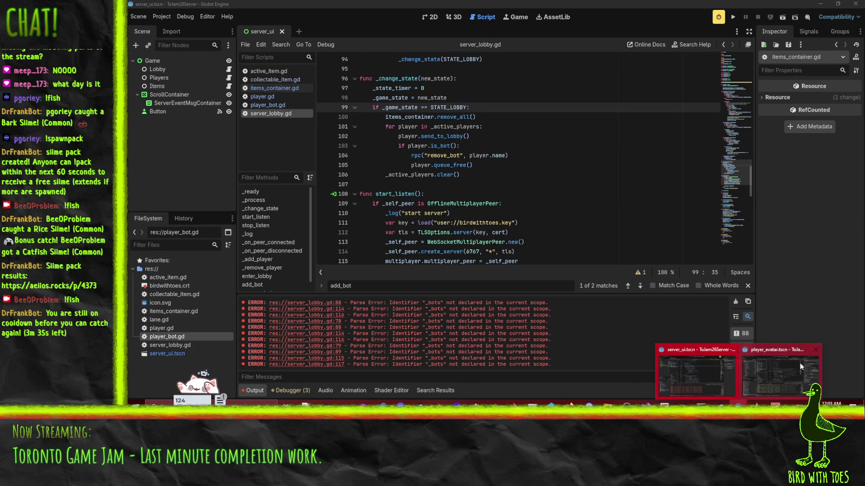
left_click(801, 366)
Step: In the client project's lobby_client.gd, duplicate the add_bot(bot_name) RPC directly below the original
scroll(570, 135, "down", 5)
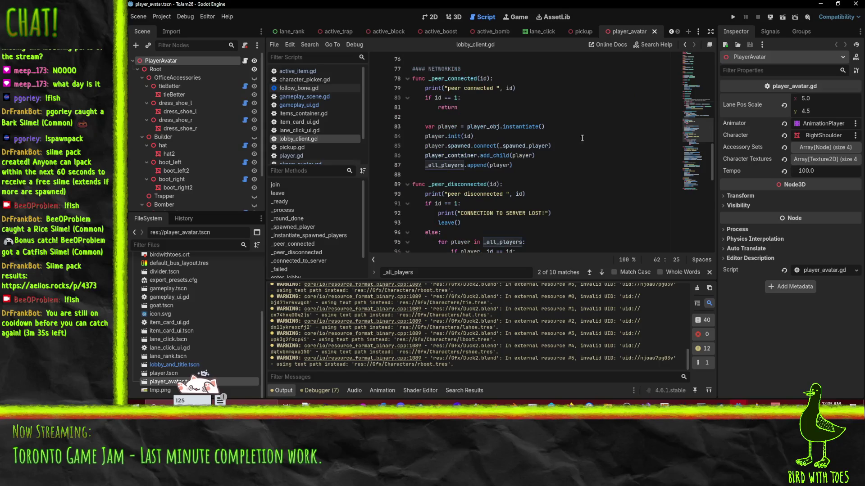
scroll(573, 145, "up", 4)
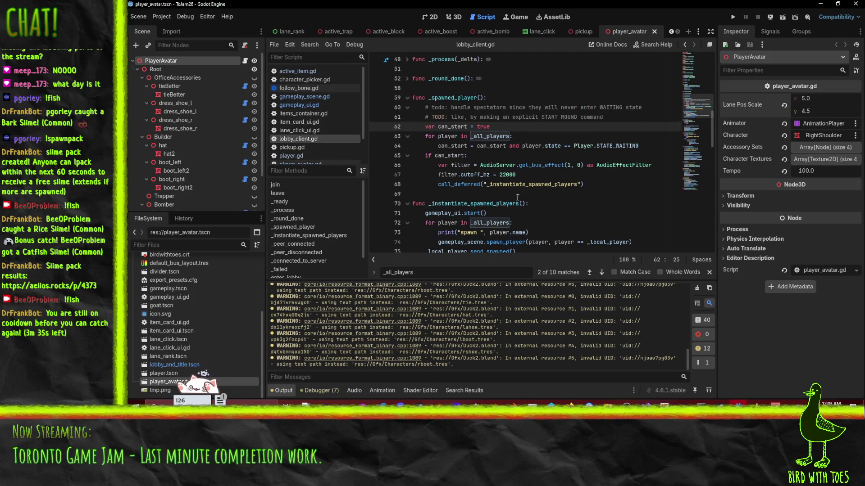
left_click(485, 118)
scroll(469, 240, "down", 10)
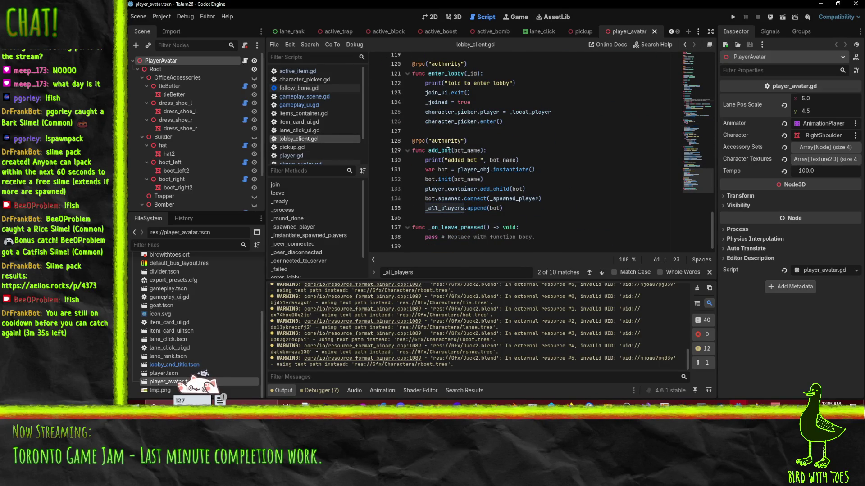
left_click(580, 131)
key("shift+Down")
key("shift+Down")
key("shift+Down")
key("Right")
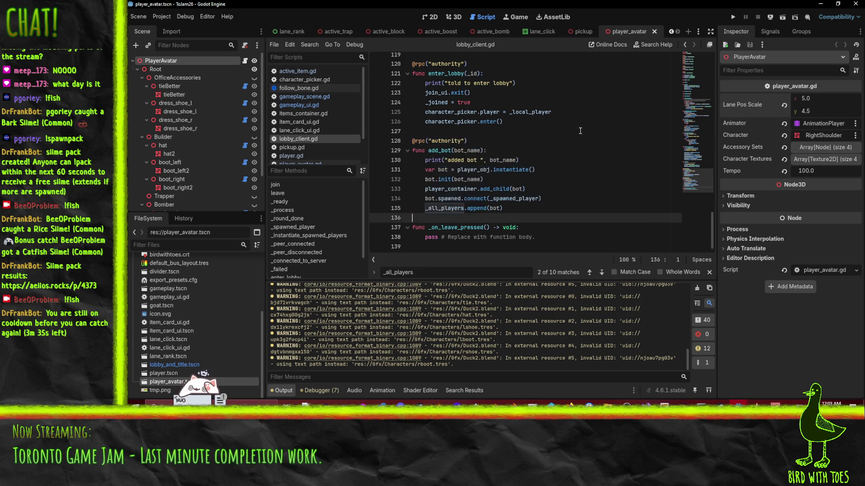
type("@rpc(\"authority\") func add_bot(bot_name):     print(\"added bot \", bot_name)     var bot = player_obj.instantiate()     bot.init(bot_name)     player_container.add_child(bot)     bot.spawned.connect(_spawned_player)     _all_players.append(bot)")
left_click(441, 171)
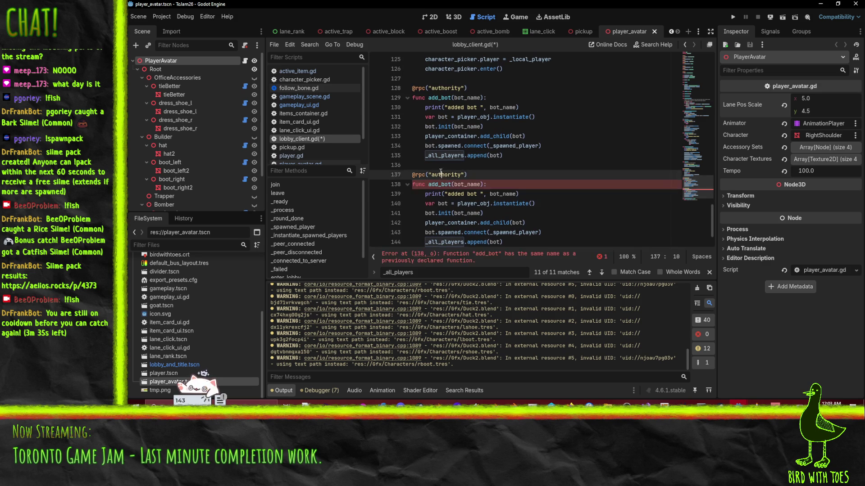
Step: Rename the duplicate to remove_bot and change its print message from 'added' to 'removed'
left_click(434, 185)
key("BackSpace")
key("BackSpace")
key("BackSpace")
type("remove")
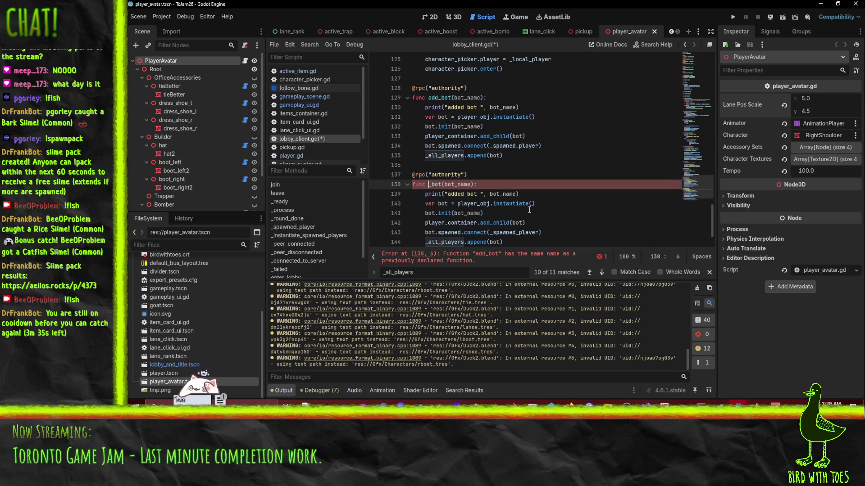
double_click(455, 194)
type("removed")
Step: Replace the bot-creation lines with a 'for player in player_container:' loop and indent the remaining body into it
scroll(495, 180, "down", 1)
left_click(426, 174)
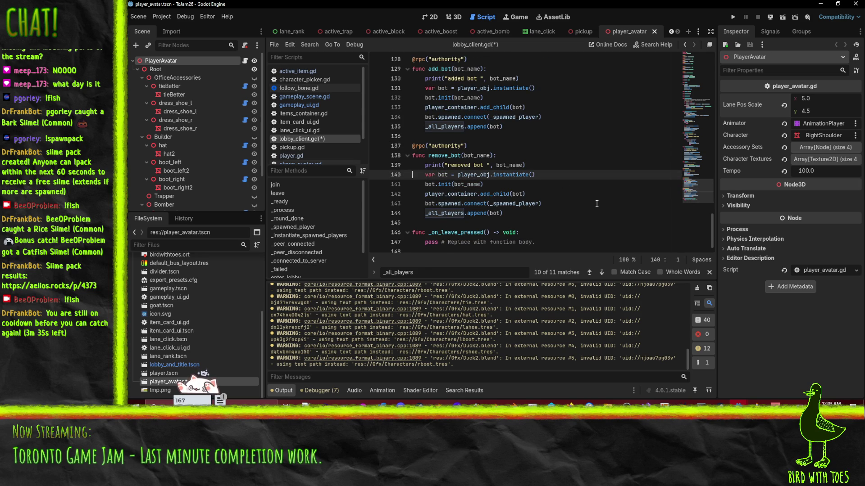
key("shift+Down")
key("shift+Down")
key("shift+Down")
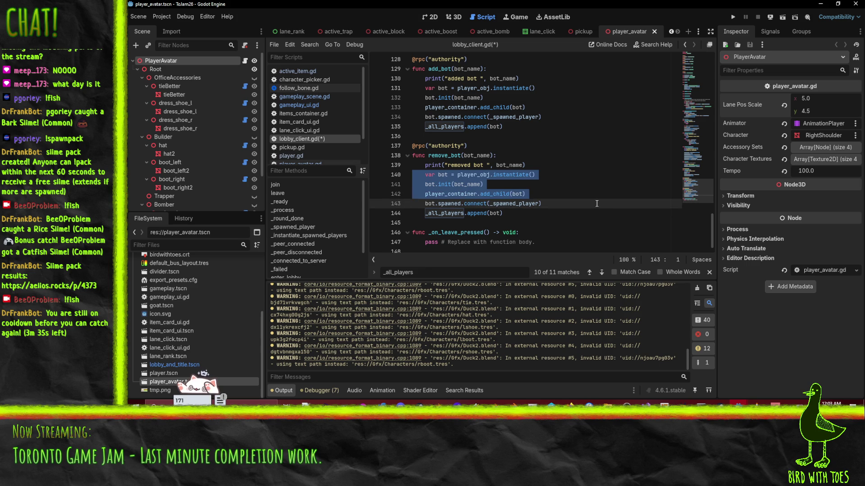
key("shift+Up")
key("BackSpace")
key("Return")
key("Up")
key("Tab")
type("for player in player_")
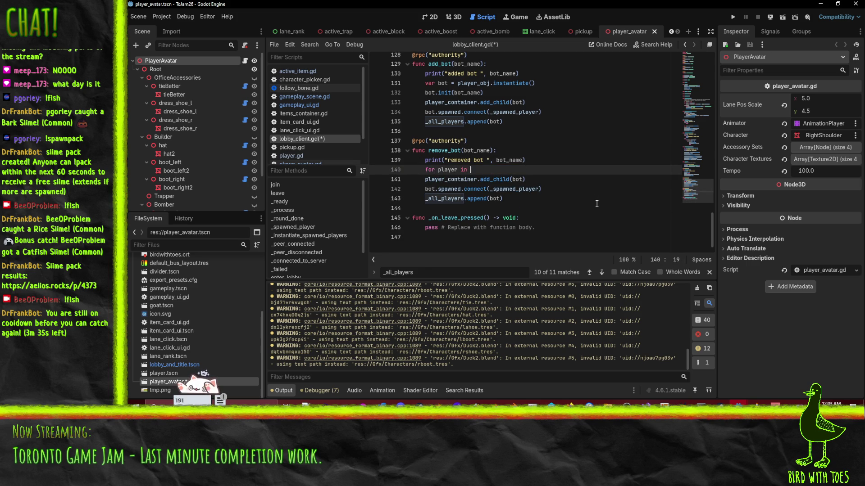
type("container:")
key("Down")
key("shift+Down")
key("shift+Down")
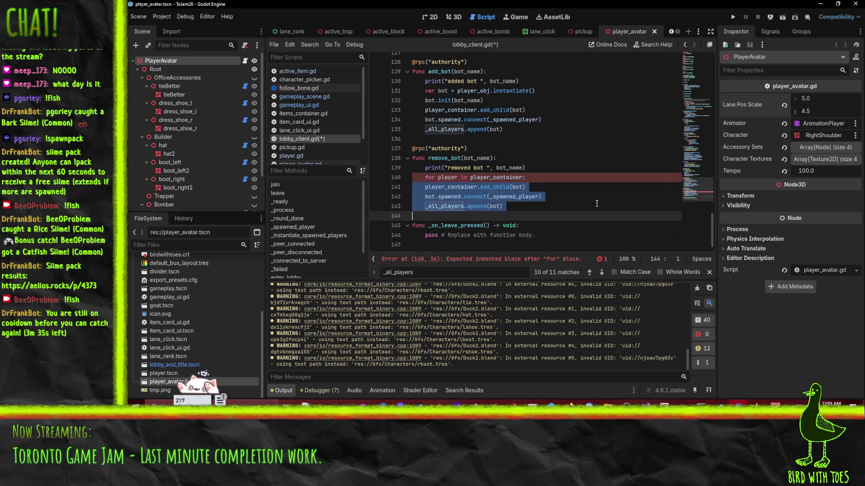
key("Tab")
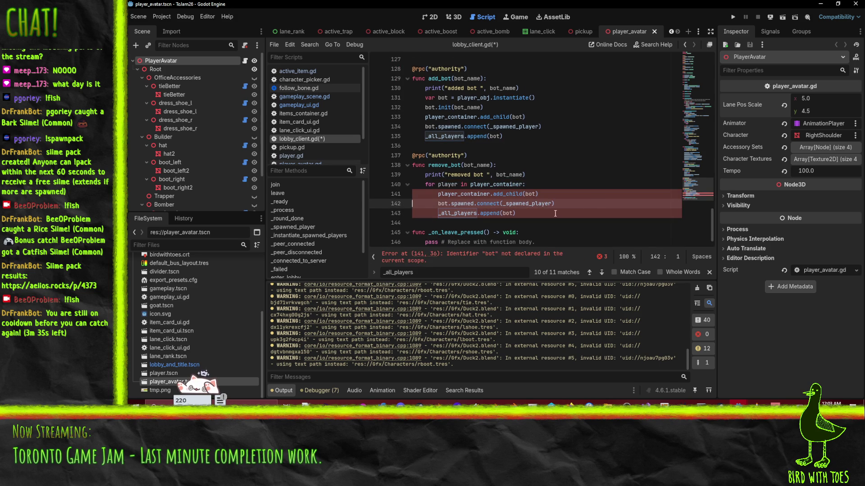
Step: Make the loop iterate over _all_players and delete the leftover connect and add_child lines
double_click(491, 185)
type("_all_players")
left_click(496, 194)
key("Home")
key("Home")
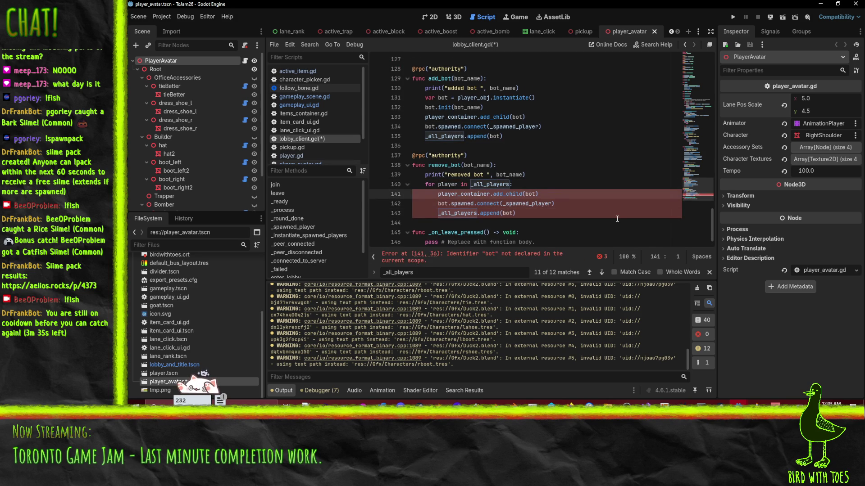
key("shift+Down")
key("shift+Down")
key("Delete")
Step: Add an 'if player.name == bot_name' check and turn the append call under it into remove
key("ctrl+shift+Return")
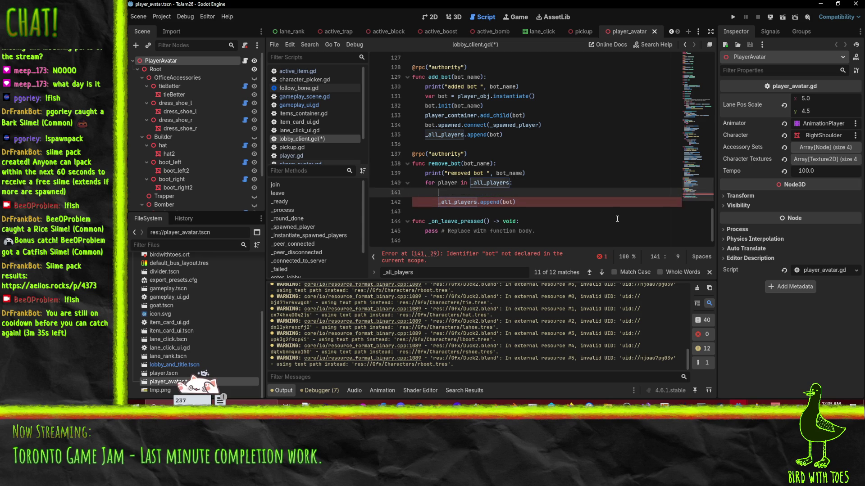
type("if player.name")
type(" == bot")
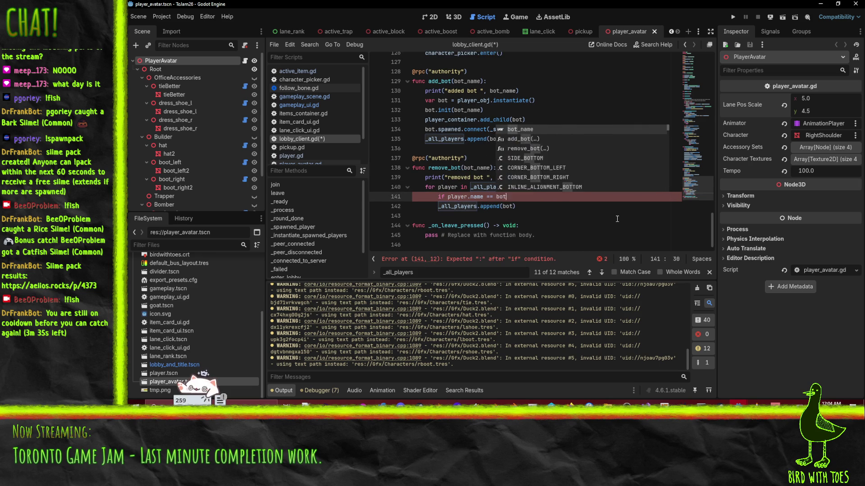
type("_name")
key("Down")
key("Home")
key("Tab")
key("Right")
key("Right")
key("shift+Right")
key("shift+Right")
key("shift+Right")
type("remote")
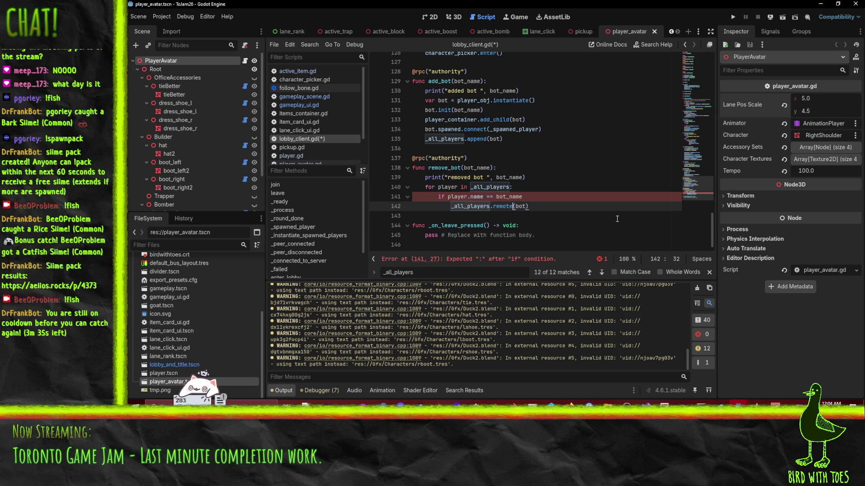
key("BackSpace")
key("BackSpace")
type("ve")
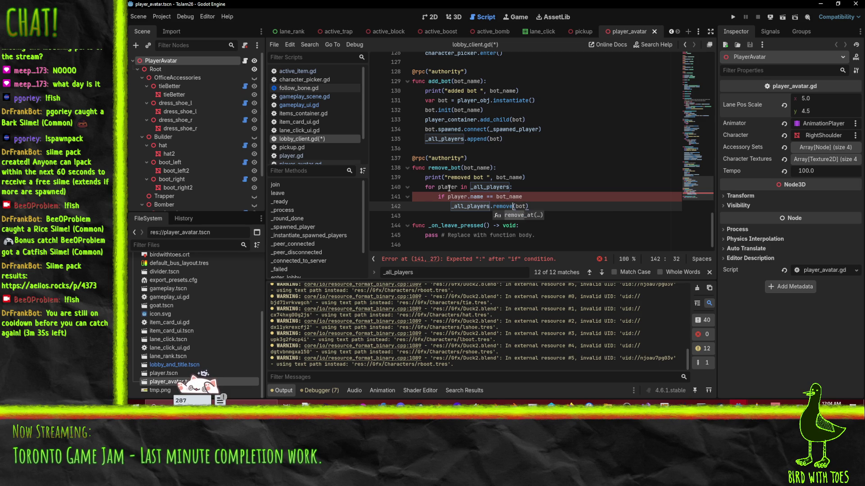
Step: Pass the loop variable player to the remove call instead of bot
double_click(451, 187)
key("ctrl+c")
double_click(523, 206)
key("ctrl+v")
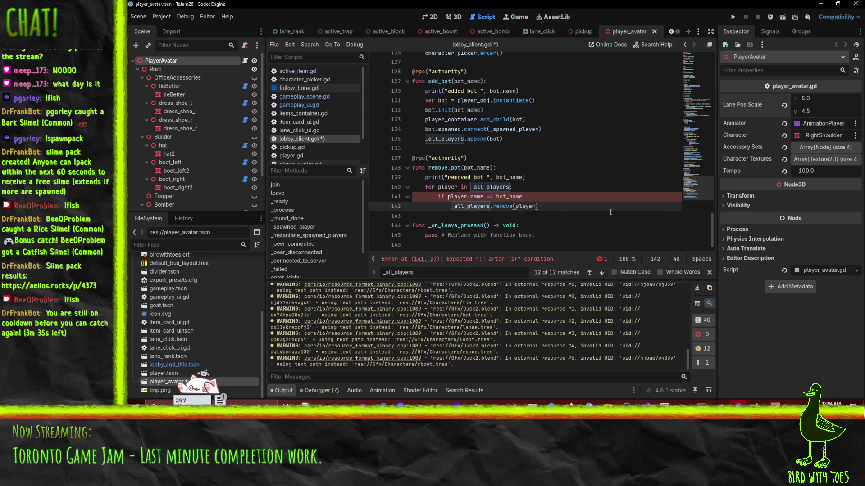
Step: Add player.queue_free() on the next line and save the script
key("End")
key("Return")
key("ctrl+v")
type(".queue")
key("Return")
key("Left")
key("Left")
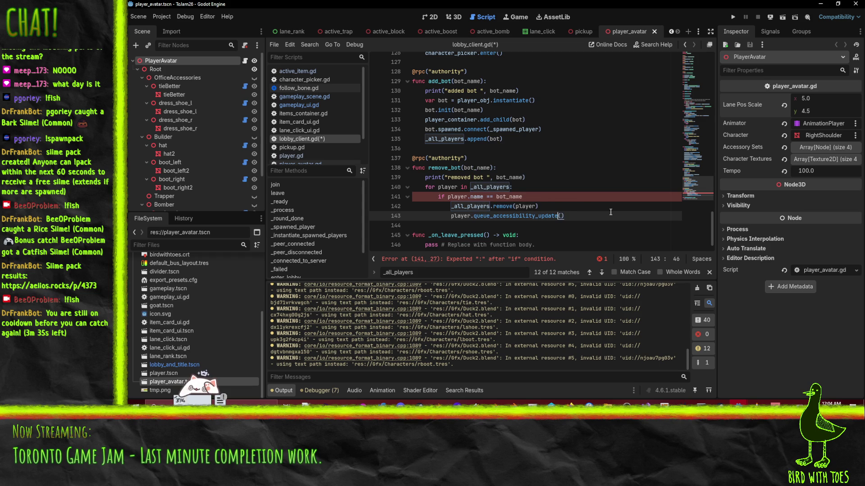
key("shift+Left")
key("shift+Left")
key("shift+Left")
type("free")
key("ctrl+s")
Step: Add the missing colon at the end of the if condition line
left_click_drag(581, 207, 578, 202)
key("Left")
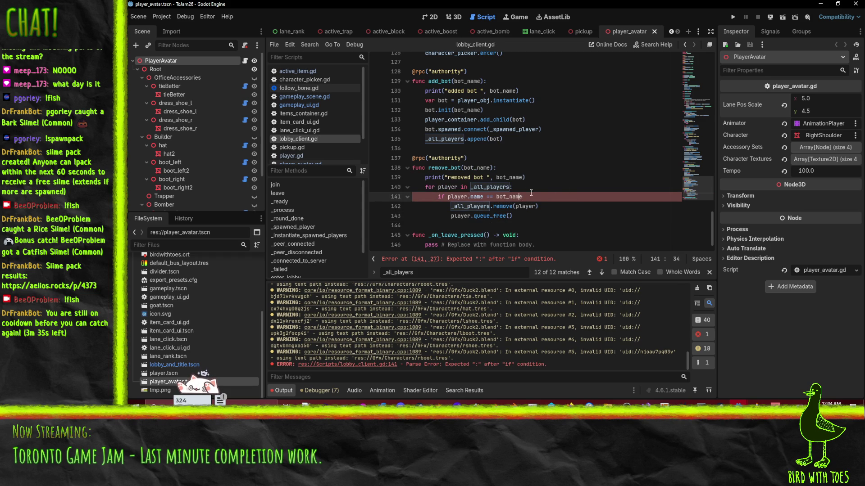
key("End")
type(":")
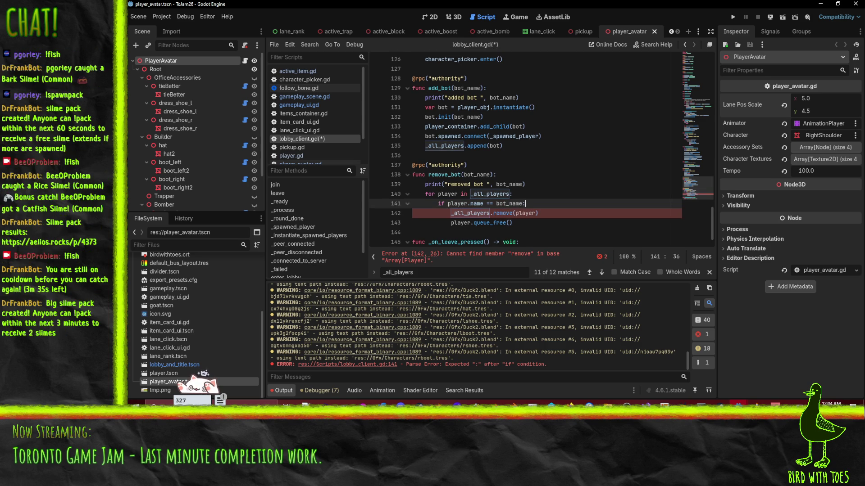
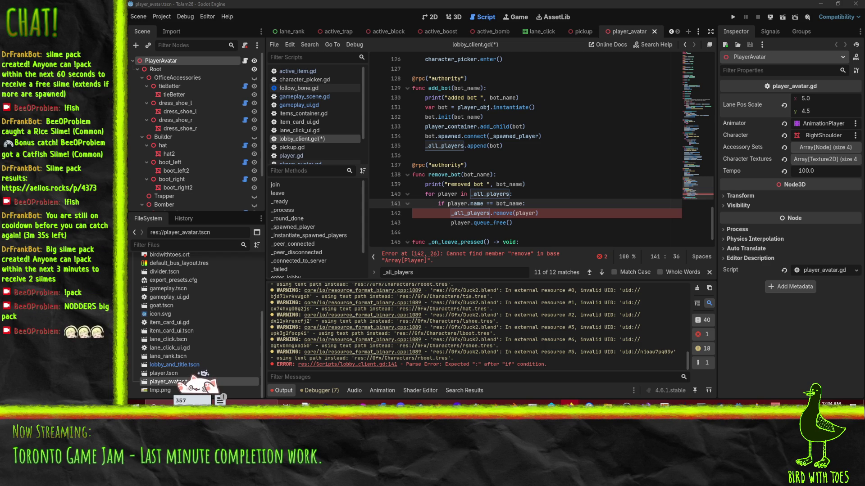
Step: Change remove to erase on line 142 so remove_bot calls _all_players.erase(player), and save lobby_client.gd
left_click(490, 213)
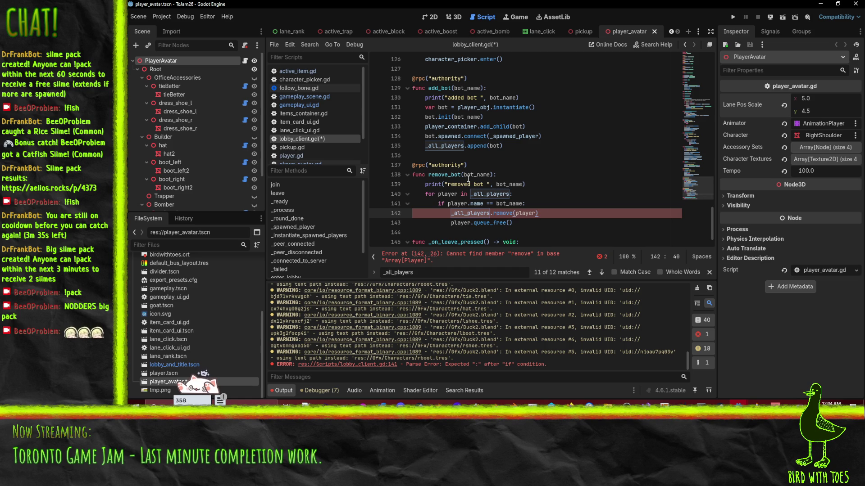
left_click(468, 213)
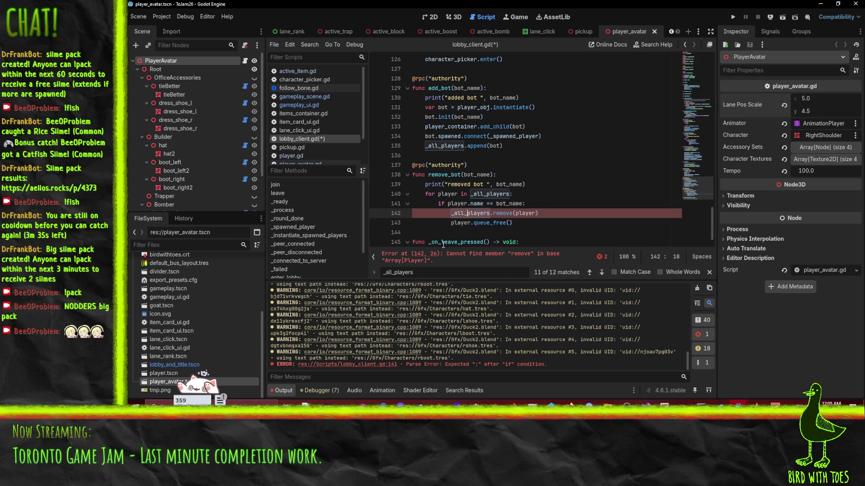
double_click(503, 213)
type("erase")
left_click(581, 205)
key("ctrl+s")
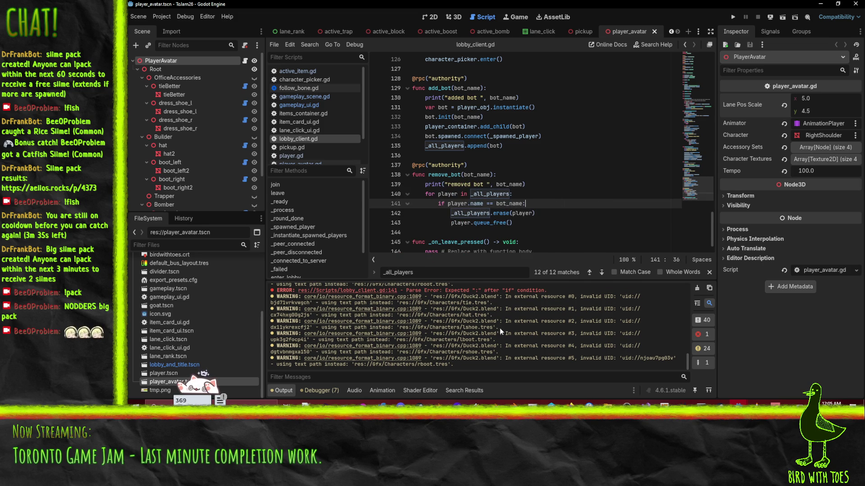
scroll(567, 204, "down", 1)
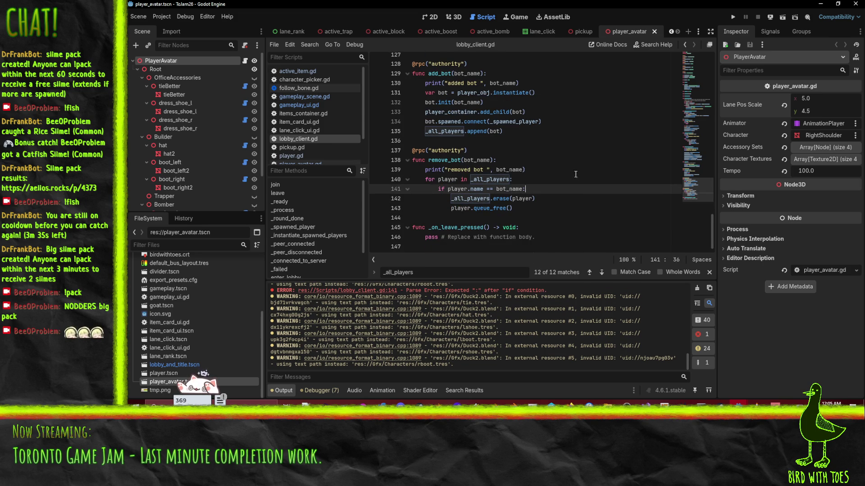
double_click(457, 228)
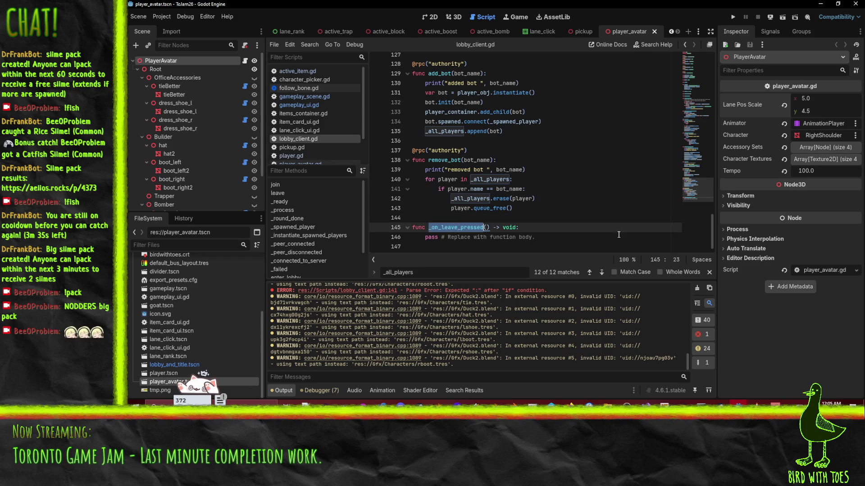
left_click(580, 237)
scroll(567, 216, "up", 14)
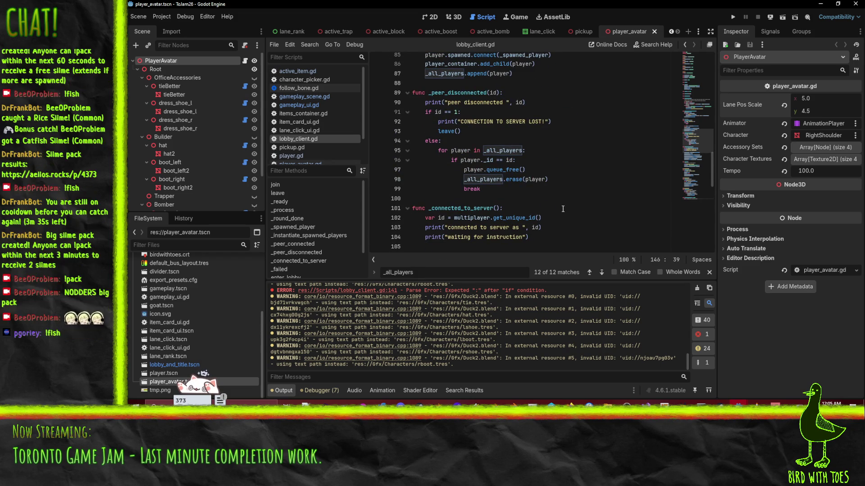
scroll(562, 208, "up", 2)
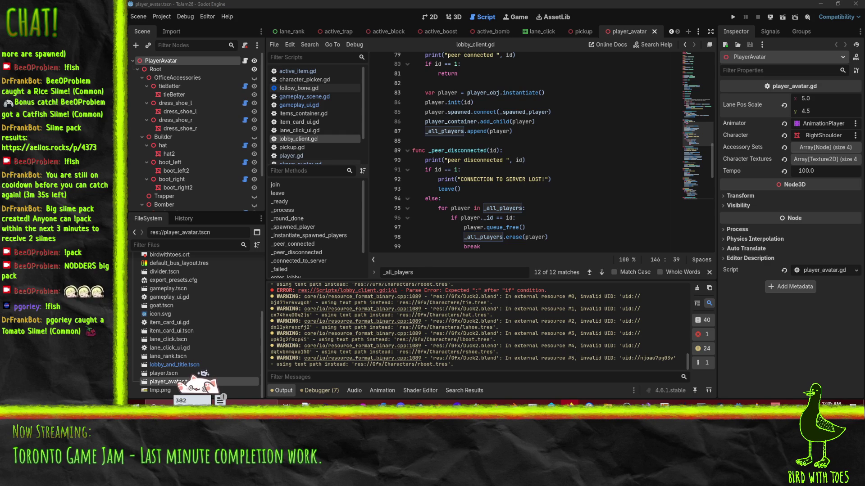
left_click(516, 189)
scroll(516, 190, "up", 4)
scroll(518, 190, "up", 20)
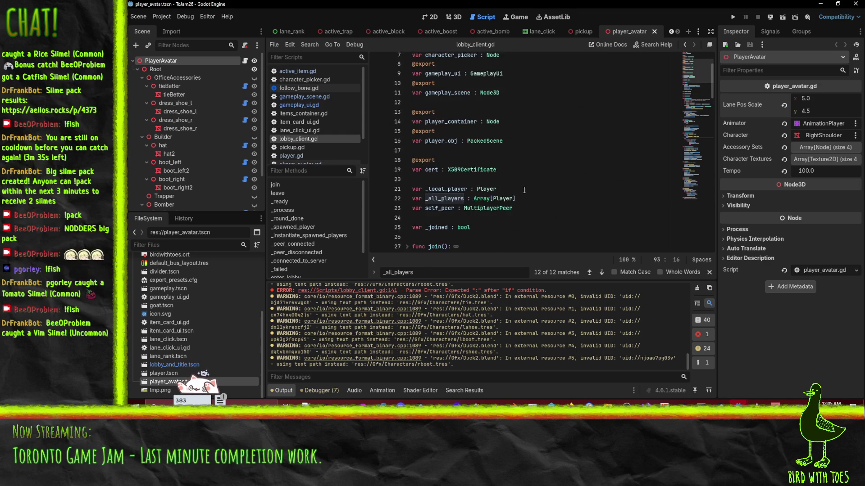
scroll(524, 190, "down", 10)
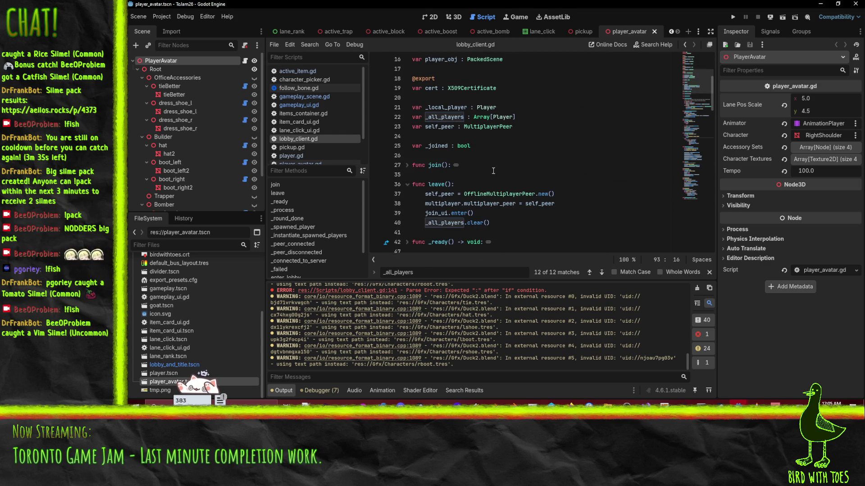
scroll(518, 171, "down", 2)
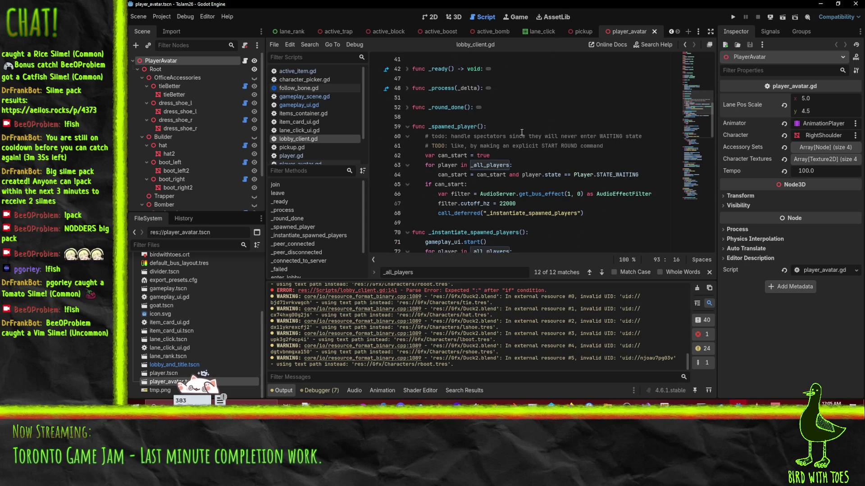
left_click(556, 165)
mouse_move(555, 177)
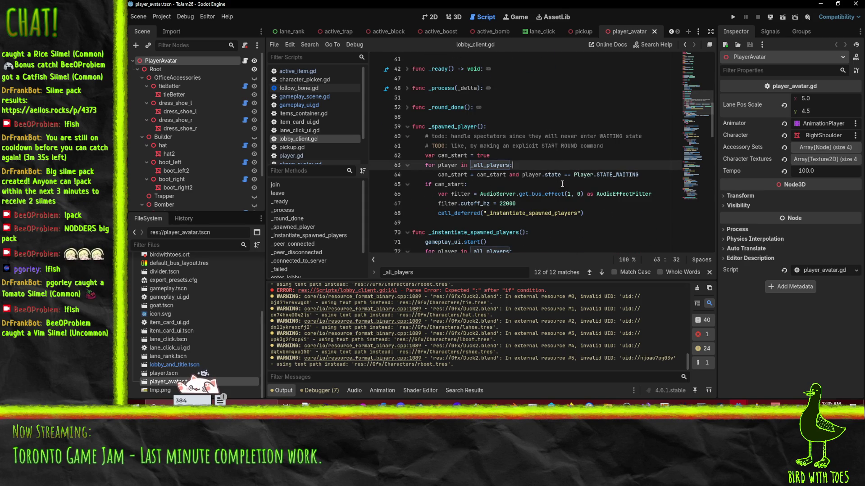
mouse_move(563, 190)
scroll(495, 158, "down", 9)
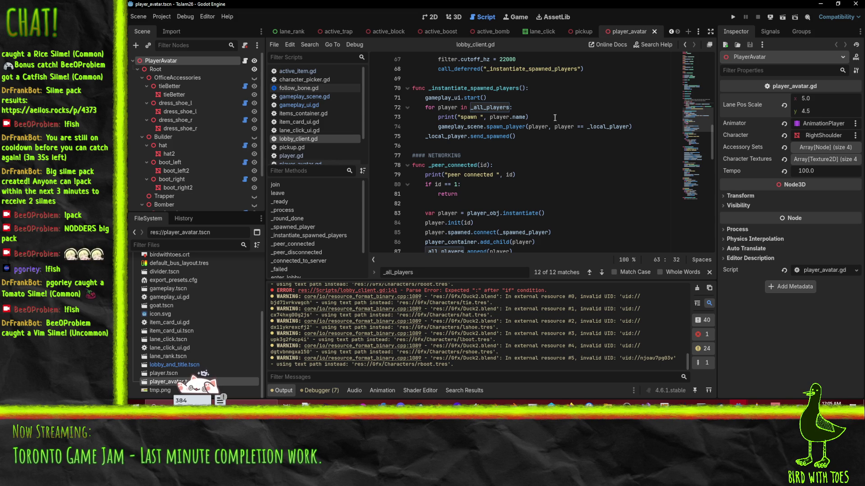
mouse_move(738, 404)
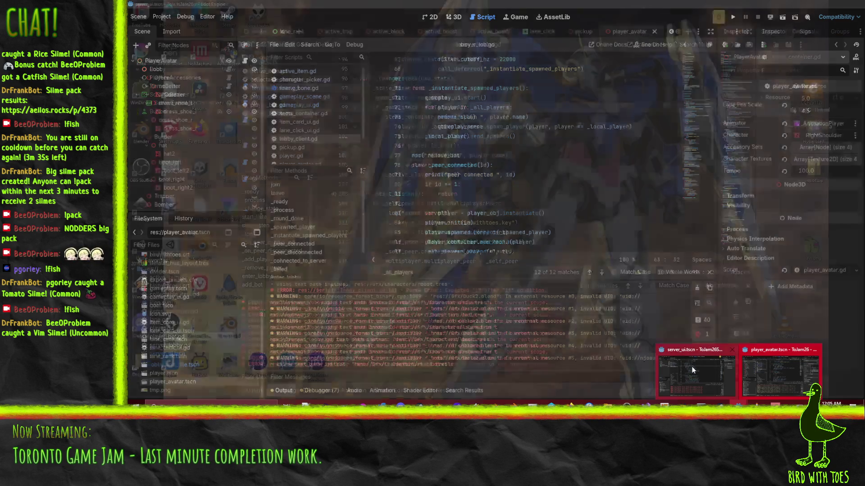
left_click(690, 366)
Step: Add func is_bot(): return false after the init function in player.gd and copy it
left_click(560, 166)
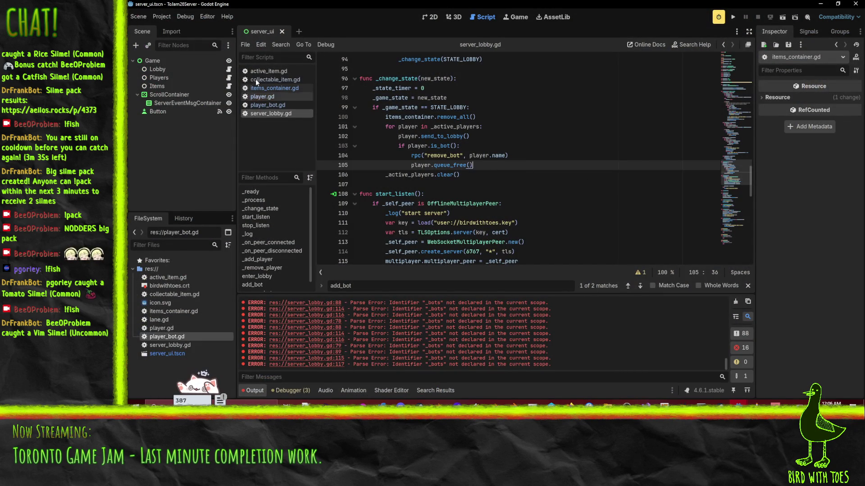
left_click(280, 97)
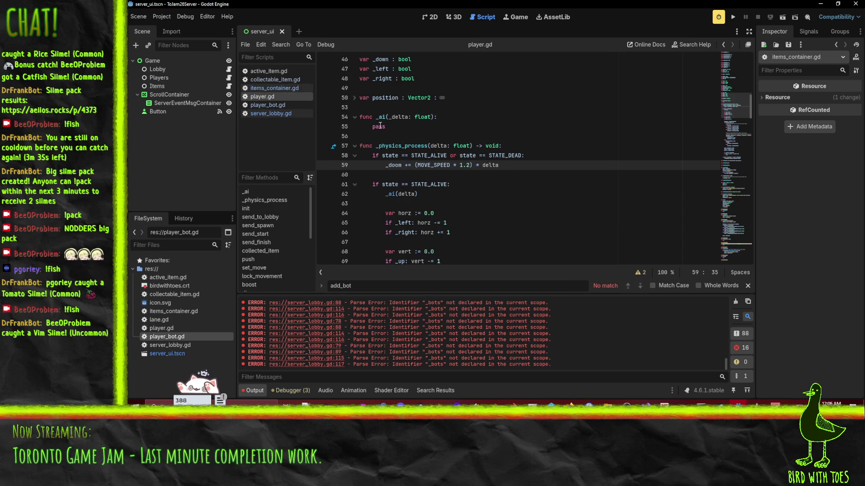
left_click(426, 136)
scroll(426, 138, "up", 2)
scroll(424, 137, "up", 1)
scroll(422, 172, "down", 15)
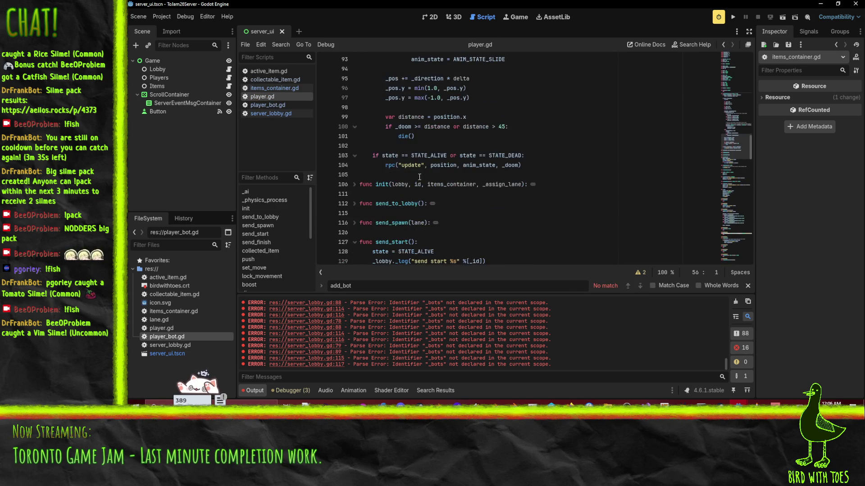
left_click(383, 189)
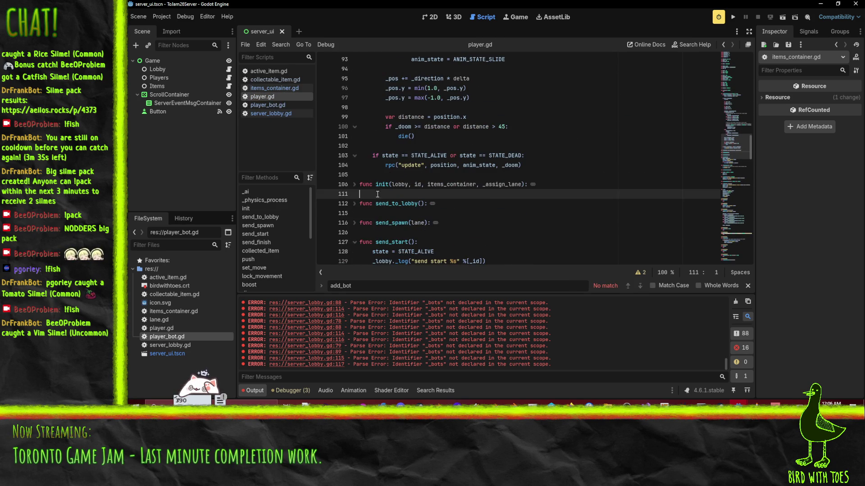
key("Return")
key("Return")
left_click(488, 207)
type("func is_bot():")
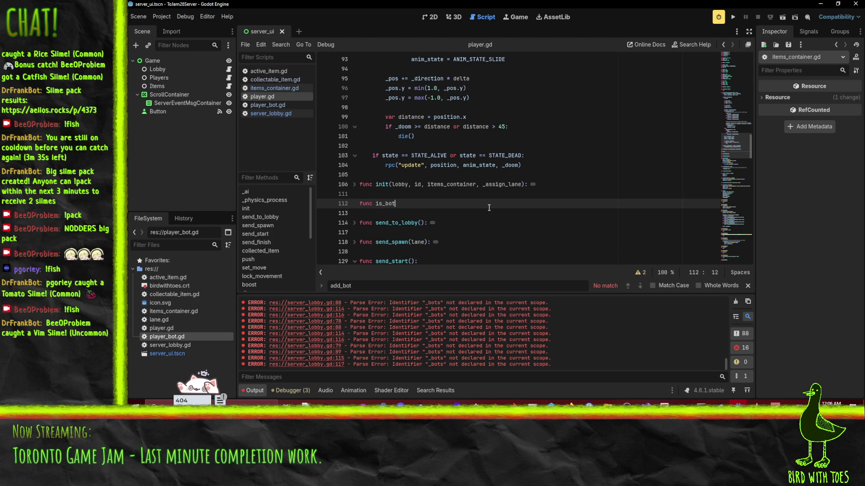
key("Return")
type("return false")
key("Up")
key("Up")
key("shift+Down")
key("shift+Down")
key("ctrl+c")
Step: Paste is_bot into player_bot.gd on line 31 and make it return true
left_click(267, 105)
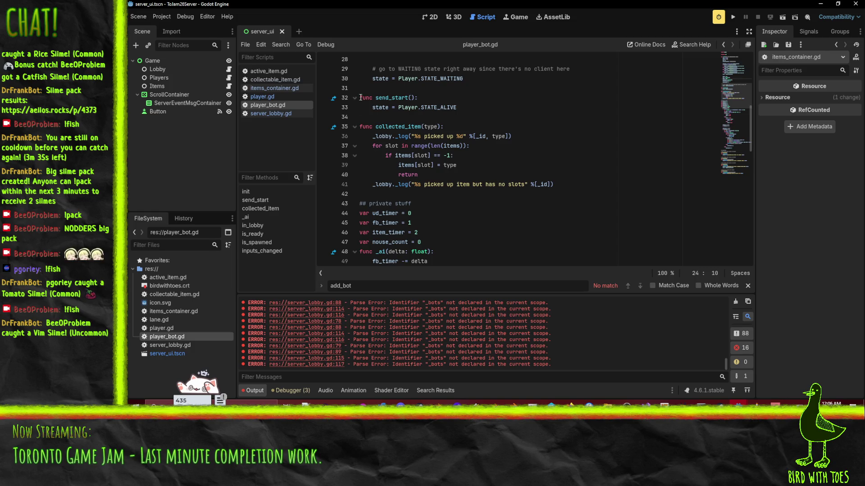
left_click(371, 89)
key("ctrl+v")
left_click(428, 107)
key("BackSpace")
key("BackSpace")
key("BackSpace")
type("true")
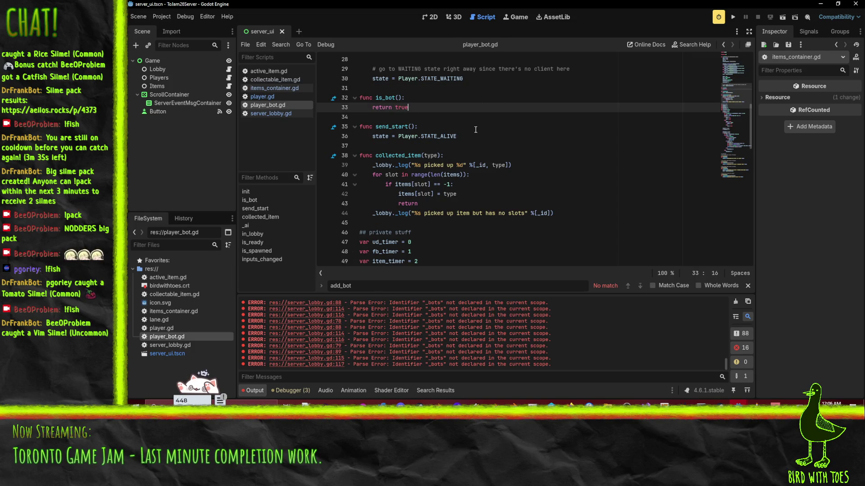
Step: Search all scripts for is_bot and jump to its check in server_lobby.gd
double_click(385, 97)
key("ctrl+shift+f")
key("Return")
left_click(306, 331)
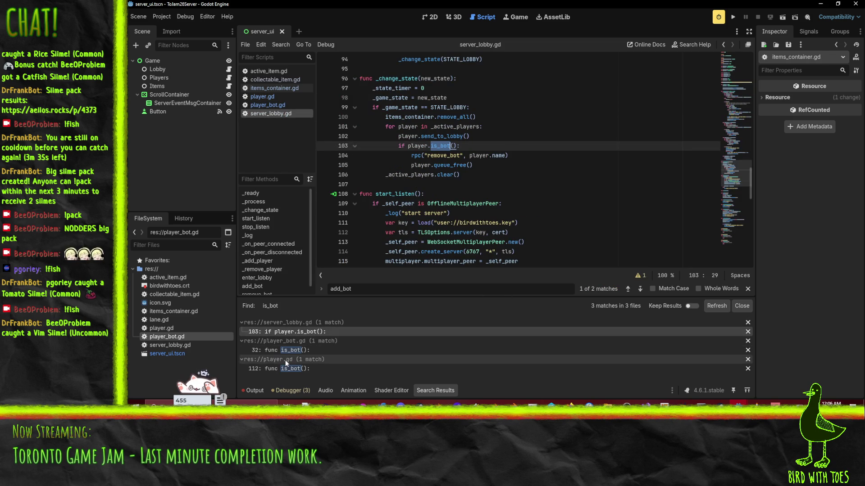
scroll(526, 230, "up", 1)
left_click(513, 185)
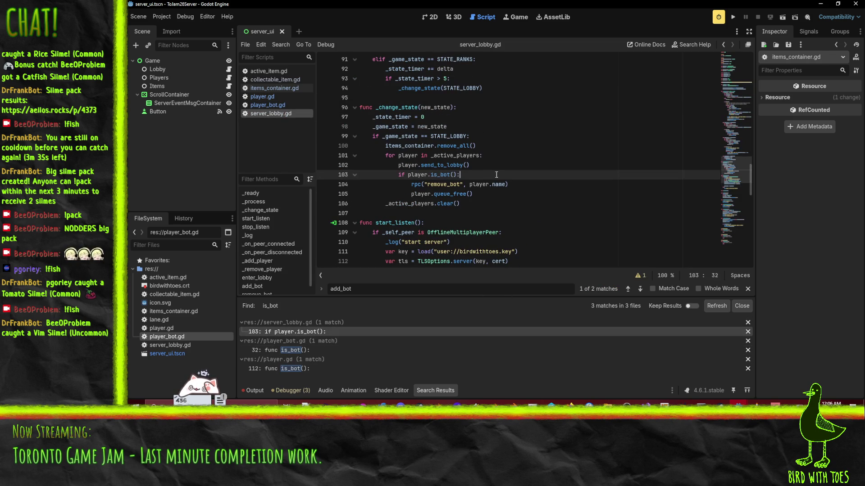
left_click(486, 201)
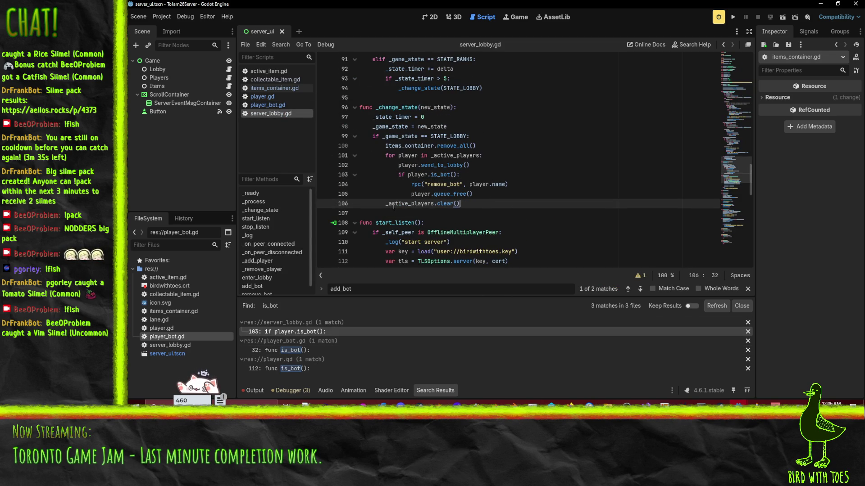
double_click(415, 203)
scroll(415, 204, "up", 6)
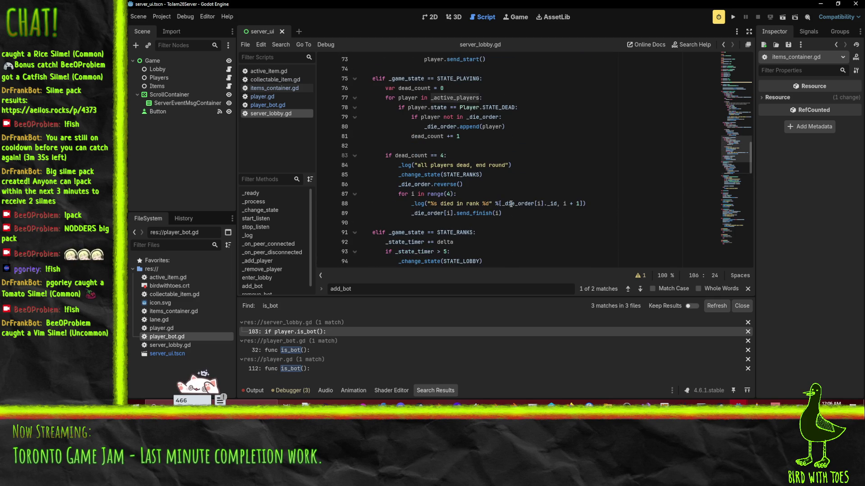
scroll(510, 203, "down", 6)
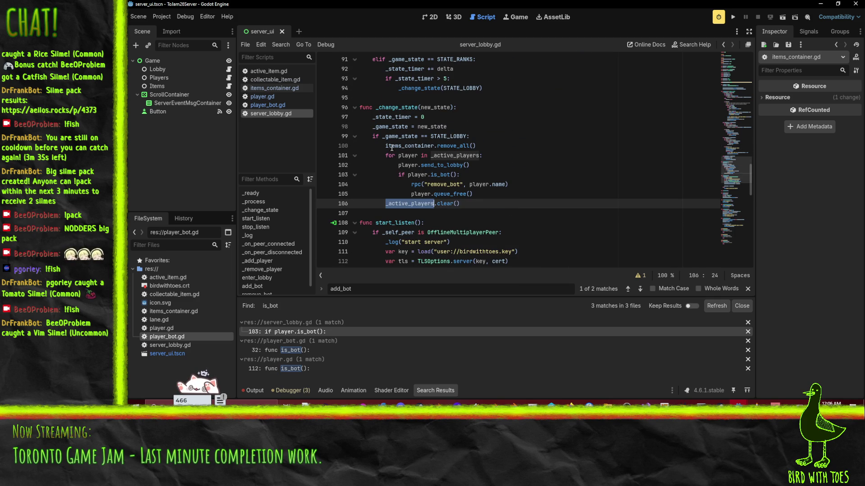
left_click(525, 165)
scroll(527, 166, "up", 18)
scroll(528, 168, "up", 3)
left_click(511, 162)
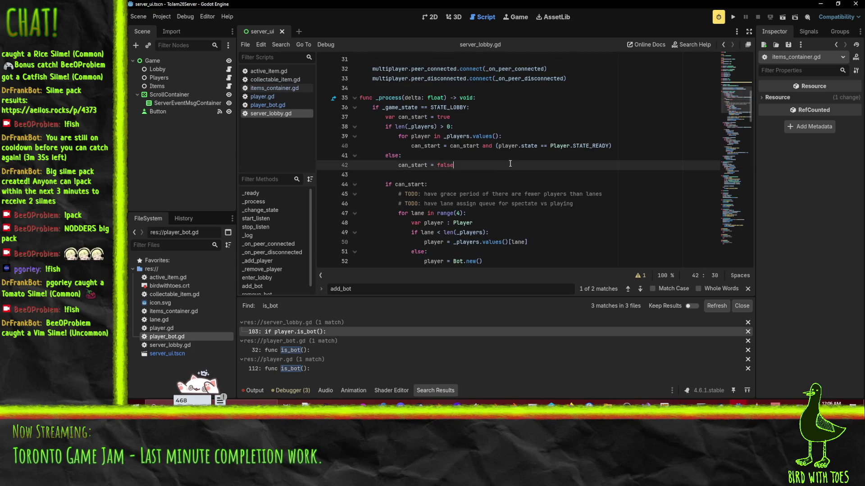
scroll(540, 153, "down", 4)
scroll(552, 144, "up", 1)
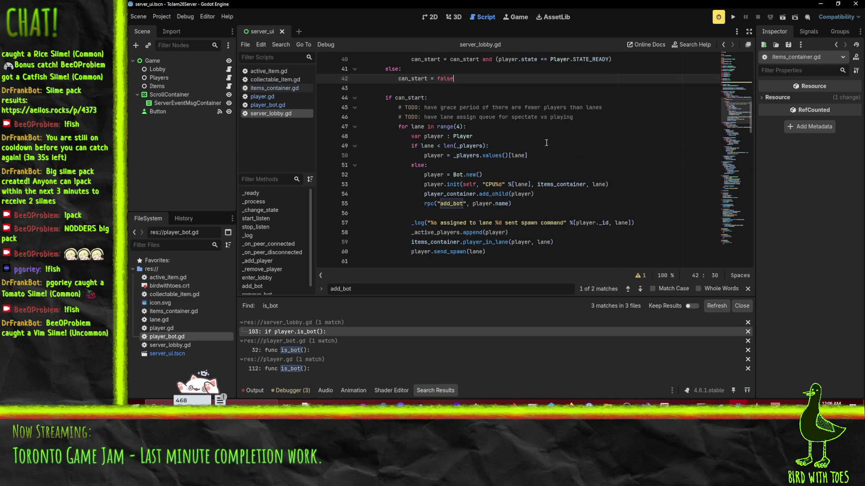
scroll(519, 131, "up", 3)
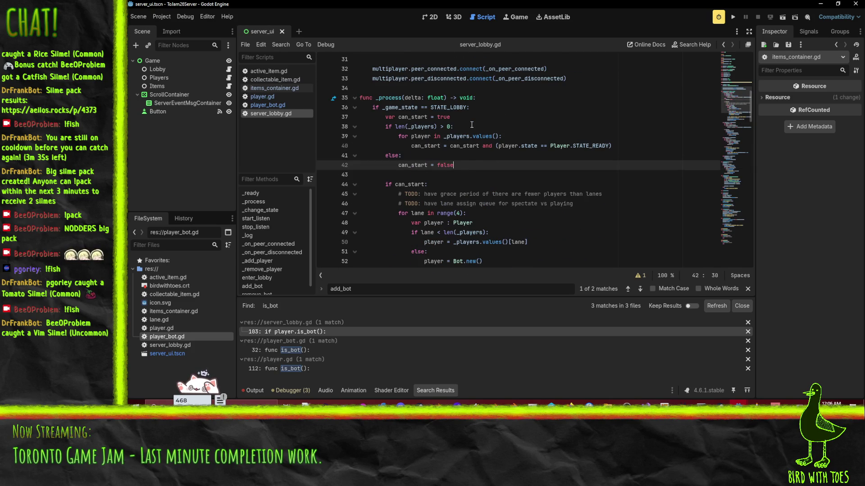
left_click(518, 127)
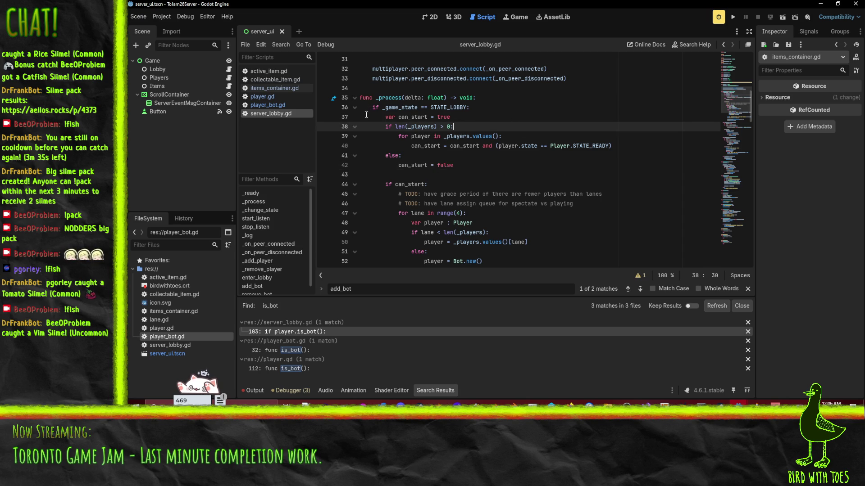
left_click(492, 117)
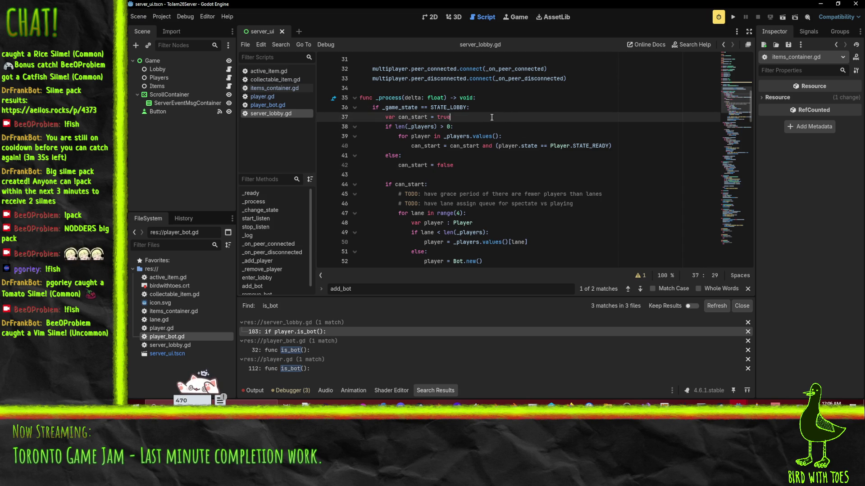
scroll(405, 135, "down", 1)
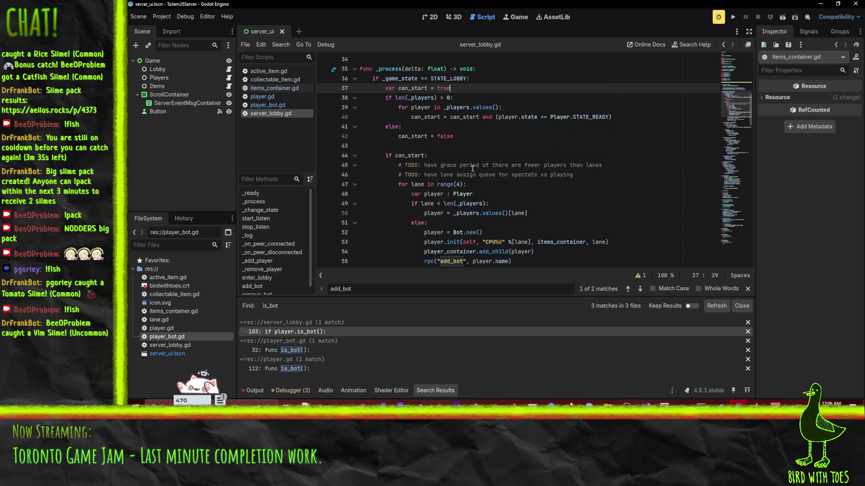
double_click(412, 88)
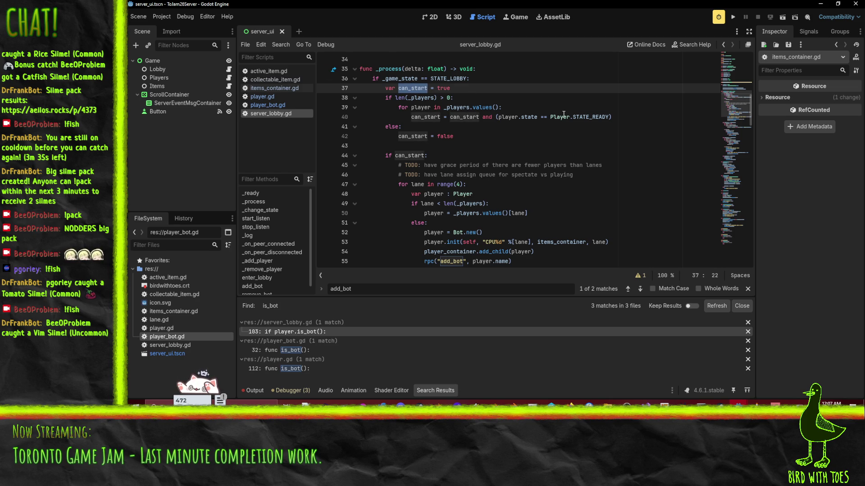
left_click(563, 117)
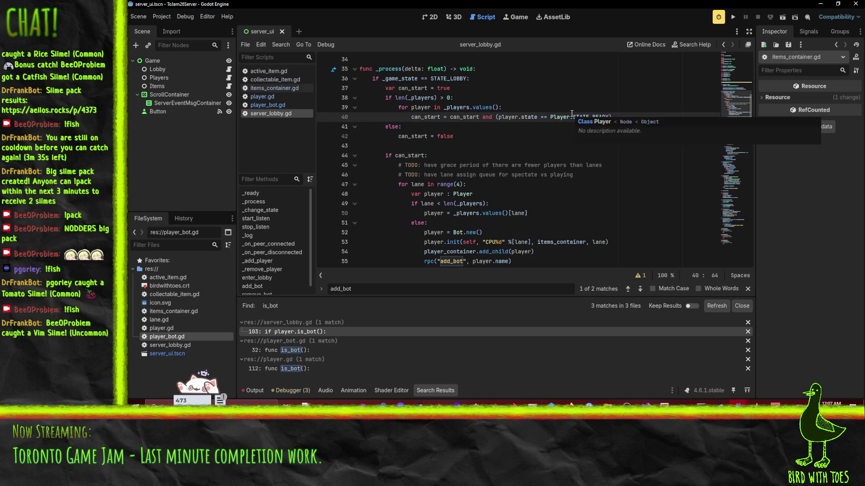
left_click(421, 135)
scroll(512, 139, "down", 1)
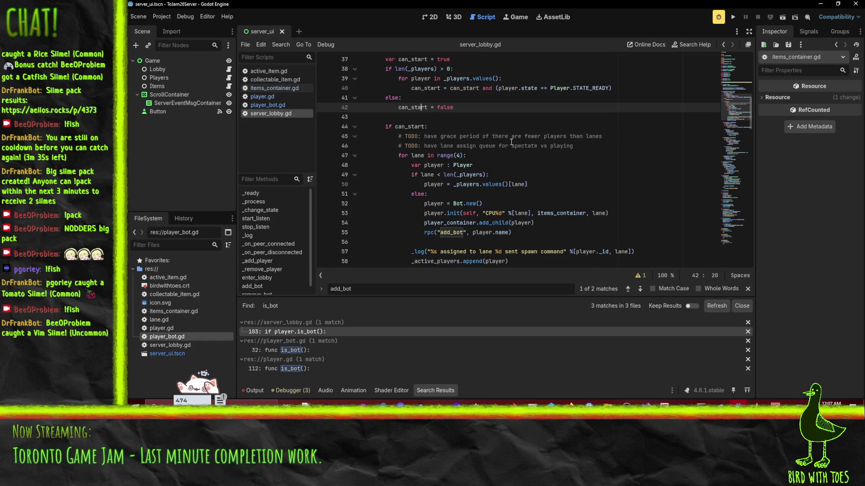
scroll(408, 132, "down", 1)
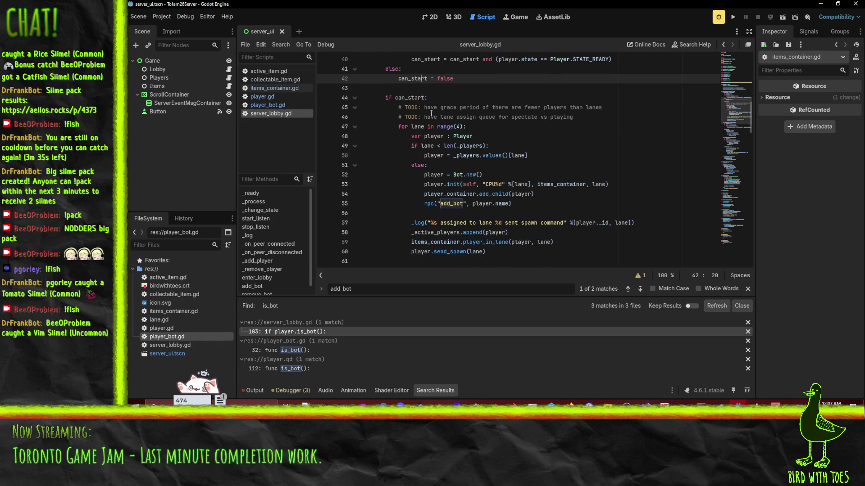
left_click(511, 117)
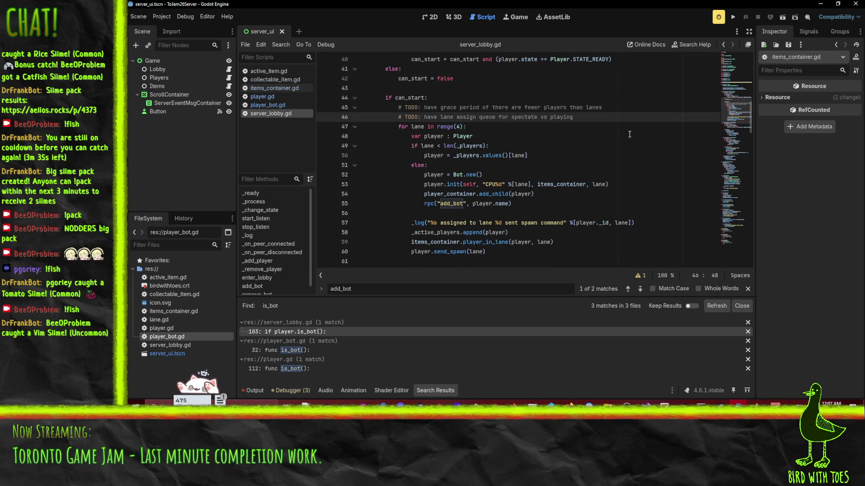
left_click(395, 147)
scroll(381, 142, "down", 1)
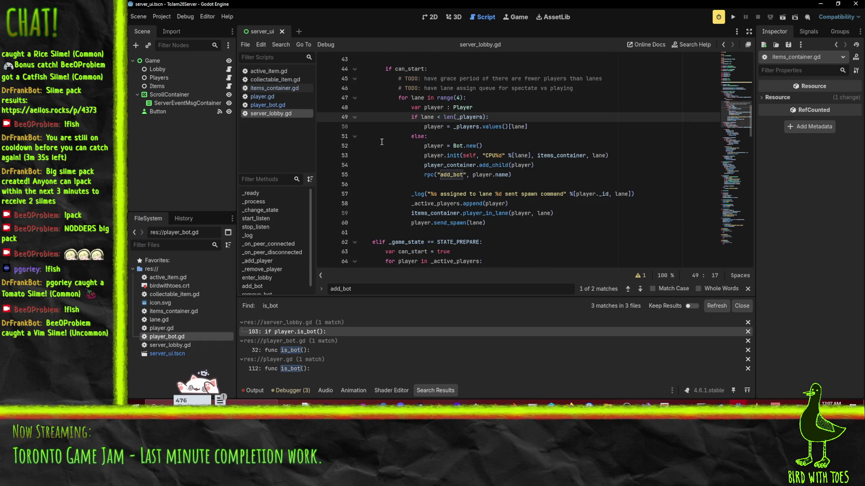
left_click(531, 128)
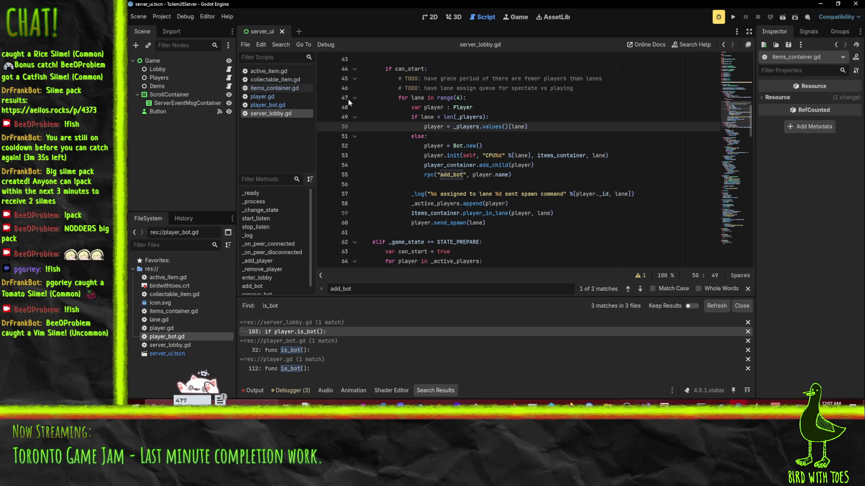
left_click(439, 126)
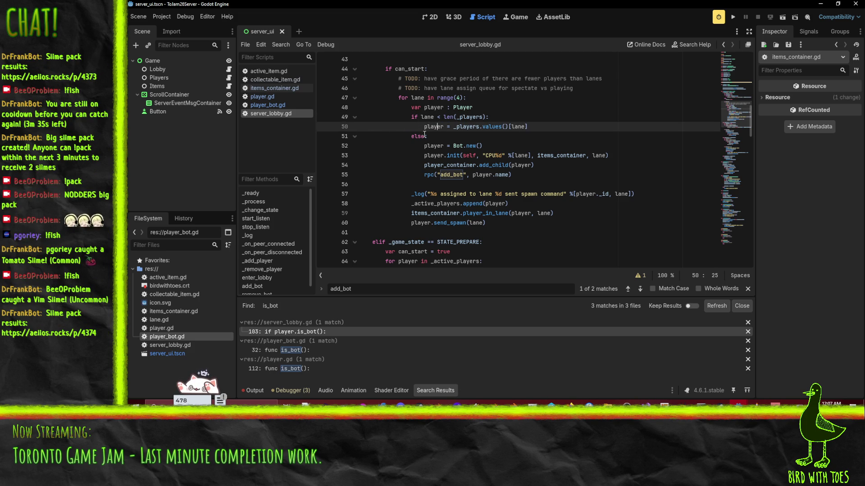
key("Left")
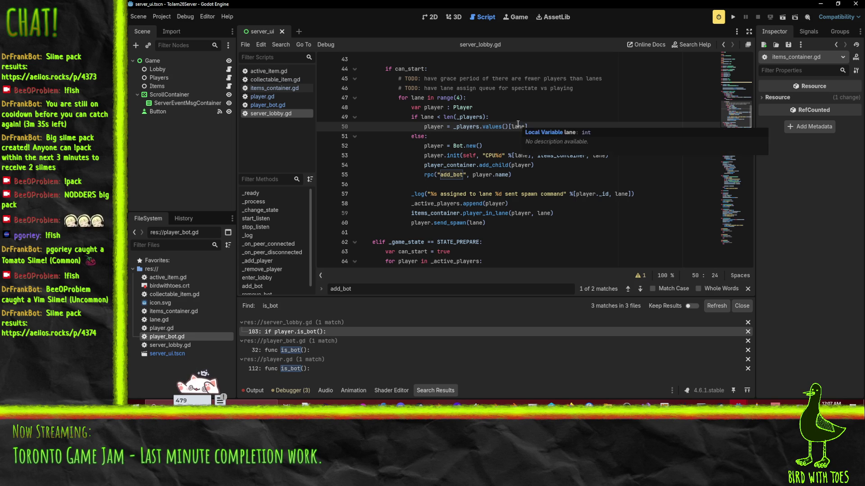
left_click(552, 128)
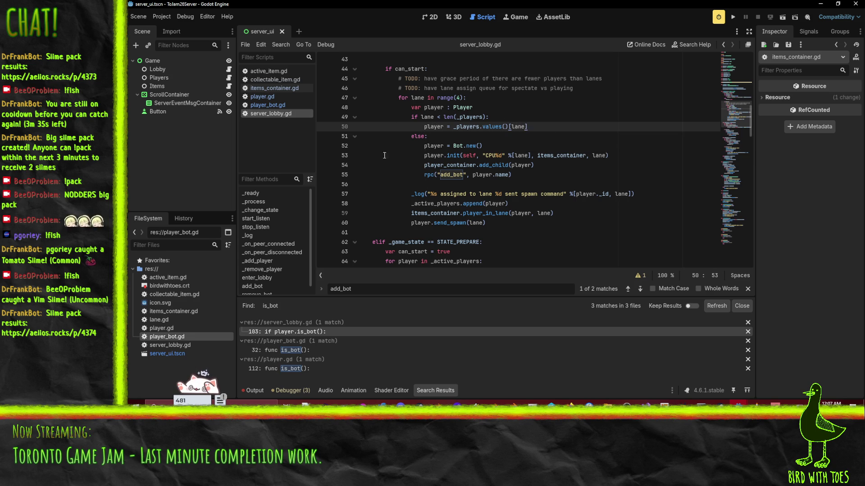
left_click(467, 127)
left_click(440, 155)
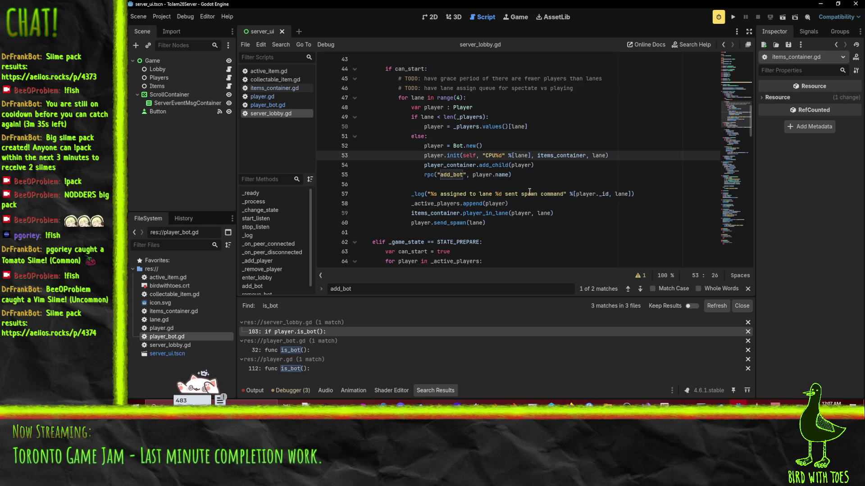
key("Down")
key("Down")
key("End")
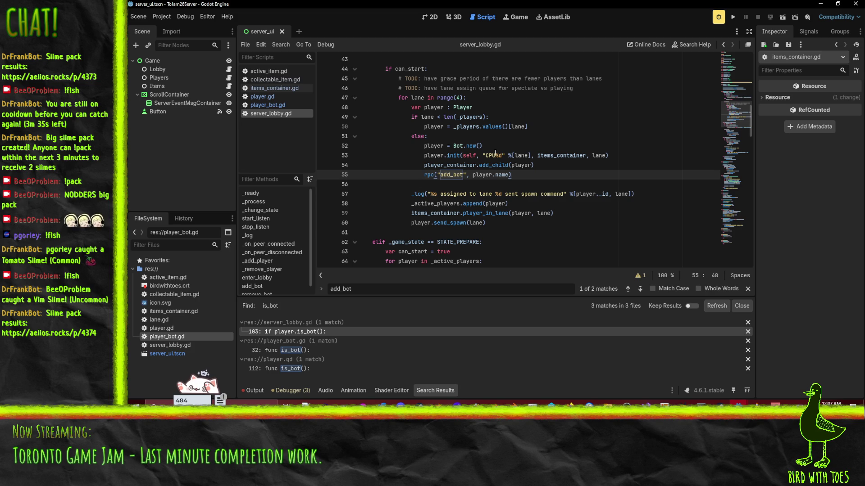
left_click(413, 195)
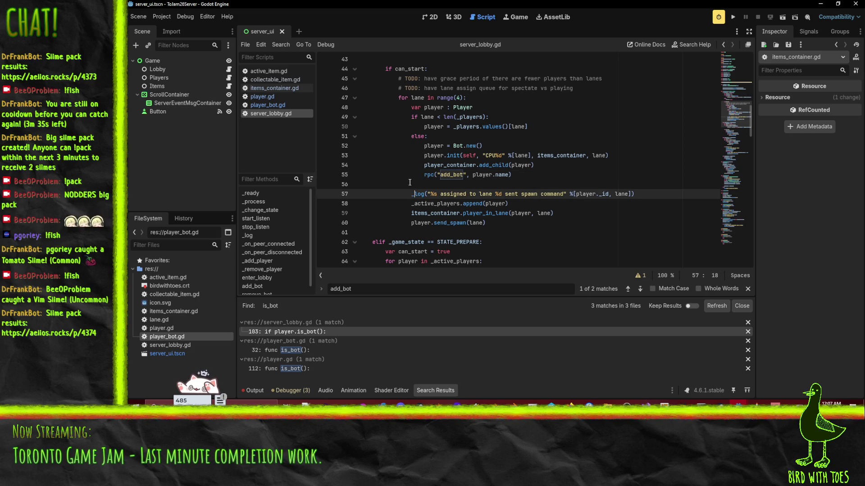
left_click(535, 206)
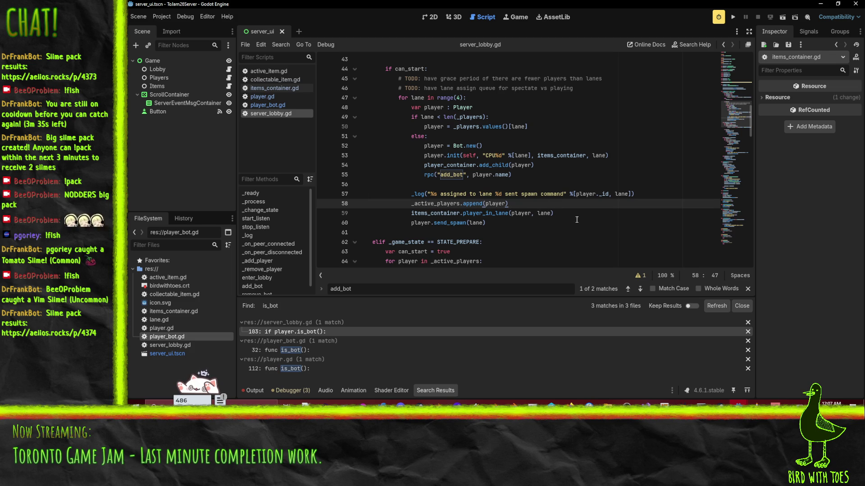
left_click(579, 220)
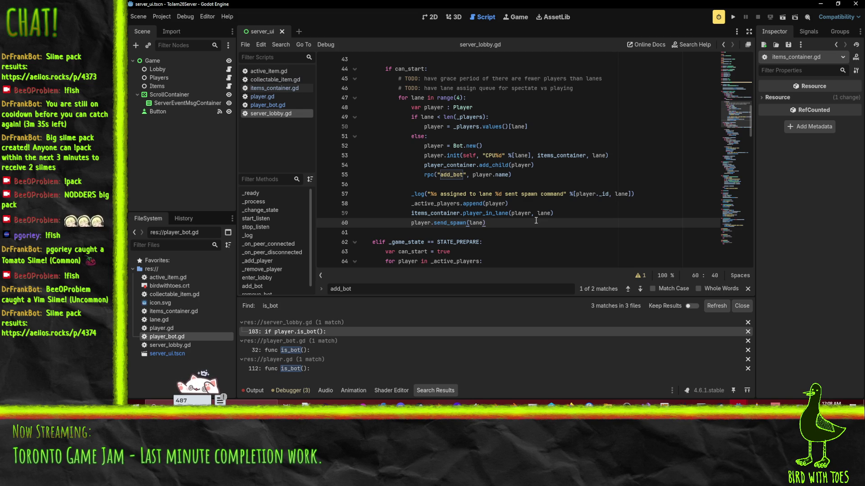
scroll(536, 221, "down", 4)
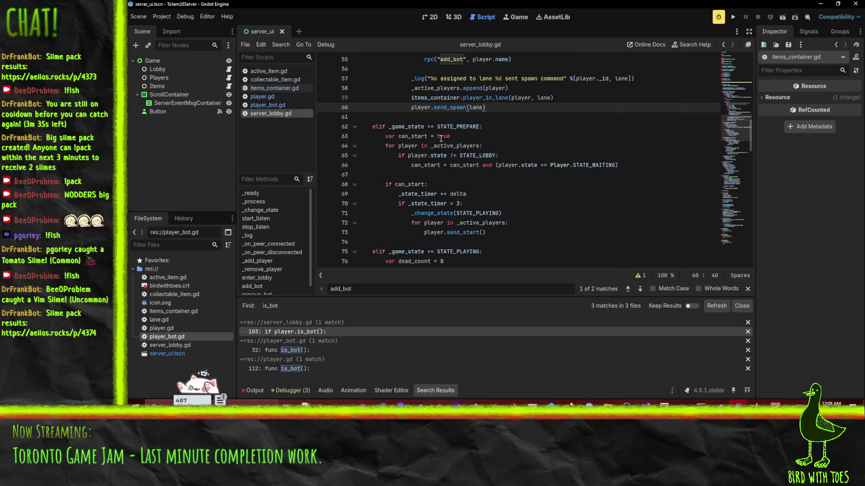
left_click(453, 146)
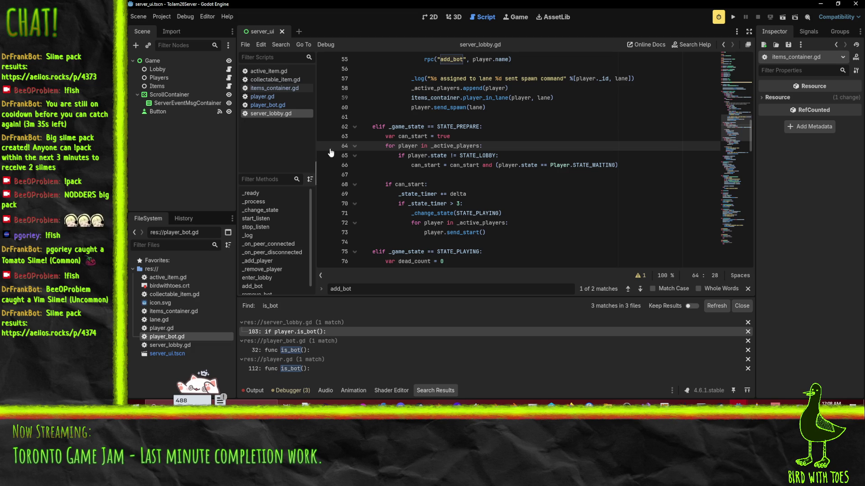
scroll(441, 182, "up", 2)
Step: Add an 'all players spawned send start message' log line under if can_start and save
left_click(425, 136)
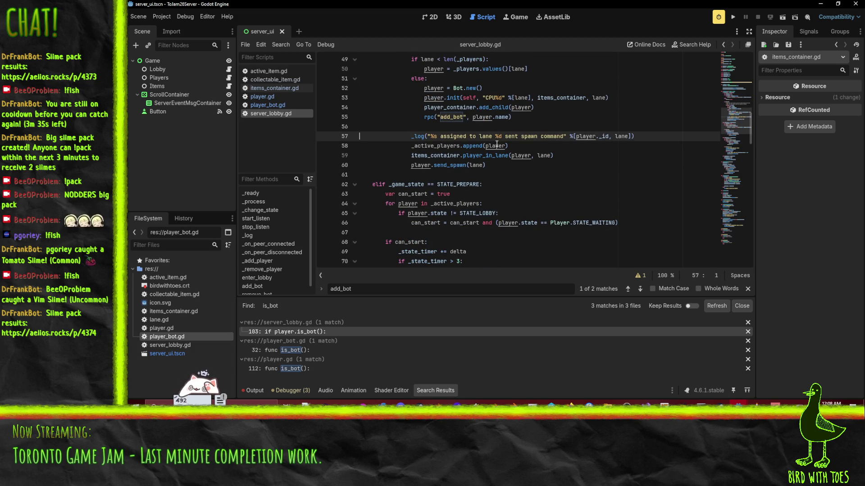
key("Down")
key("Down")
key("Down")
key("Down")
key("Down")
key("Down")
key("Up")
key("Up")
key("Up")
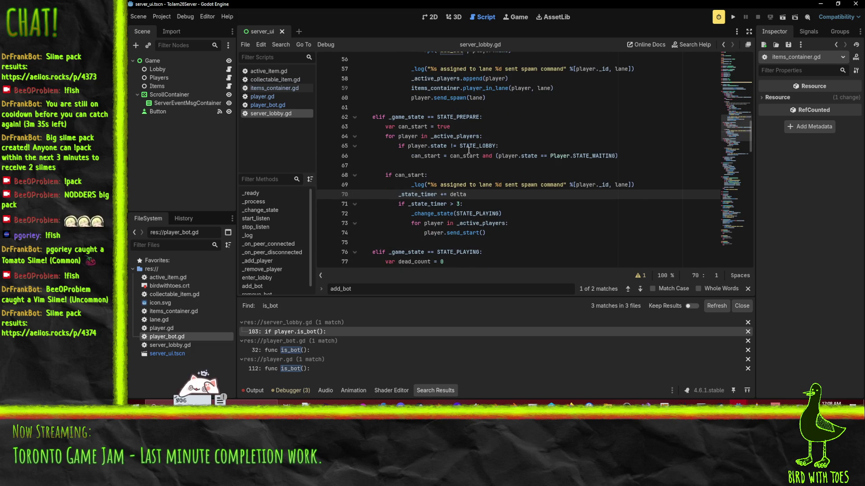
key("ctrl+v")
key("shift+Up")
left_click_drag(418, 185, 554, 184)
key("shift+Left")
key("shift+Left")
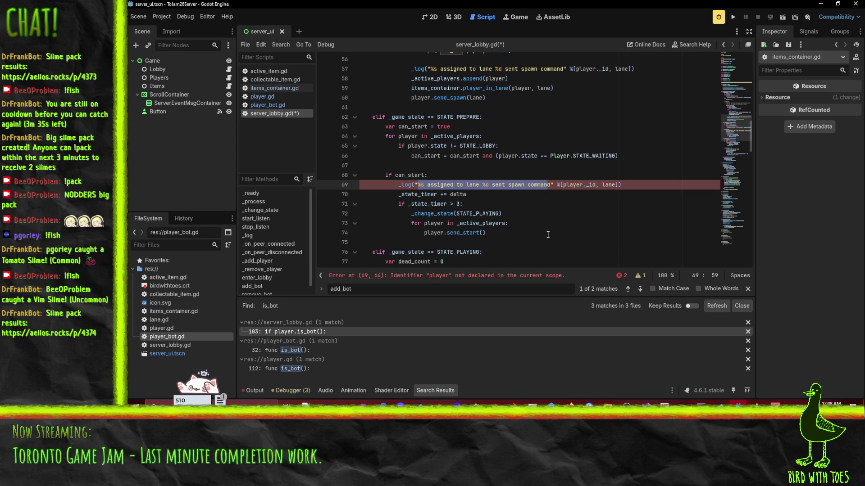
type("all p")
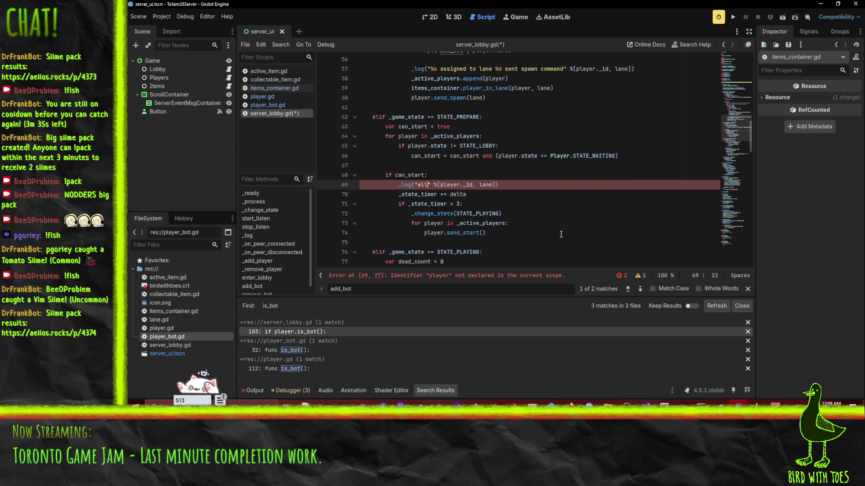
type("layers spawns")
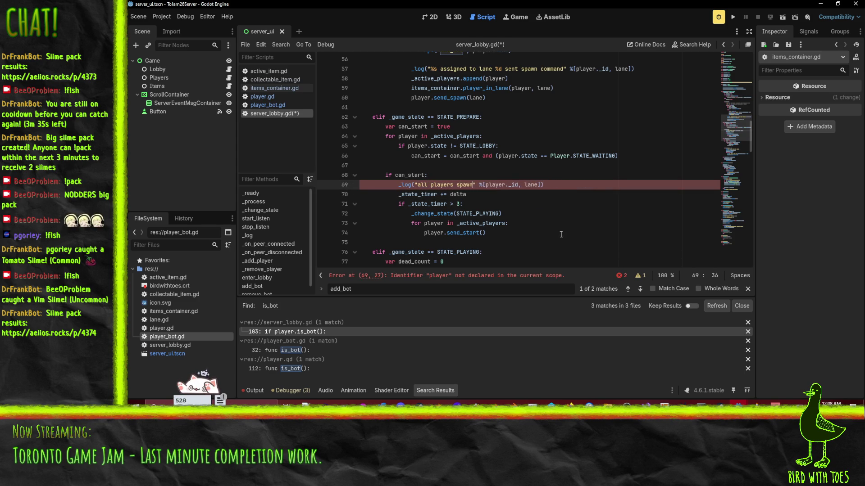
key("BackSpace")
type("ed")
type(" send star")
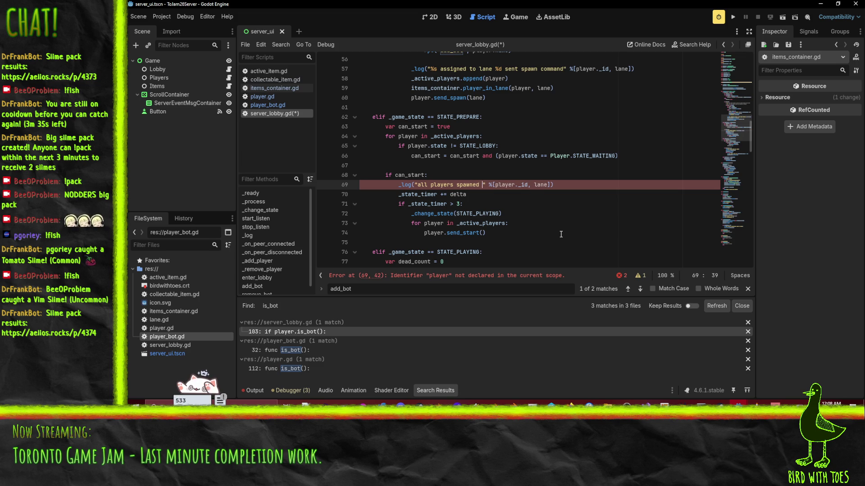
type("t messag")
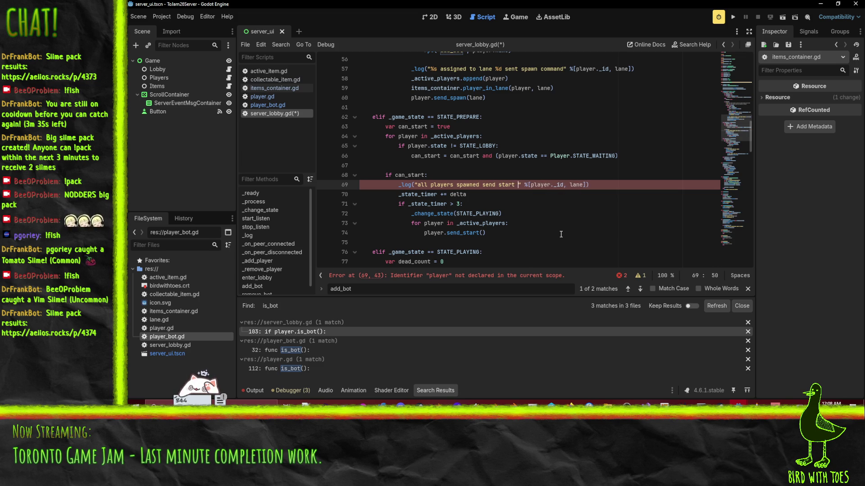
type("e")
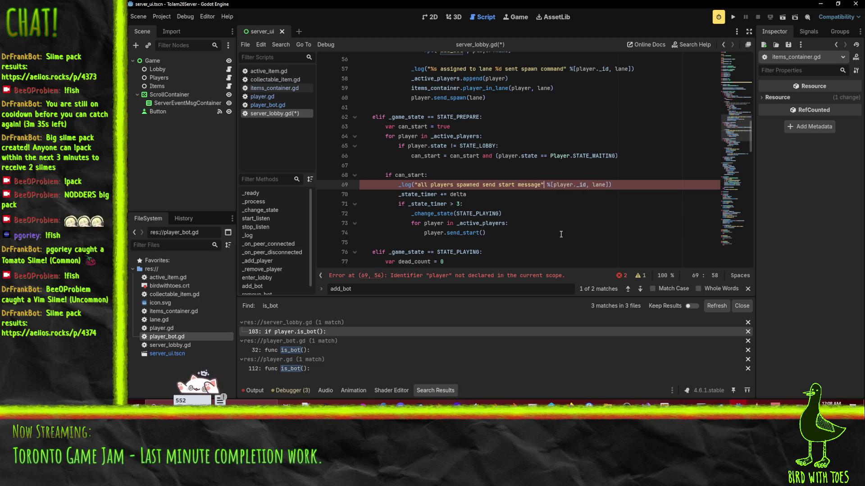
key("Right")
key("shift+End")
key("shift+Left")
key("Delete")
key("Up")
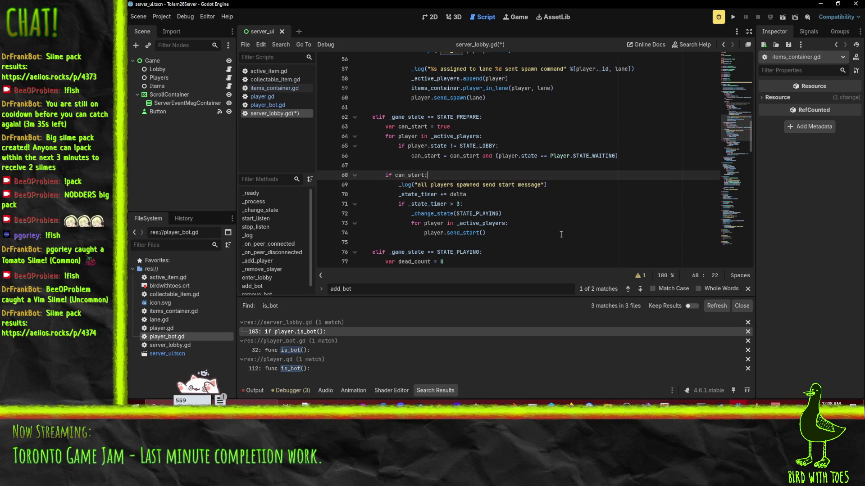
key("ctrl+s")
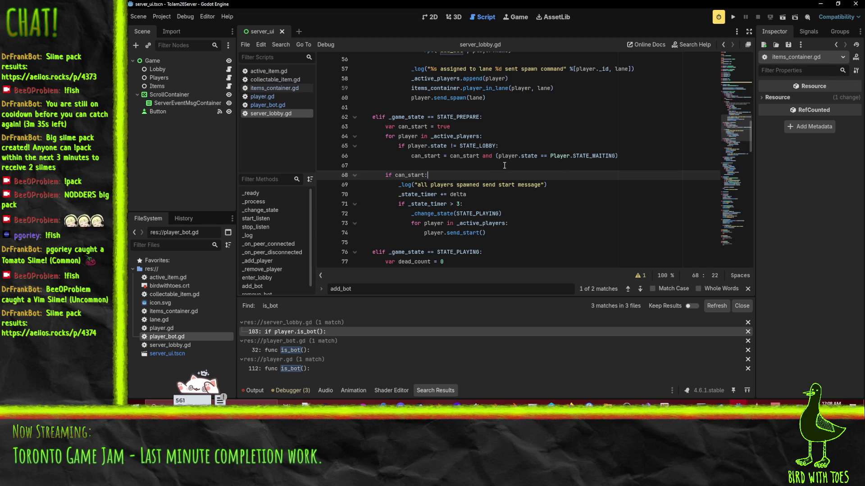
Step: Change line 65's state comparison from != STATE_LOBBY to == STATE_WAITING
left_click(504, 166)
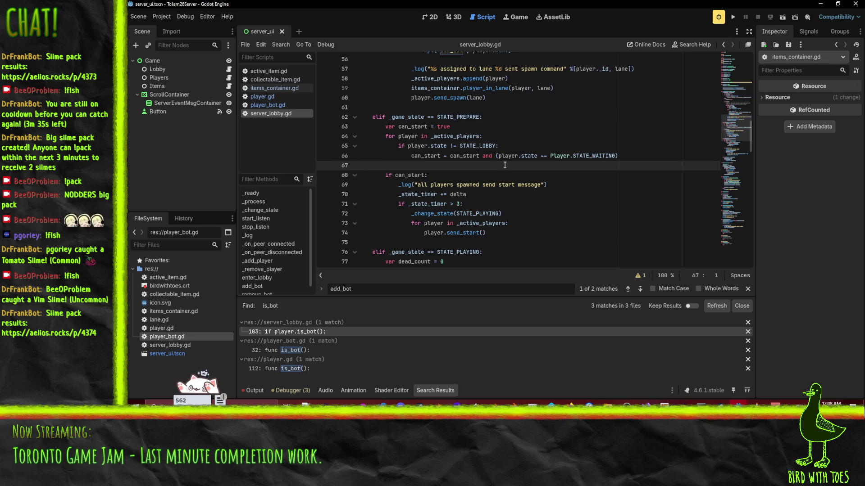
left_click(450, 145)
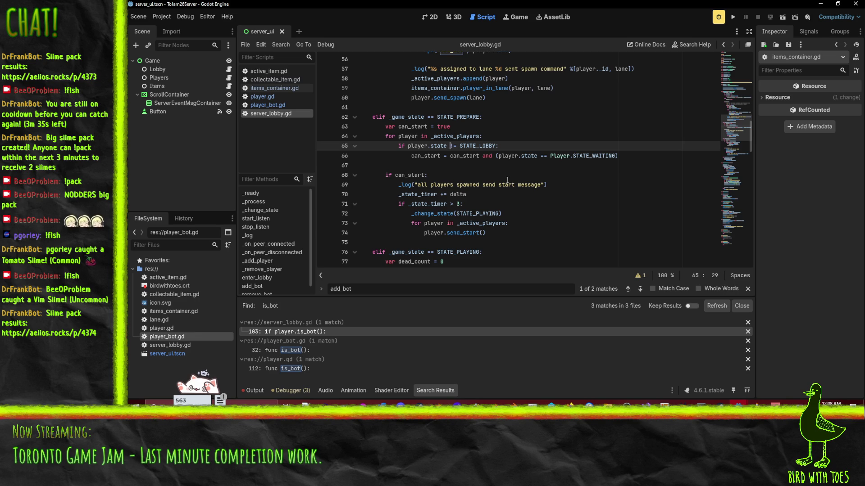
scroll(507, 180, "up", 2)
key("Delete")
type("=")
key("ctrl+shift+Right")
type("STATE_LOB")
key("BackSpace")
key("BackSpace")
key("BackSpace")
type("WAITING")
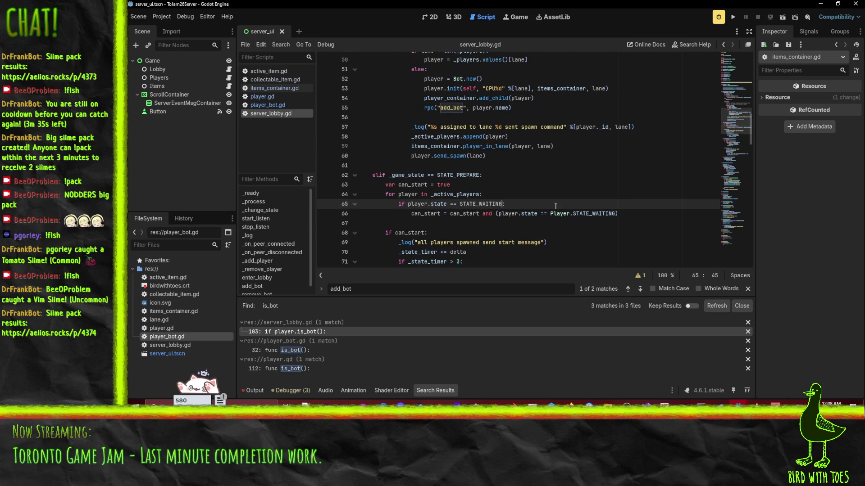
left_click(491, 224)
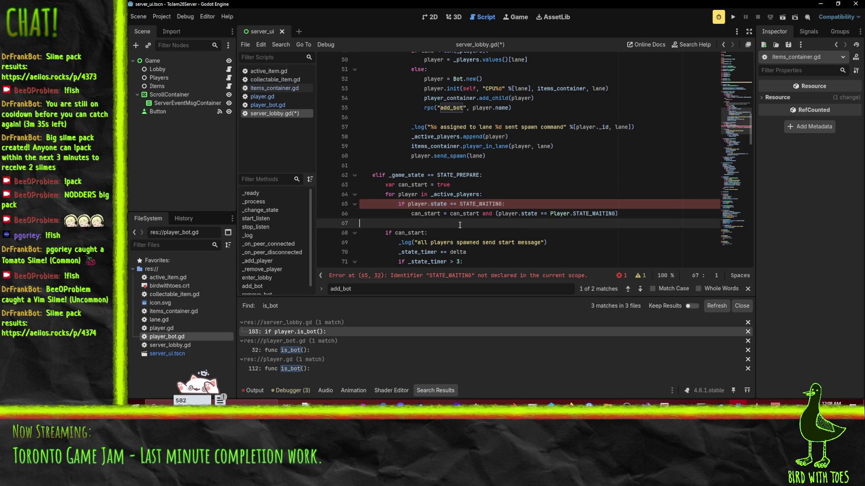
Step: Qualify the state as Player.STATE_WAITING and undo the extra lobby-state condition
left_click(460, 204)
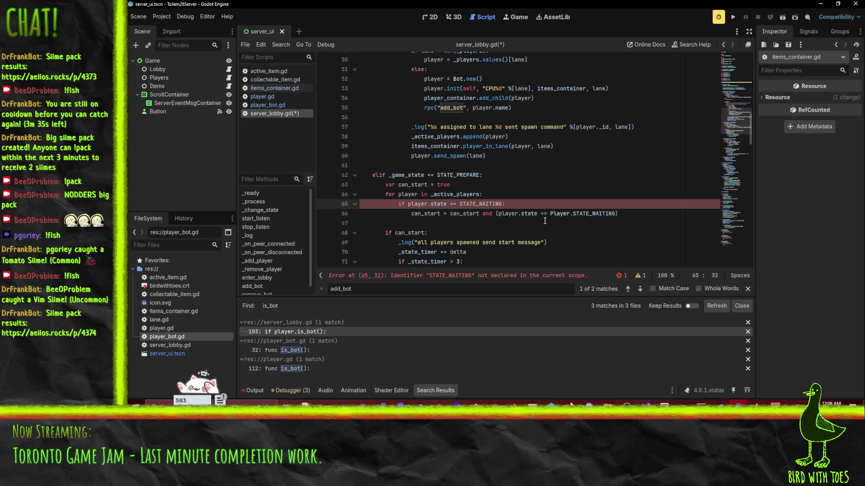
type("Player.")
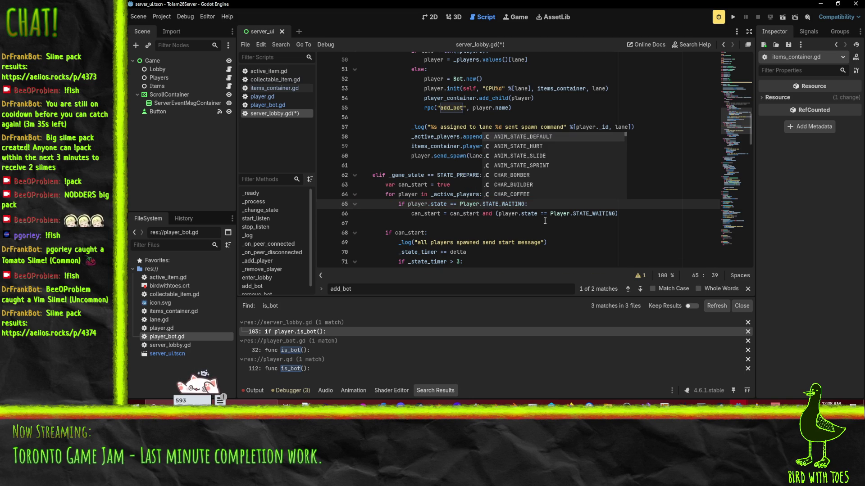
key("BackSpace")
key("BackSpace")
key("BackSpace")
key("Delete")
key("Delete")
key("Delete")
type("LOBBY")
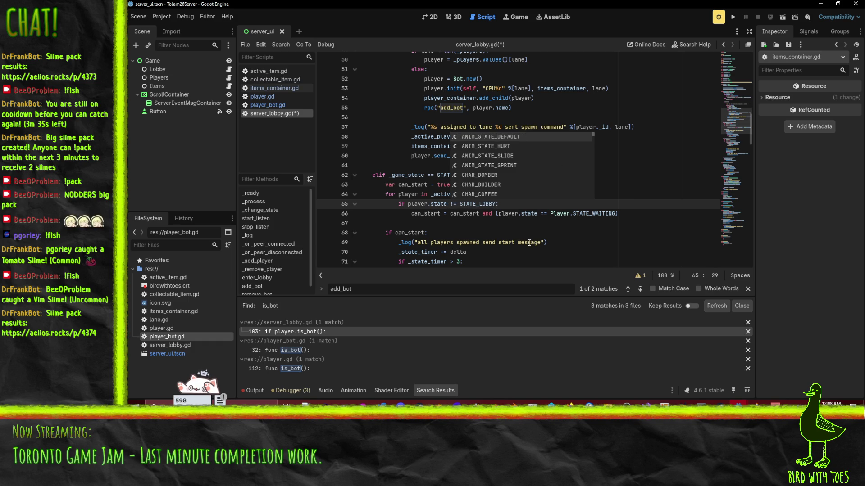
key("Escape")
key("ctrl+z")
key("ctrl+z")
key("ctrl+z")
key("ctrl+z")
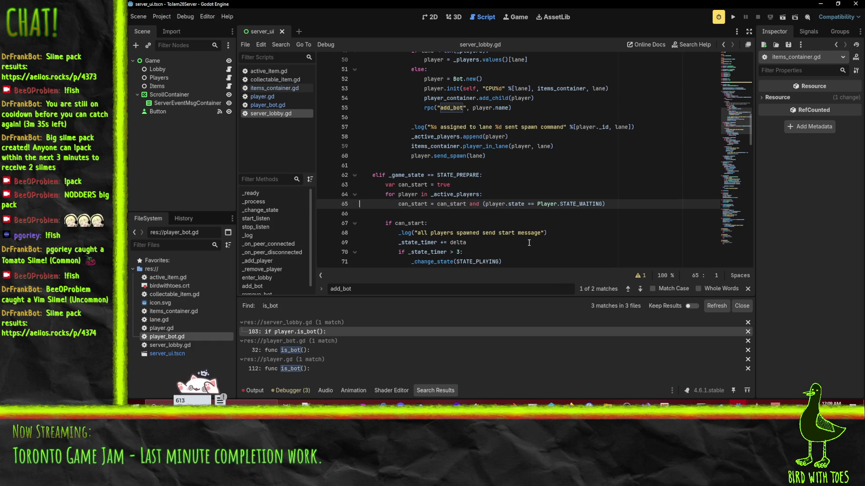
Step: Highlight the uses of _active_players and _add_player to locate the _add_player function
double_click(455, 194)
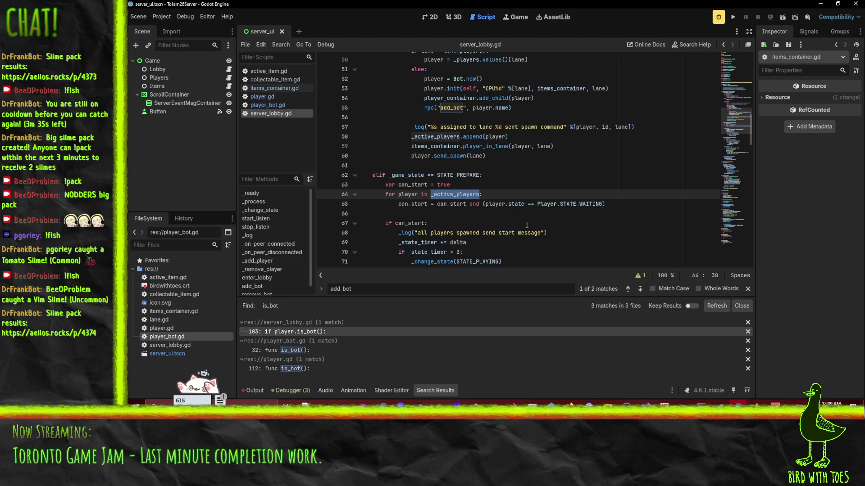
scroll(526, 225, "down", 14)
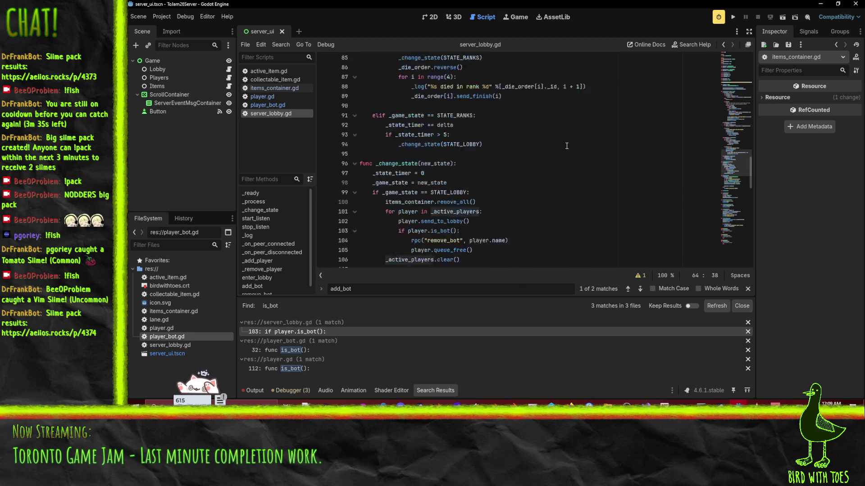
scroll(541, 145, "down", 4)
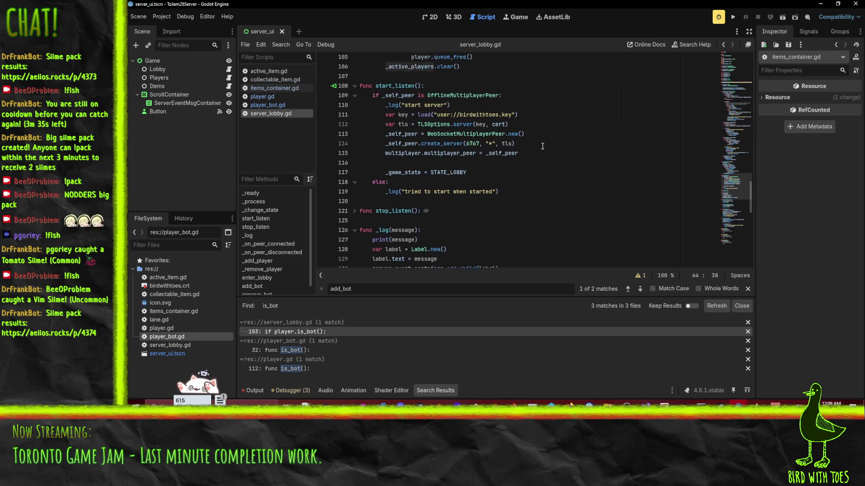
scroll(542, 145, "down", 6)
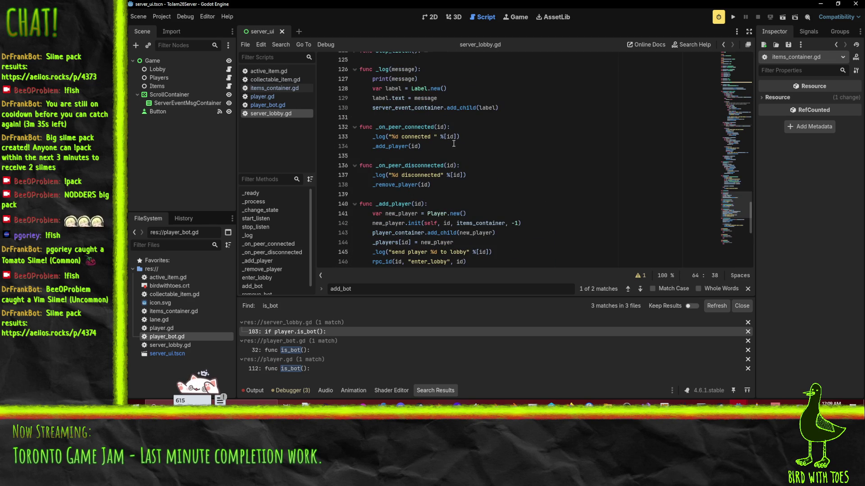
left_click(386, 148)
double_click(386, 148)
scroll(355, 77, "down", 3)
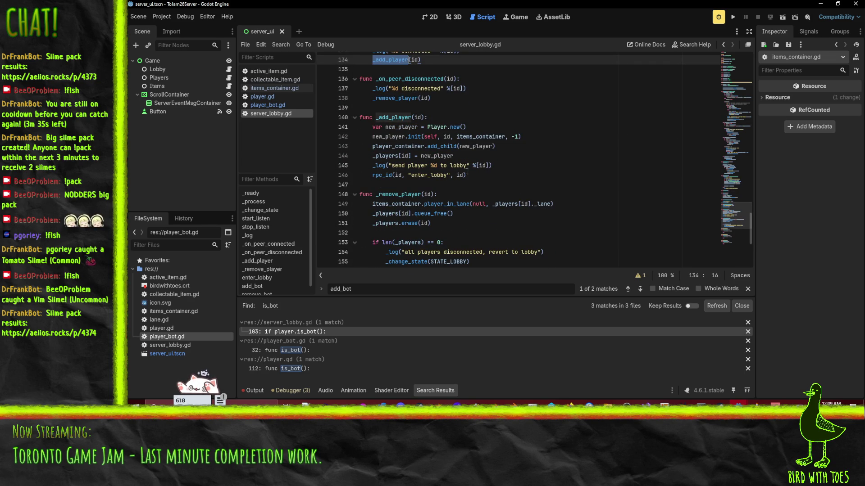
Step: Add '# TODO: send player info on current state of game' below _players[id] = new_player and save
left_click(516, 167)
key("Up")
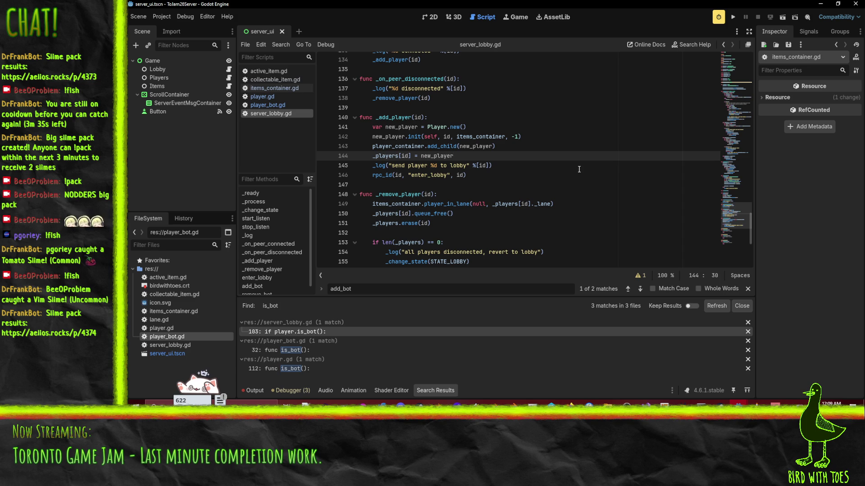
key("Return")
key("Return")
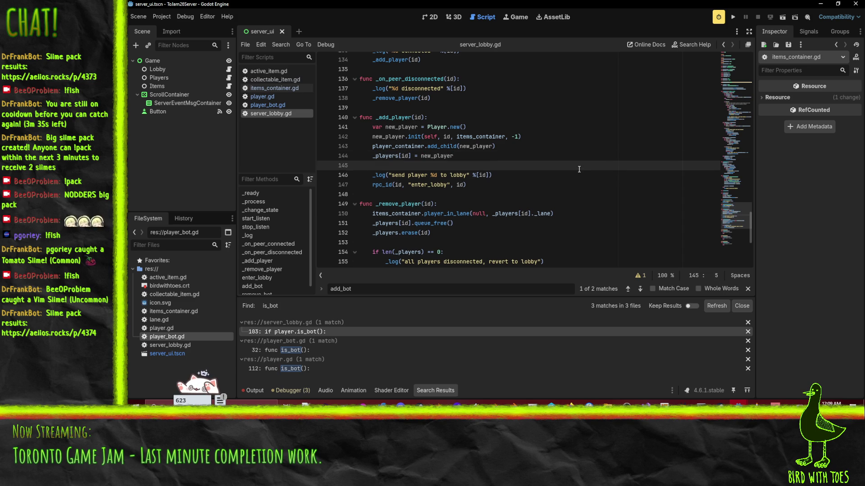
type("# TODO: ")
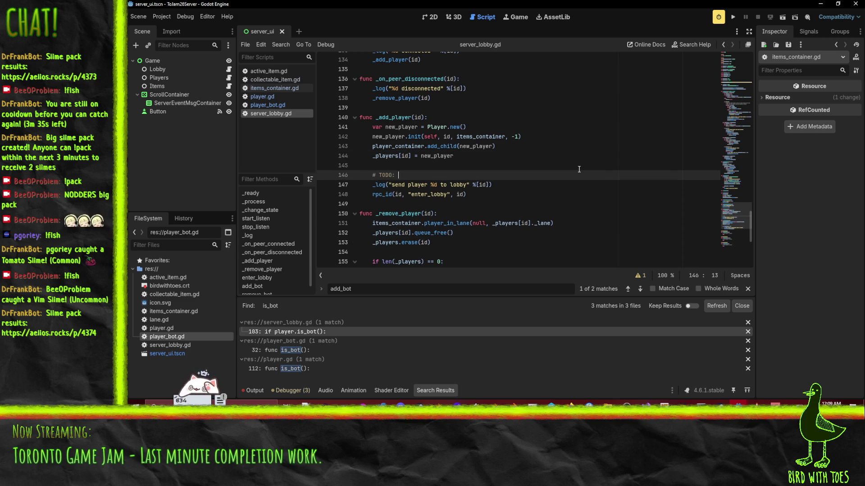
type("send player ")
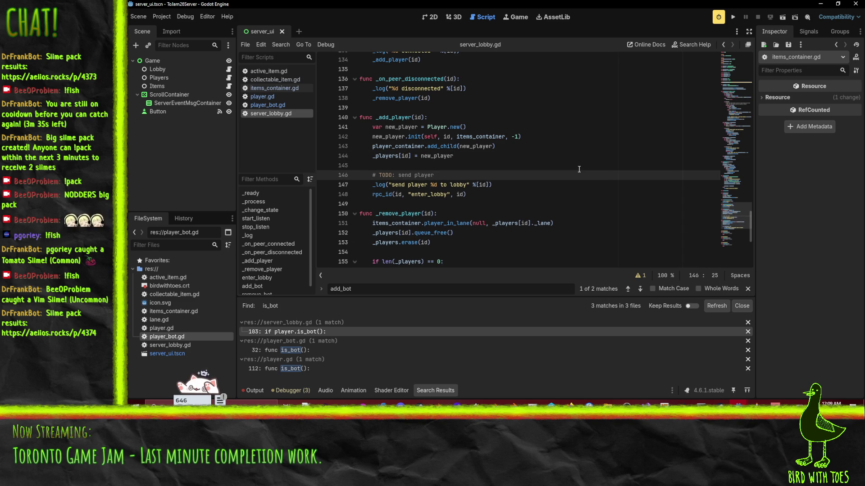
type("info on current")
type(" state of game")
key("ctrl+s")
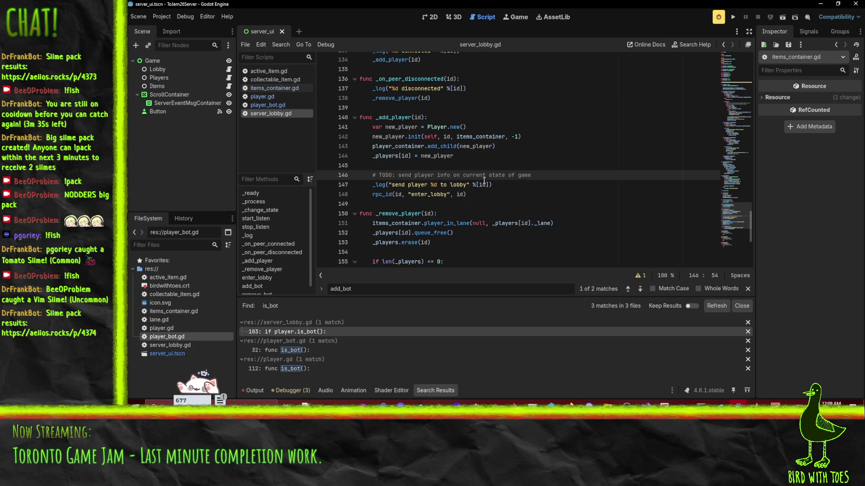
scroll(491, 193, "up", 15)
scroll(500, 180, "up", 18)
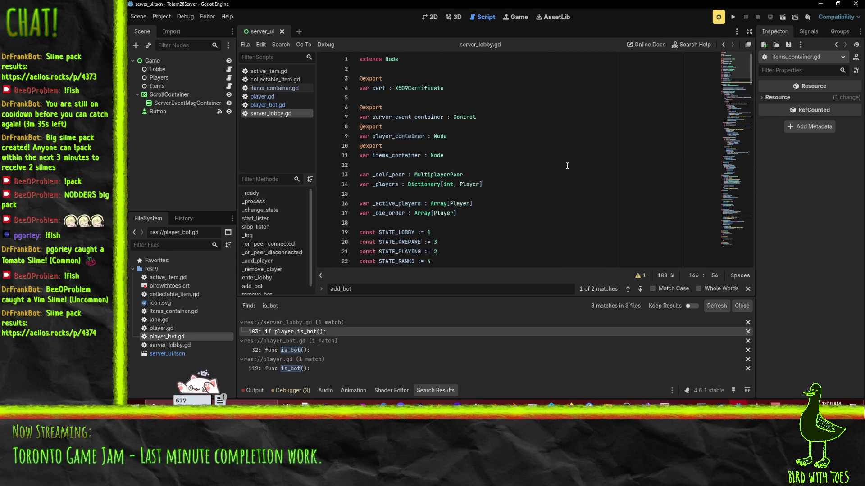
Step: Open player_bot.gd and scroll down to the item-use attack code
scroll(589, 181, "down", 7)
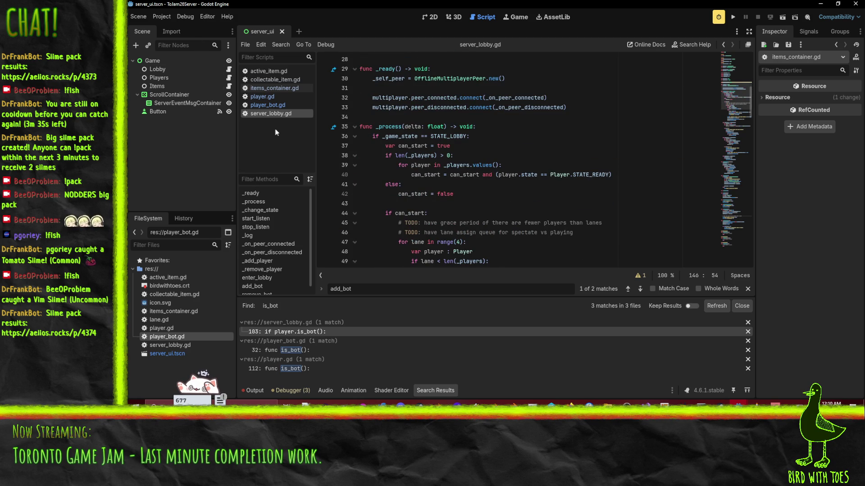
left_click(546, 185)
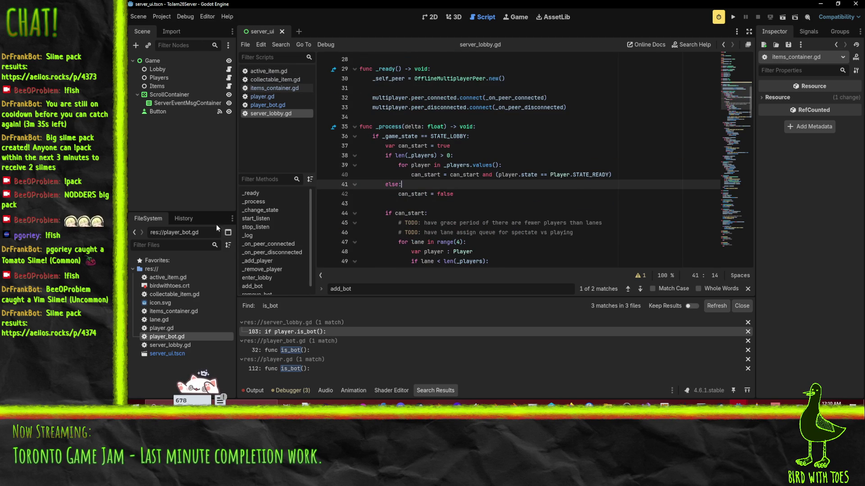
left_click(468, 194)
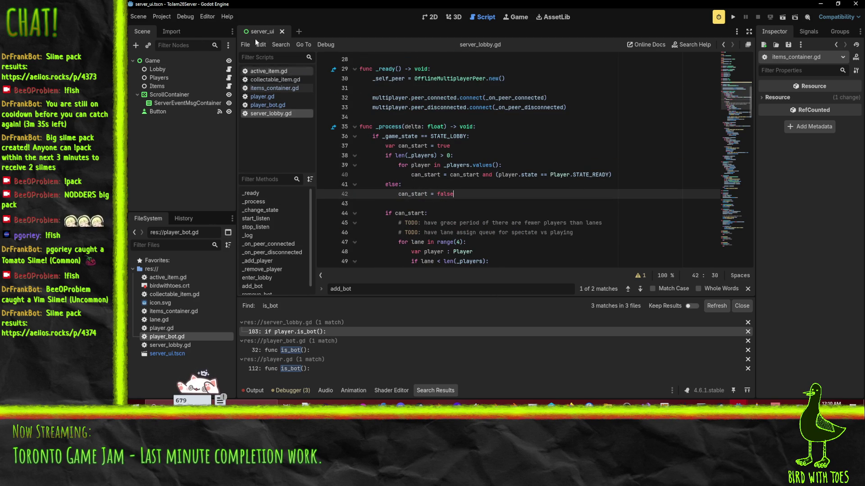
left_click(276, 104)
scroll(652, 185, "down", 5)
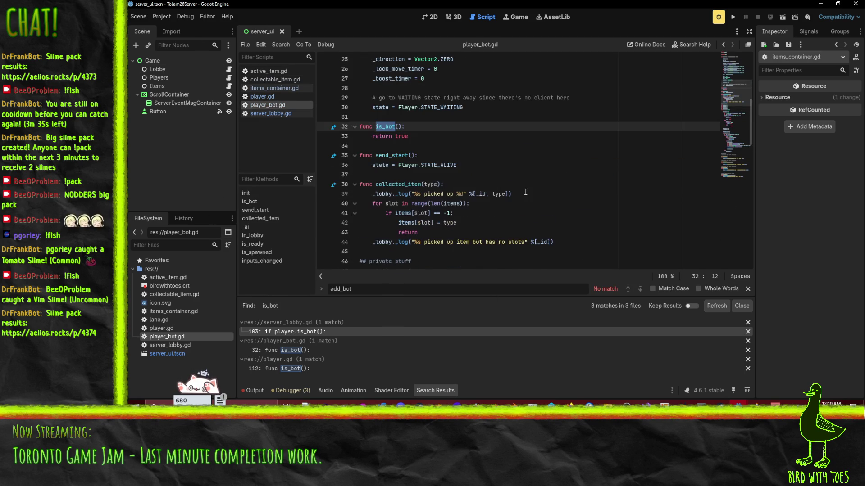
scroll(652, 184, "down", 3)
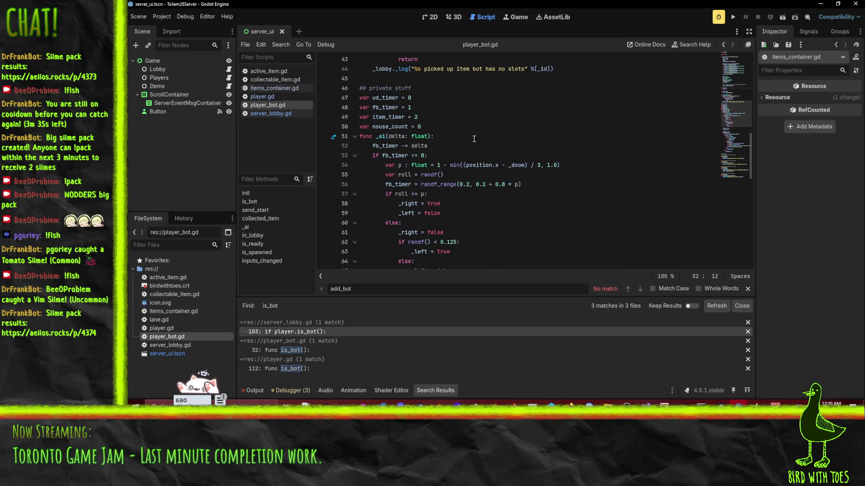
scroll(530, 177, "down", 13)
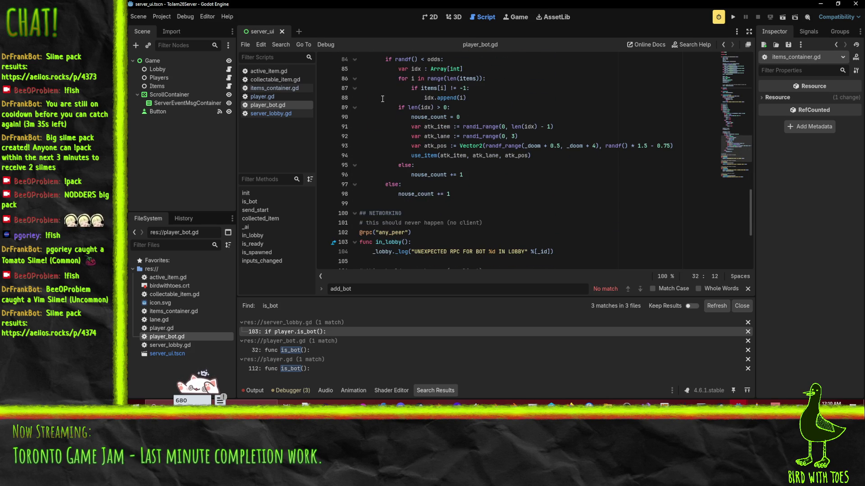
Step: Change line 93's attack range to randf_range(_doom + 2, _doom + 5) and save
left_click(562, 154)
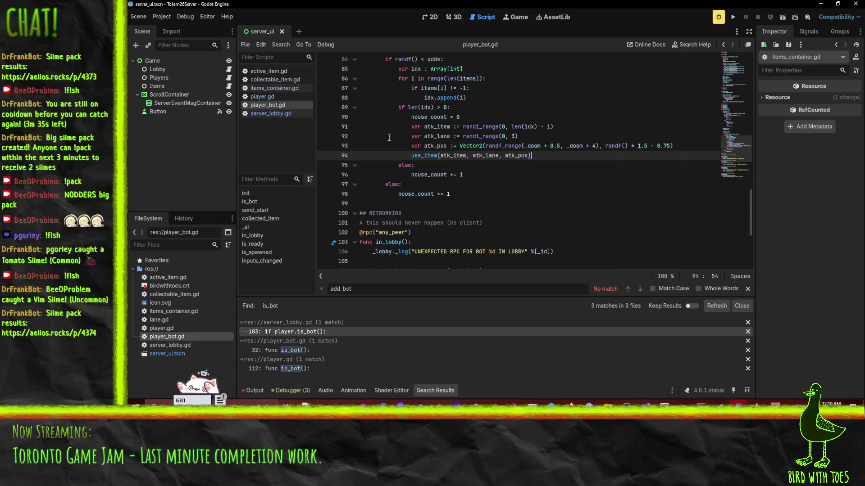
left_click(545, 145)
key("Right")
key("Delete")
key("Delete")
key("Delete")
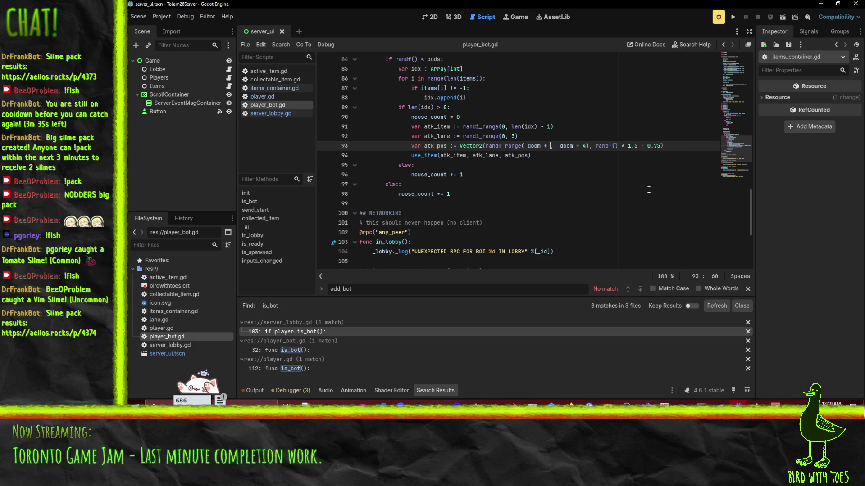
type("2")
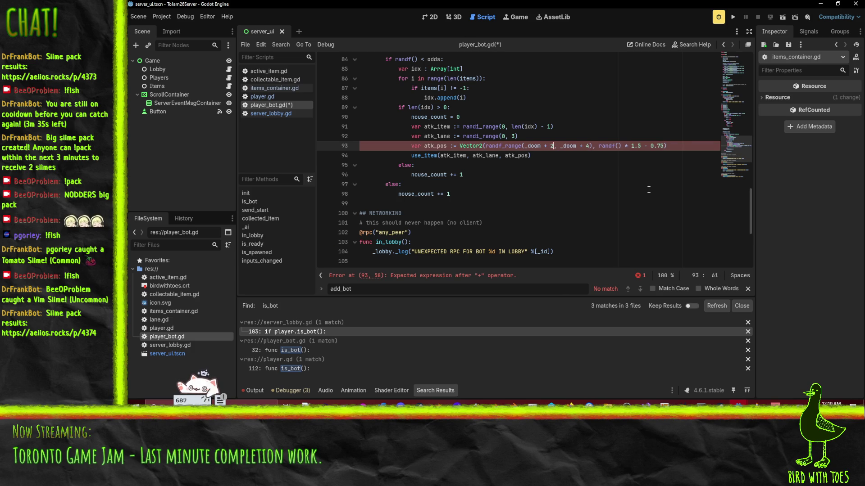
key("Right")
key("Right")
key("Right")
key("Delete")
type("5")
key("Up")
key("Down")
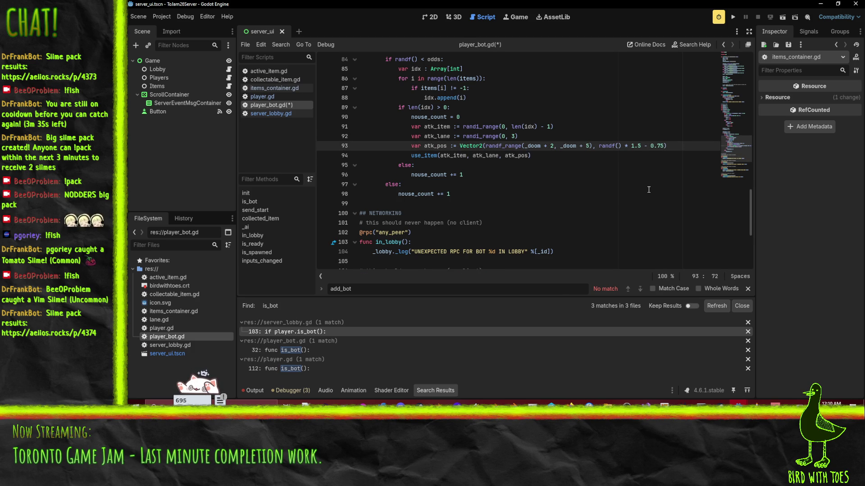
key("ctrl+s")
key("Left")
key("Left")
key("Left")
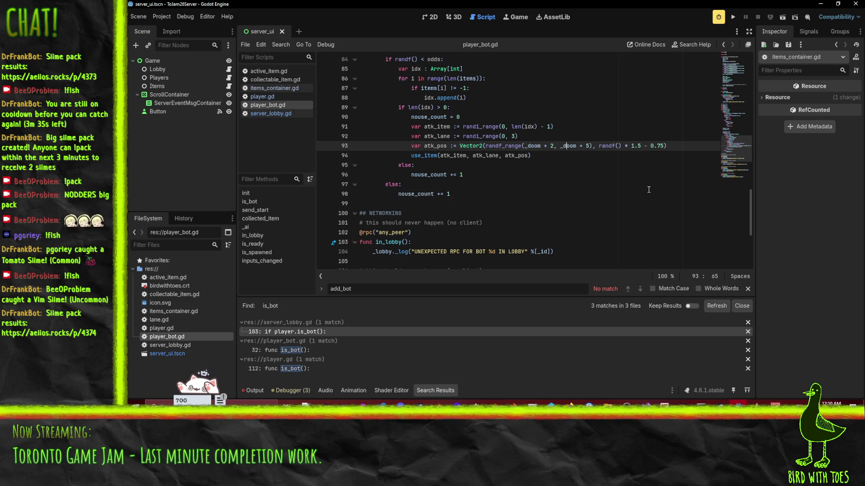
key("Right")
Step: Scroll up to the fb_timer randf_range on line 56 in the _ai function
scroll(523, 178, "up", 3)
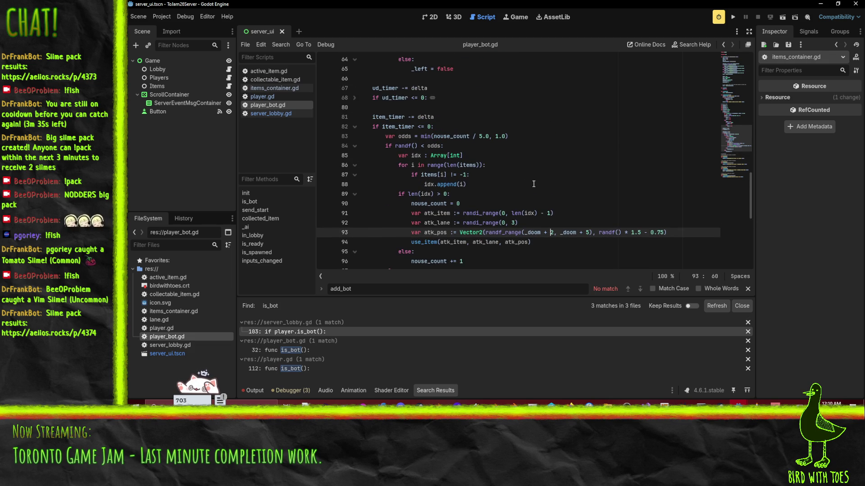
scroll(533, 184, "up", 1)
scroll(517, 185, "up", 5)
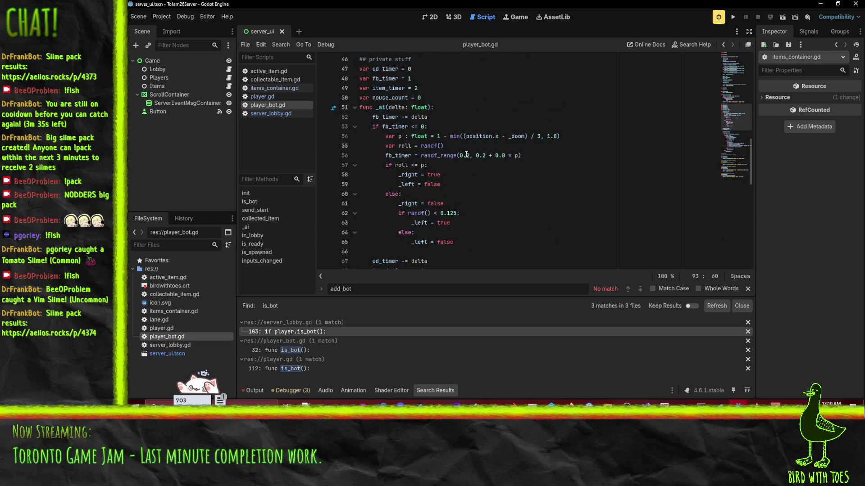
left_click(461, 155)
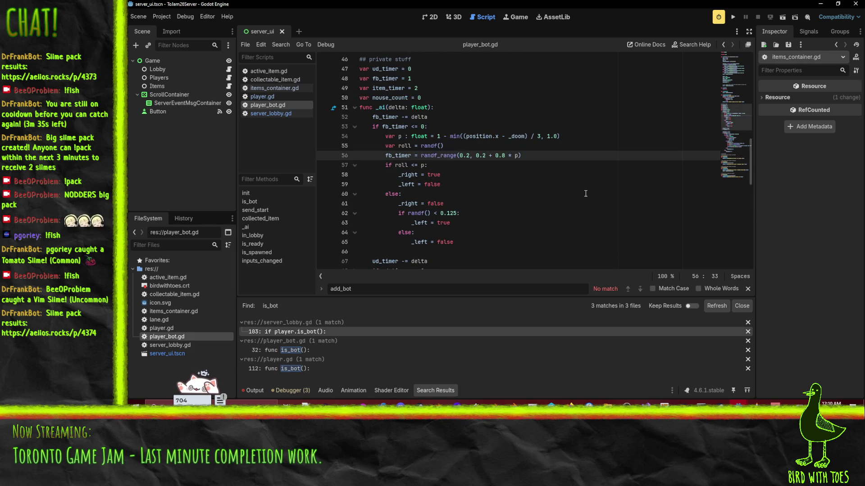
key("Right")
key("Right")
key("Right")
scroll(585, 193, "up", 1)
scroll(585, 193, "up", 2)
Step: Change the fb_timer reset to randf_range(0.5, 0.5 + 1.5 * p)
key("Up")
key("Up")
key("Up")
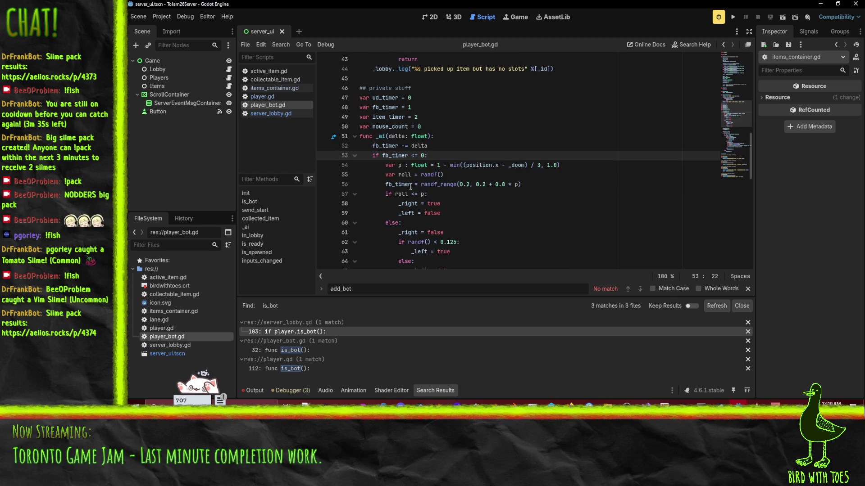
double_click(397, 185)
scroll(492, 197, "down", 5)
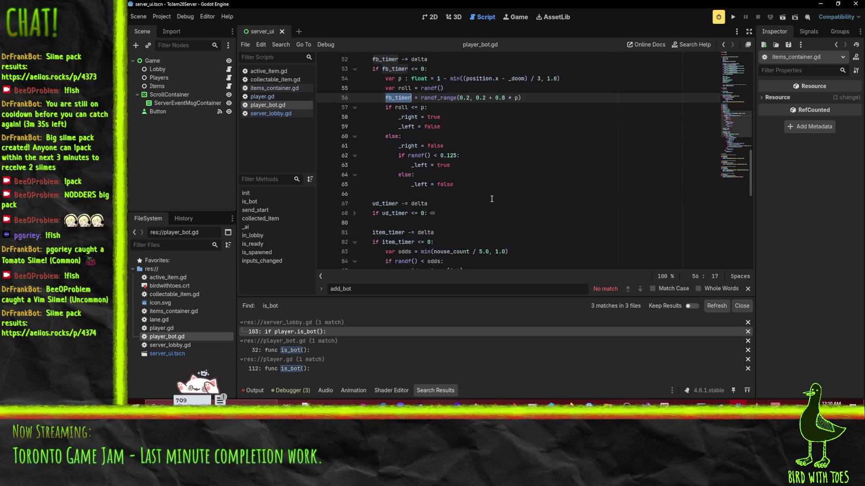
left_click(462, 97)
scroll(564, 128, "up", 2)
key("Delete")
key("Delete")
type("5,")
key("Delete")
key("Delete")
type(".5")
key("Right")
key("Right")
key("Right")
key("Delete")
key("Delete")
key("Delete")
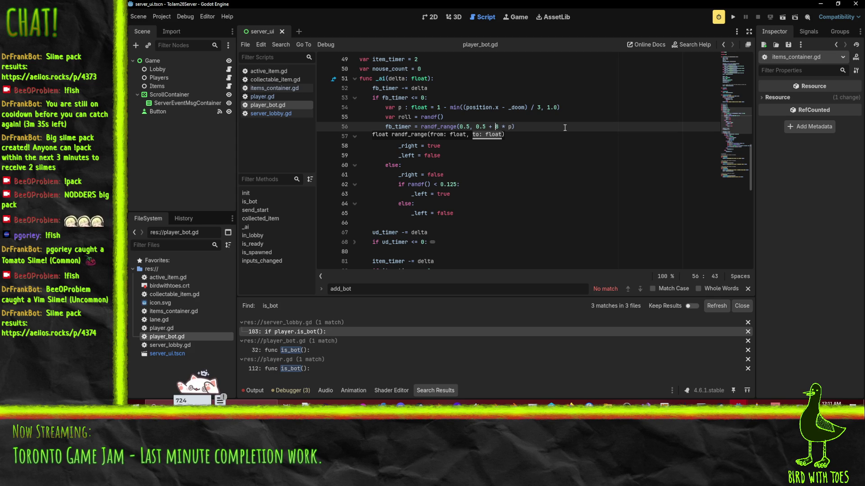
type("1.5")
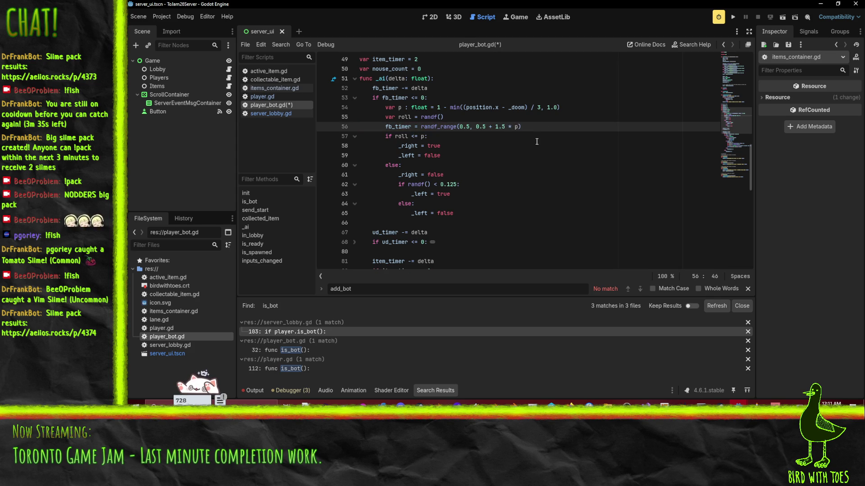
Step: Review the _right direction and 0.125 turn-chance lines, then save player_bot.gd
left_click(536, 144)
scroll(470, 144, "down", 1)
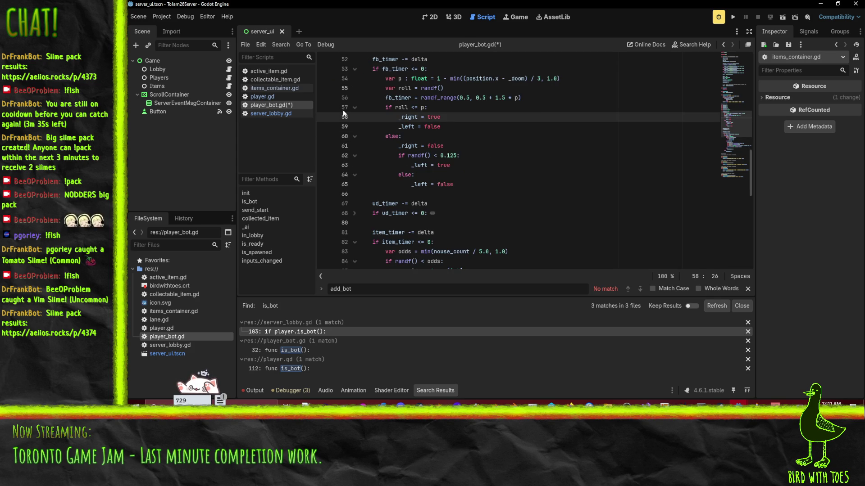
left_click(450, 155)
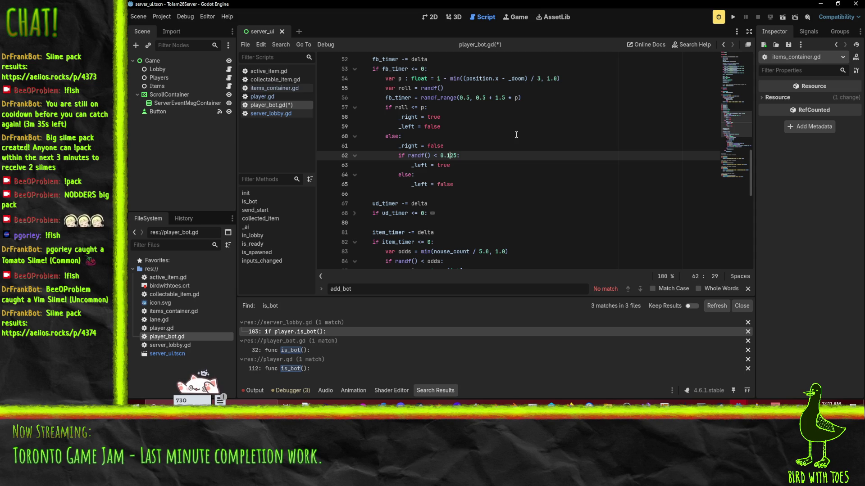
left_click(460, 98)
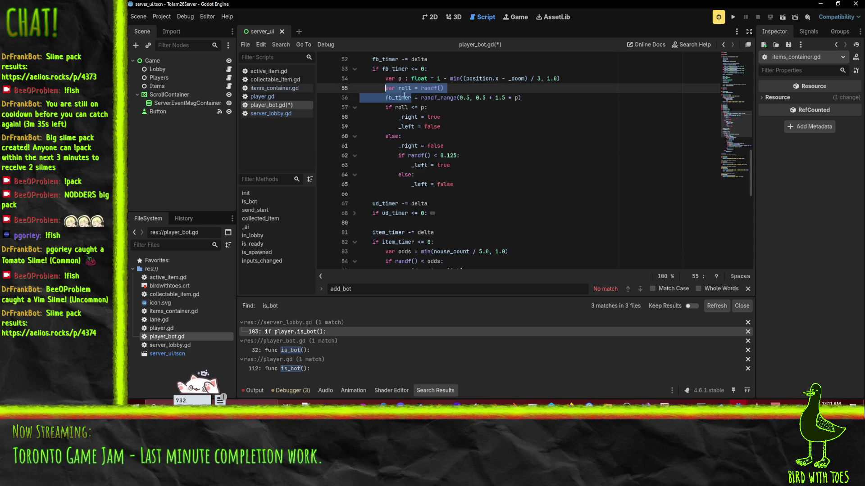
mouse_move(391, 96)
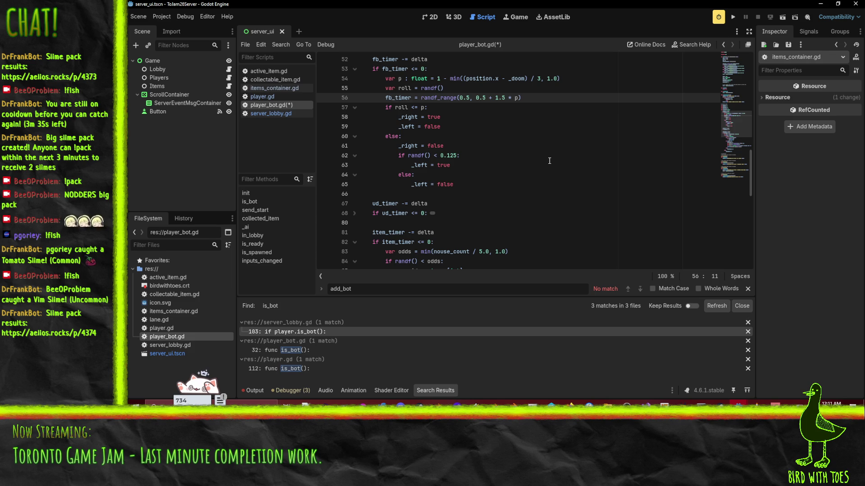
scroll(383, 139, "up", 1)
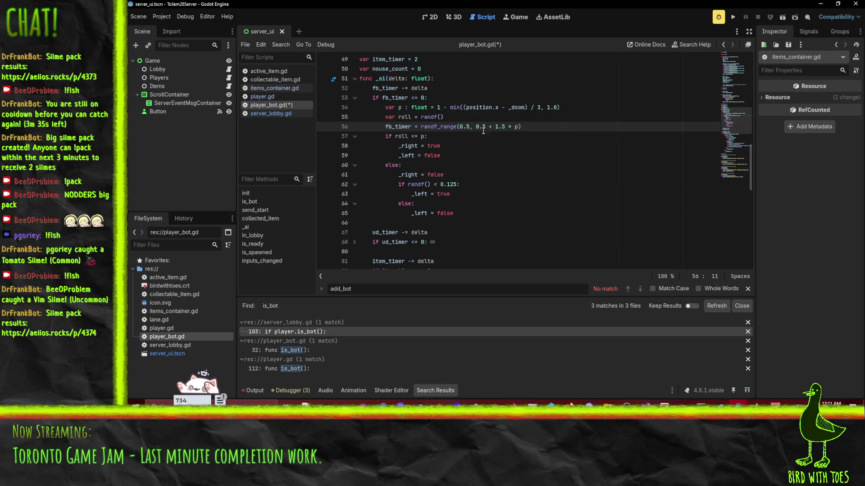
left_click(536, 136)
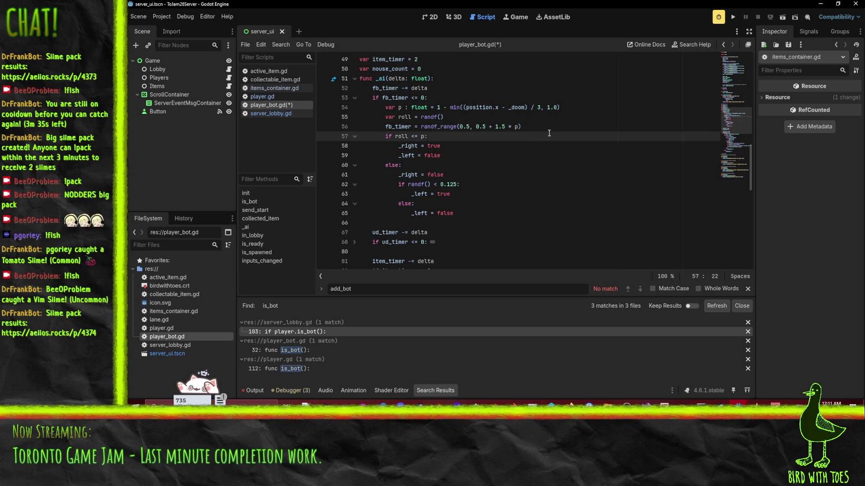
left_click(550, 130)
key("ctrl+s")
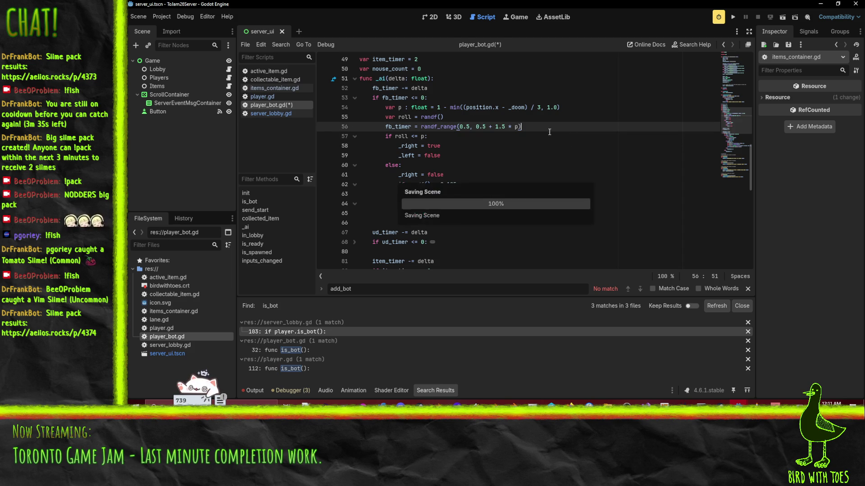
Step: Expand the ud_timer block and raise its randf_range lower bound from 0.2 to 0.5
left_click(533, 165)
scroll(533, 173, "down", 4)
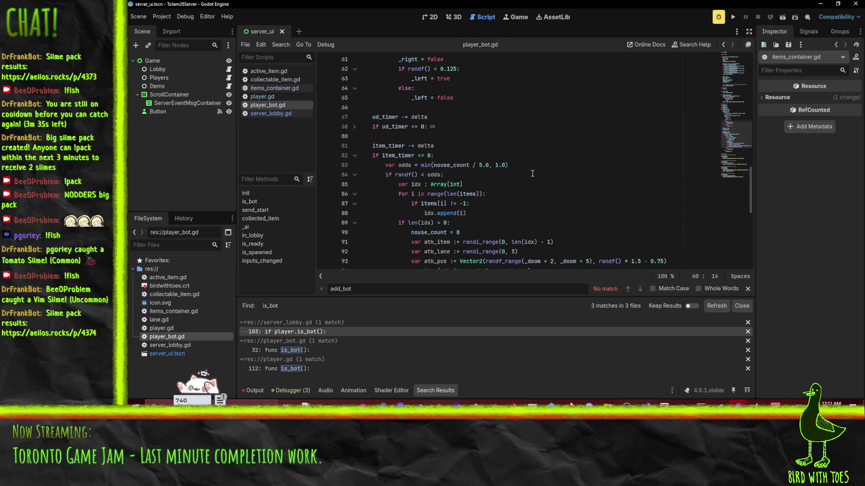
scroll(532, 173, "down", 1)
left_click(490, 149)
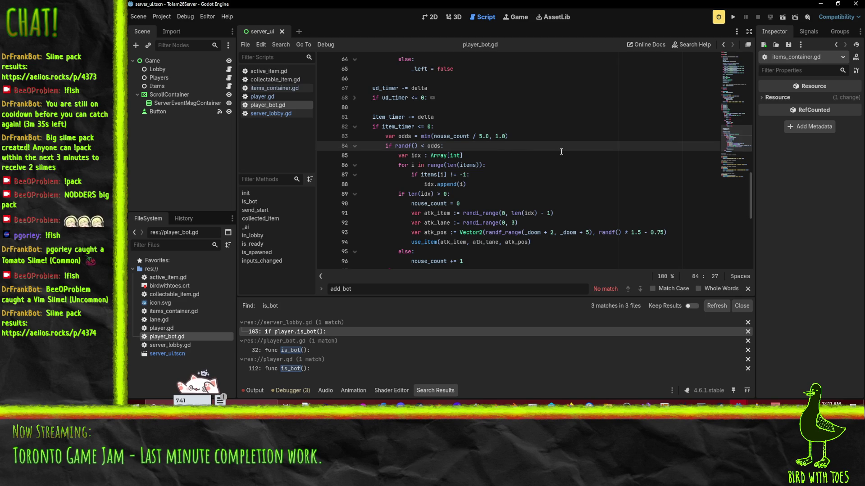
scroll(560, 152, "up", 5)
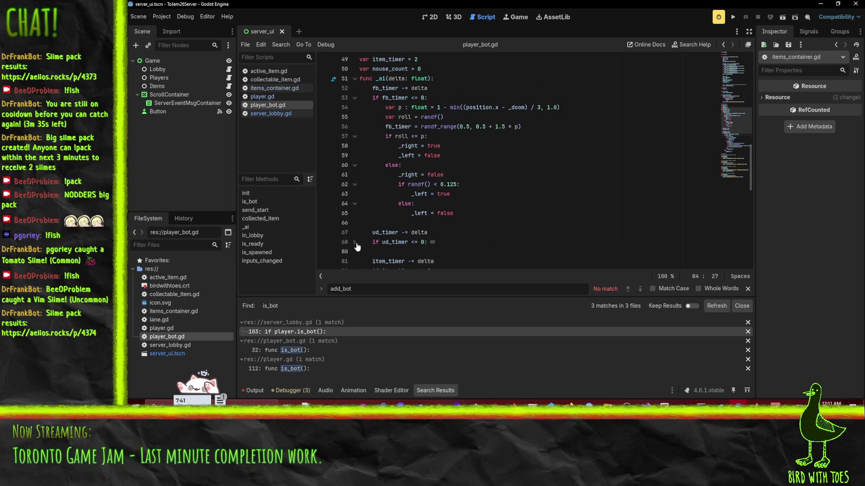
left_click(355, 242)
scroll(451, 203, "down", 3)
left_click(555, 165)
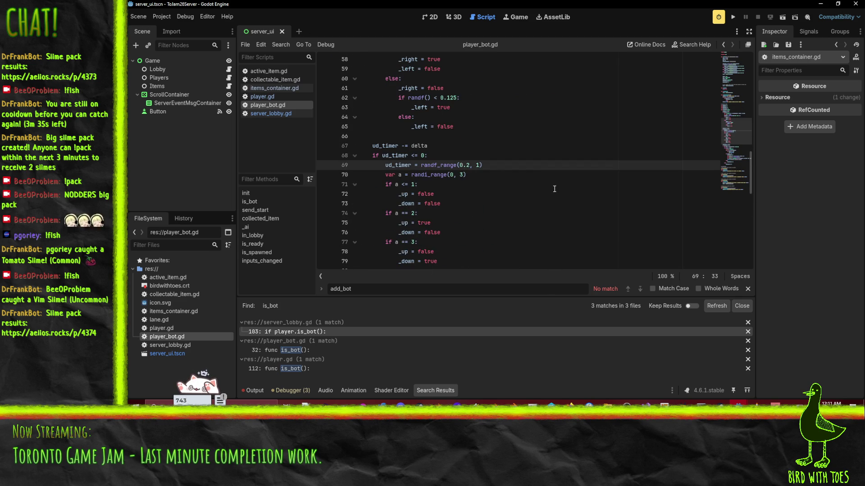
key("Delete")
type("5")
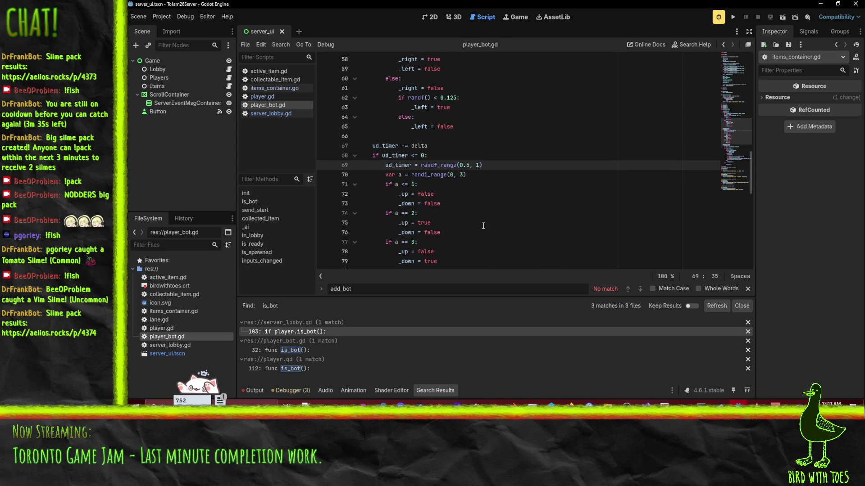
Step: Change line 56's fb_timer reset to randf_range(0.25, 0.25 + 1.75 * p)
scroll(483, 225, "down", 2)
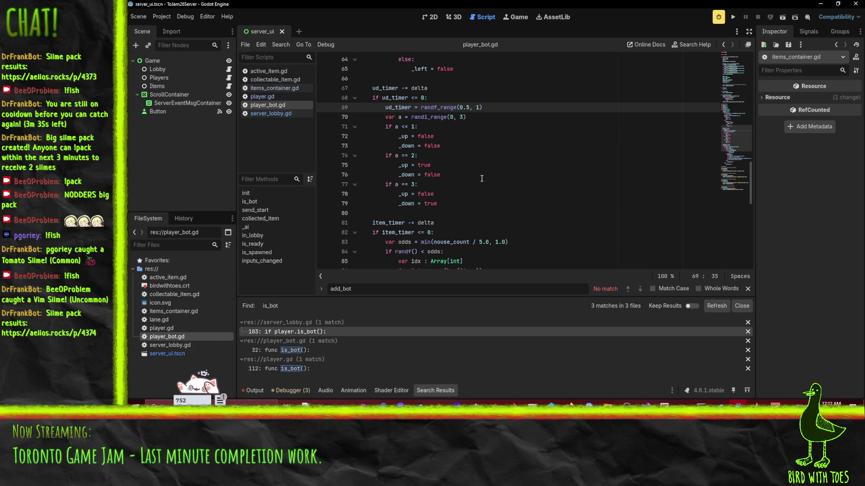
scroll(481, 178, "up", 2)
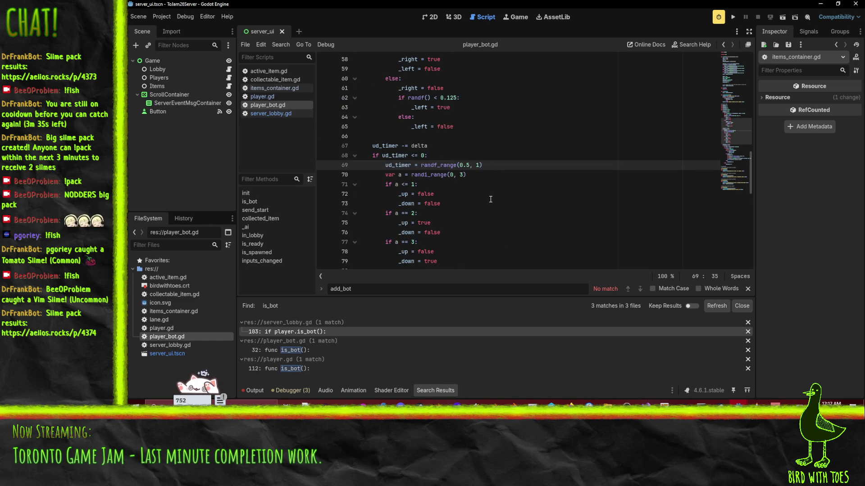
scroll(480, 196, "up", 5)
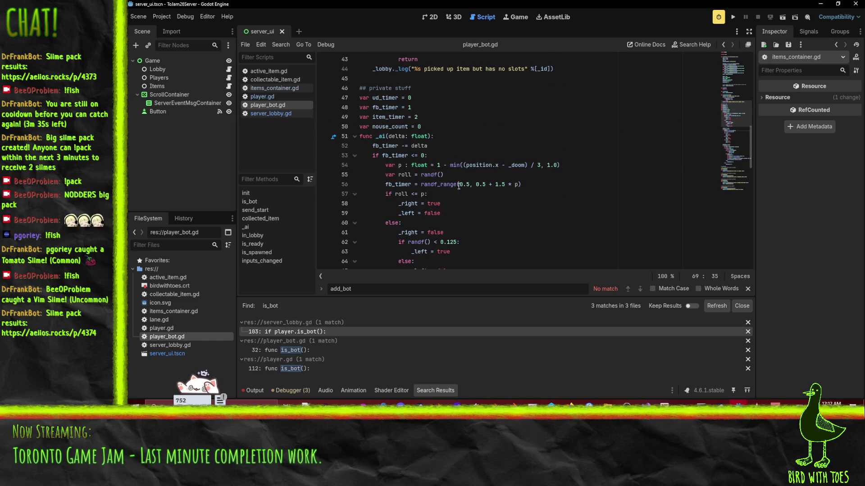
left_click(502, 184)
left_click(470, 184)
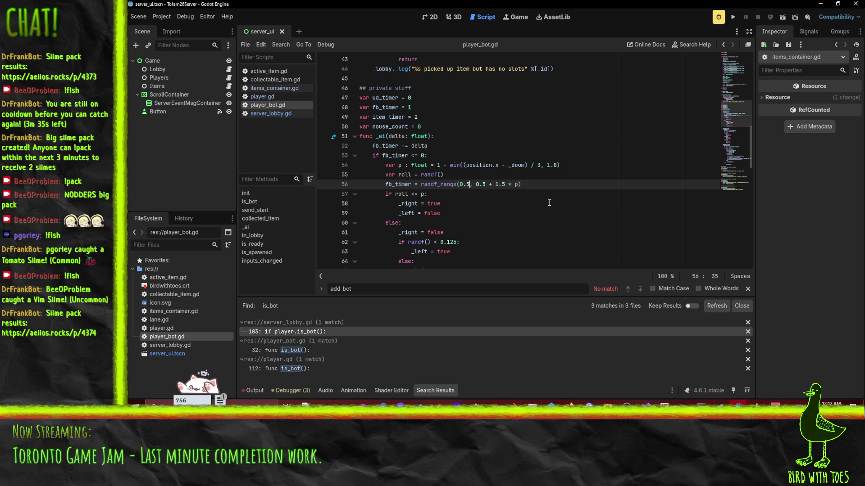
key("BackSpace")
type("25")
key("Right")
key("Right")
key("Right")
key("BackSpace")
type("25")
key("Right")
key("Right")
key("Right")
type("7")
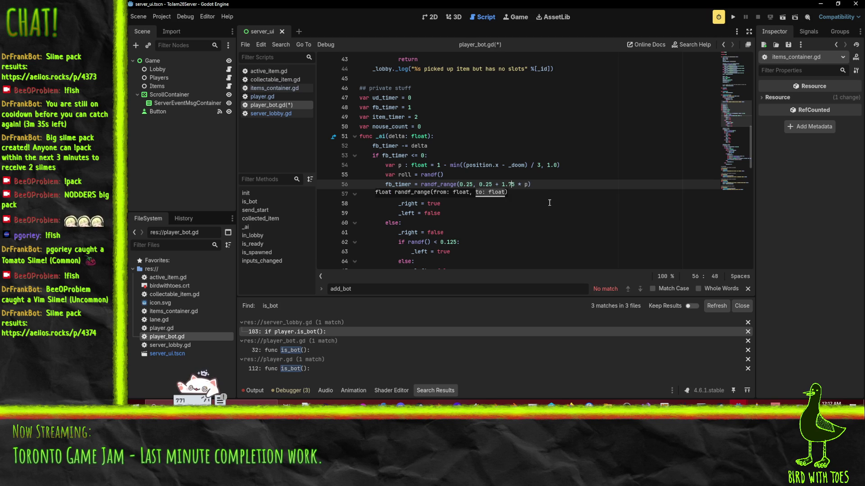
Step: Save the retuned player_bot.gd script
key("ctrl+s")
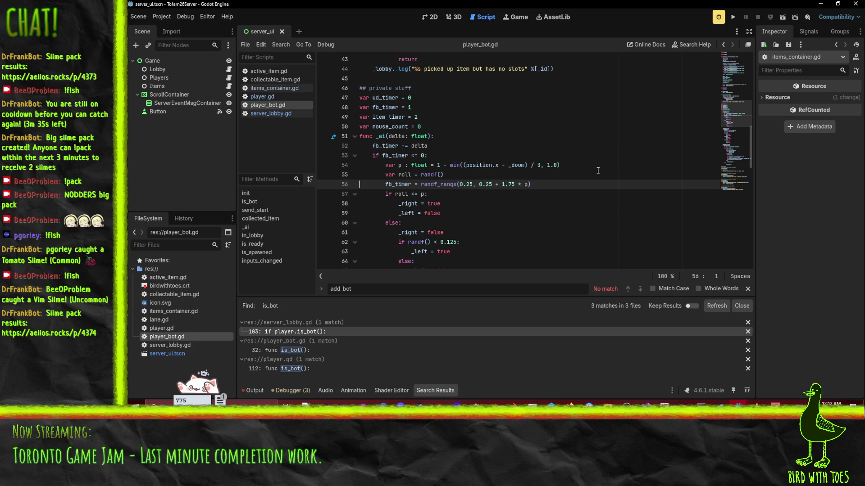
scroll(585, 173, "down", 2)
scroll(578, 176, "up", 3)
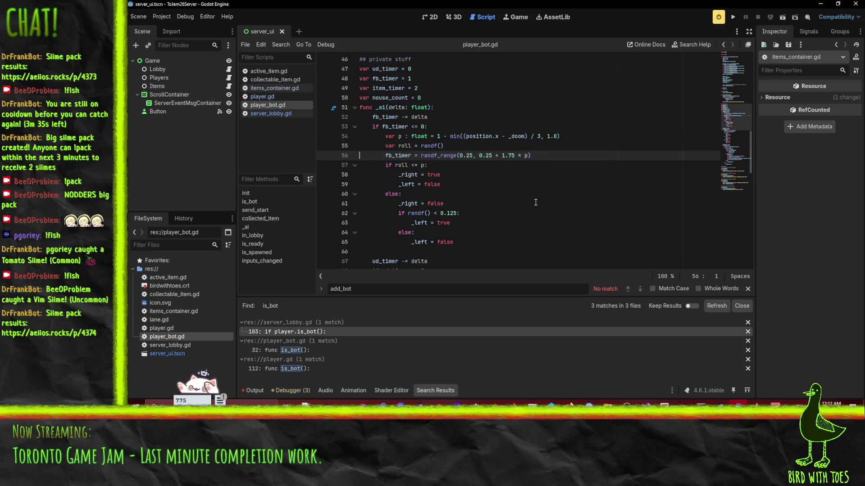
left_click(529, 231)
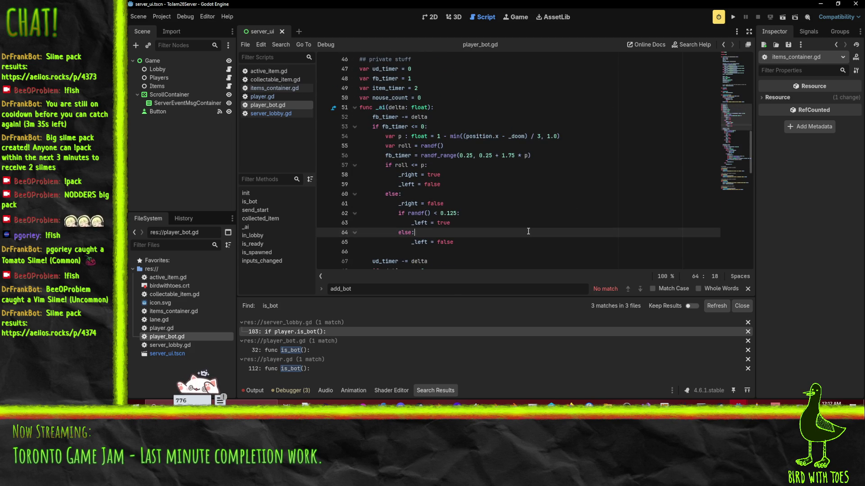
Step: Start the server listening, then run the client, join, pick the next character and ready up
left_click(731, 19)
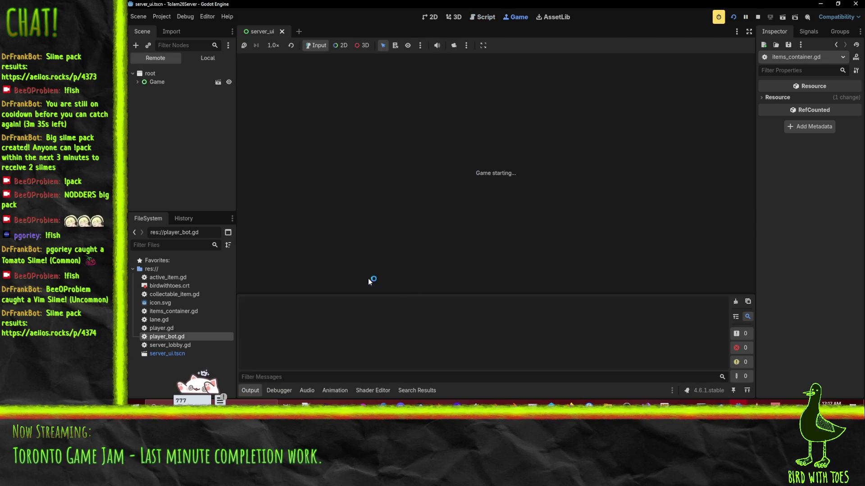
left_click(331, 66)
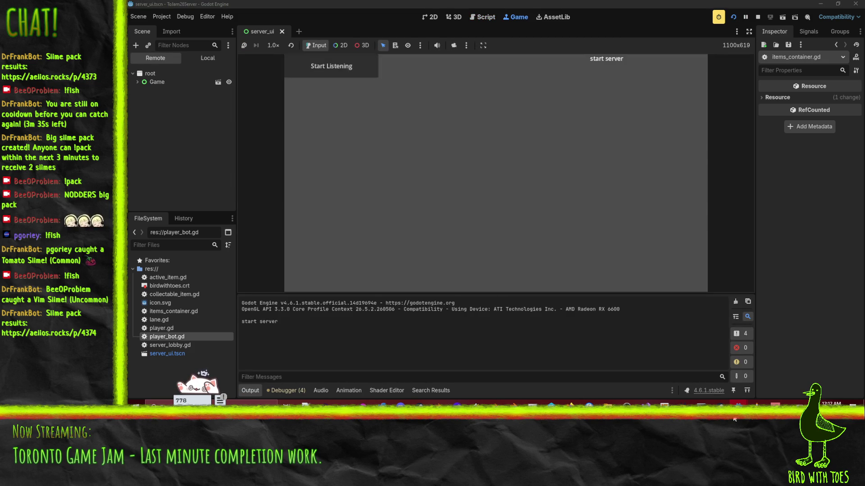
mouse_move(738, 403)
left_click(811, 371)
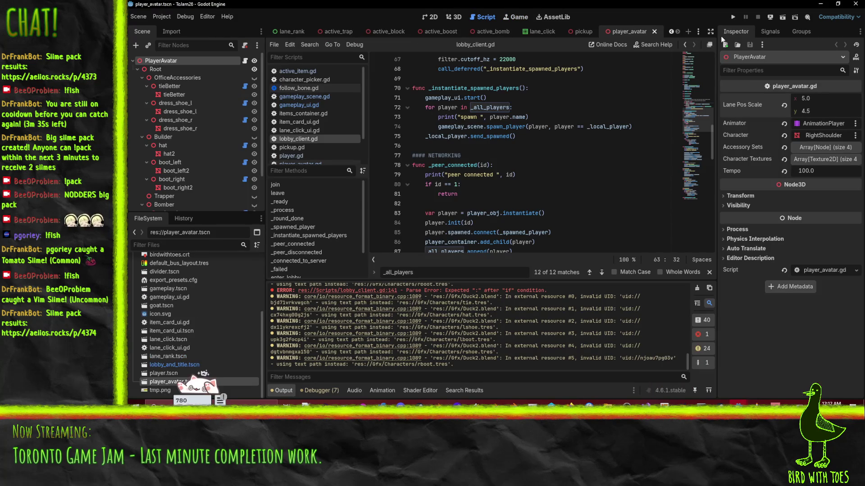
left_click(733, 16)
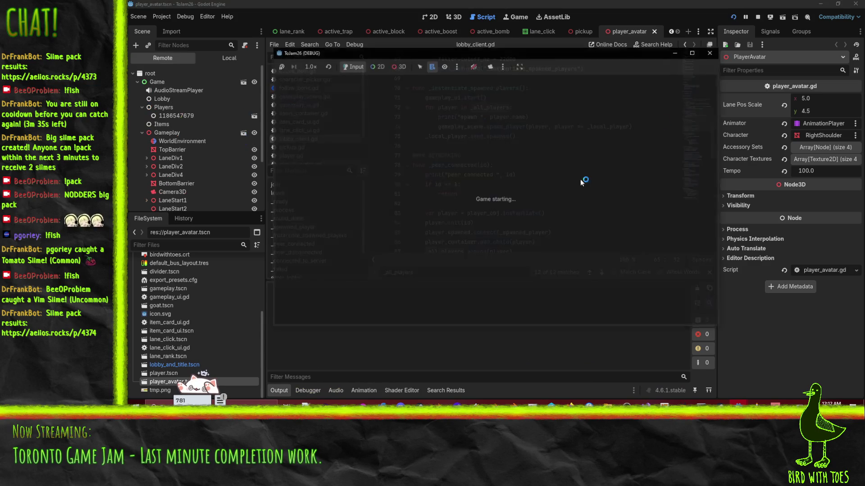
left_click(656, 252)
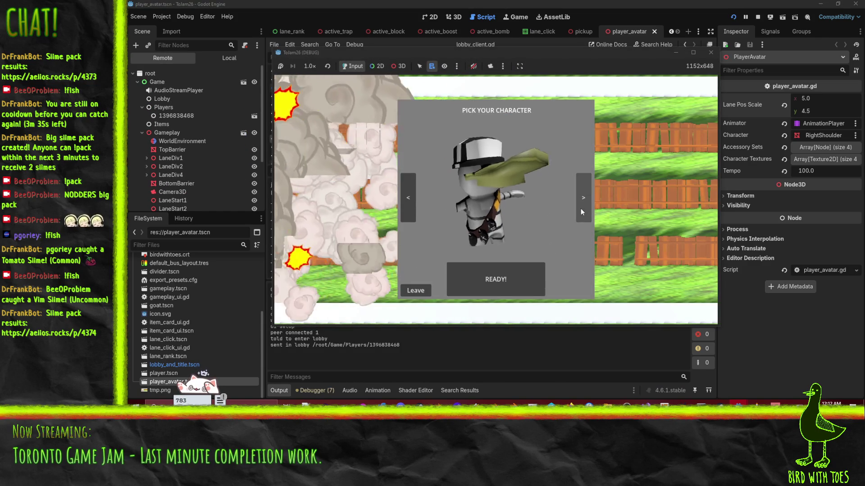
left_click(580, 208)
left_click(510, 272)
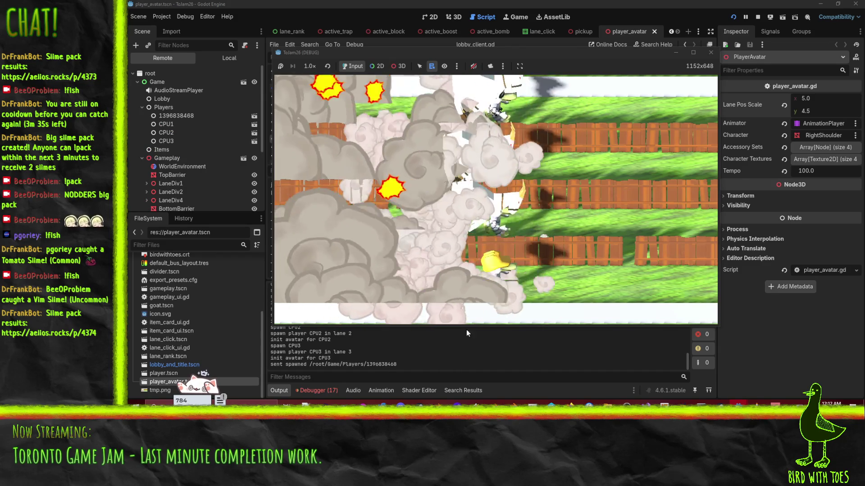
Step: Check the client's error list, stop the client, and return to the server window
left_click(333, 389)
scroll(441, 312, "down", 3)
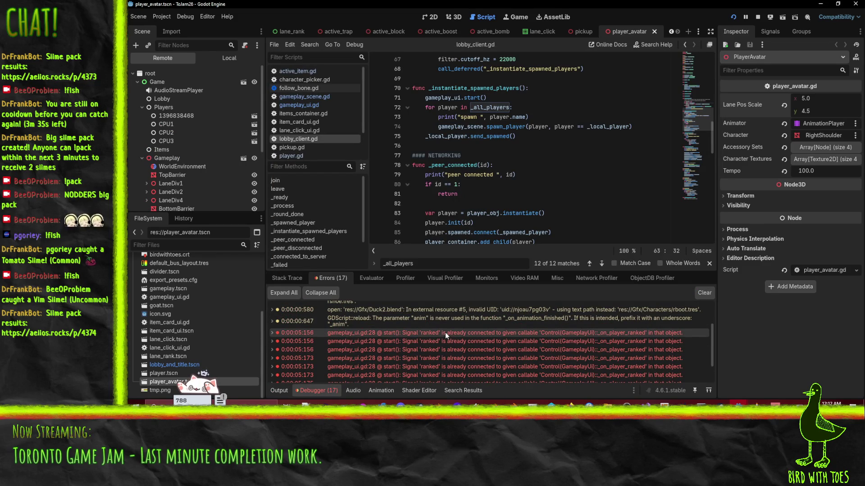
mouse_move(452, 334)
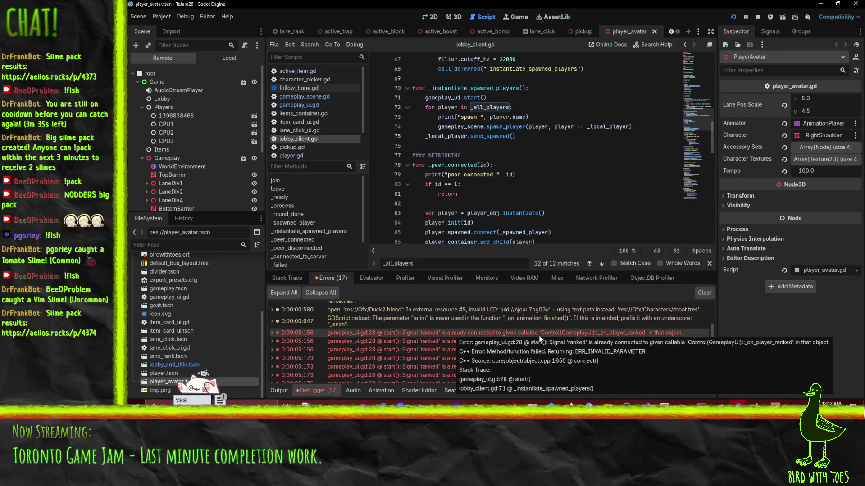
scroll(546, 334, "up", 3)
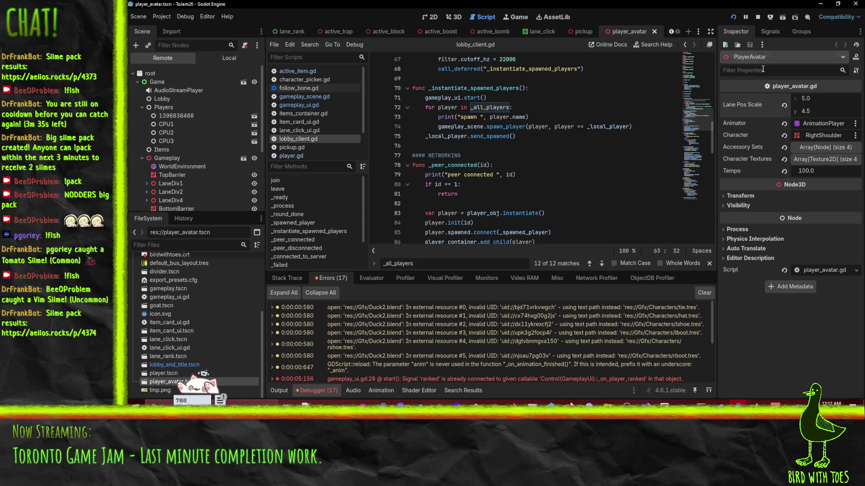
left_click(760, 17)
mouse_move(739, 402)
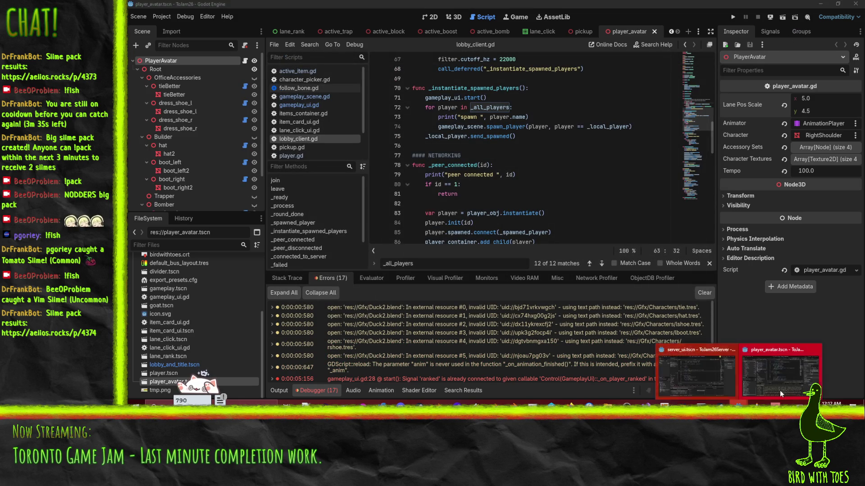
left_click(697, 376)
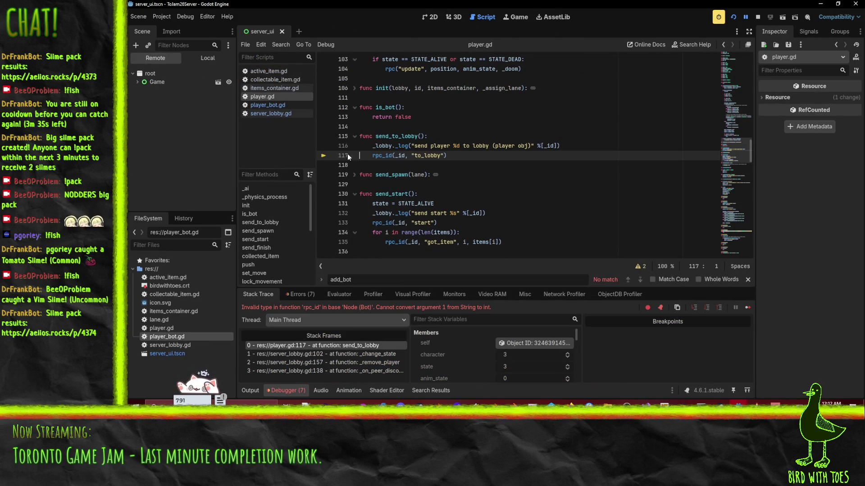
Step: Stop the halted server session and review the send_to_lobby rpc_id type error
mouse_move(378, 154)
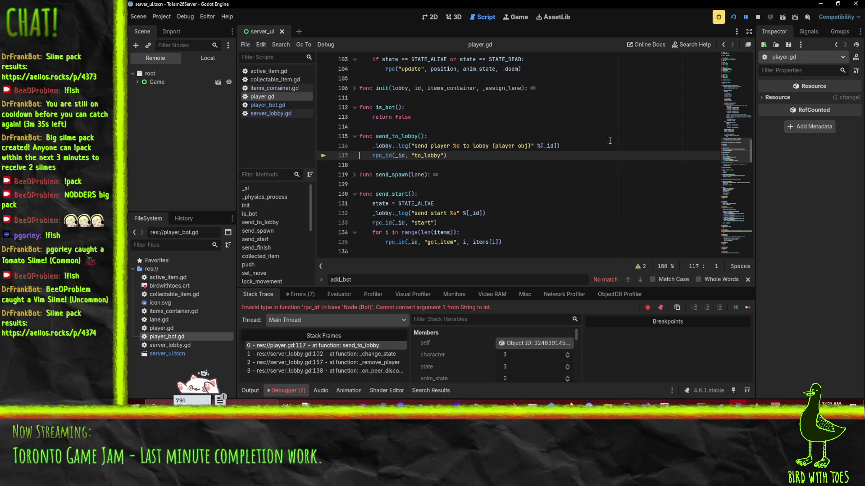
left_click(758, 17)
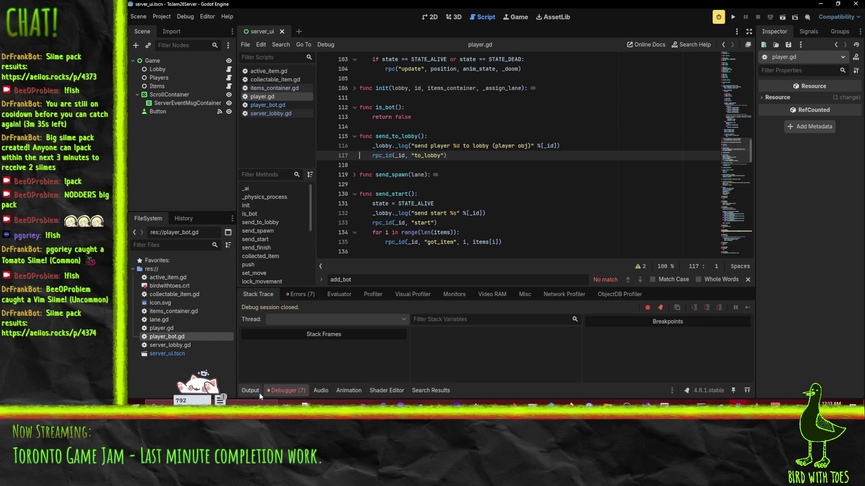
left_click(290, 296)
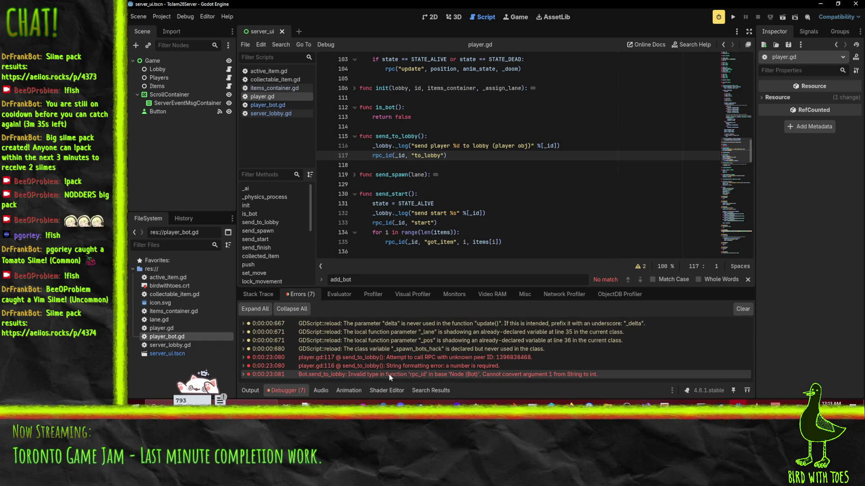
mouse_move(407, 373)
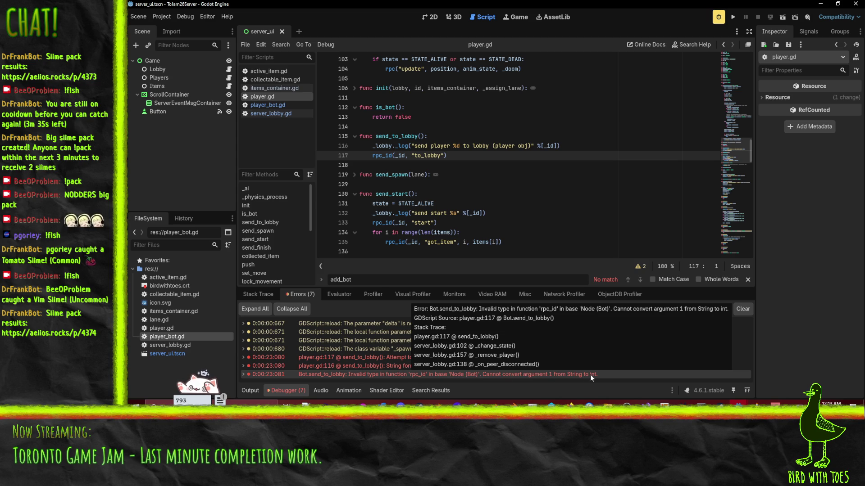
scroll(381, 186, "up", 2)
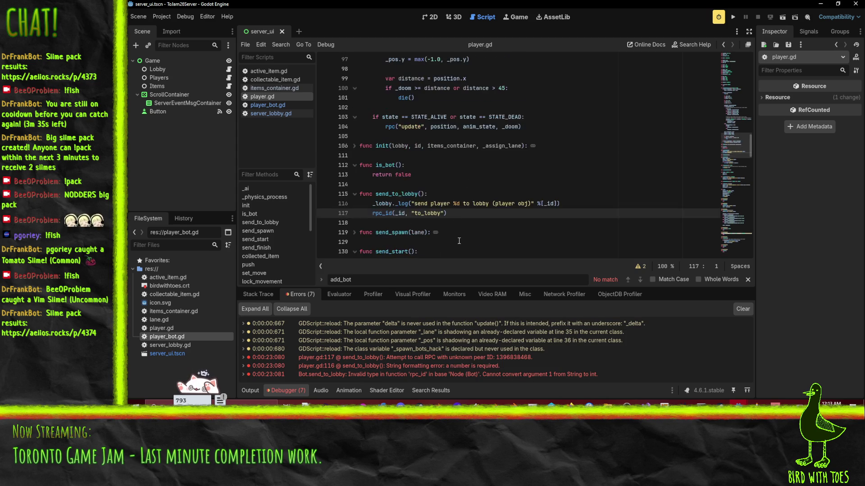
scroll(380, 185, "down", 3)
Step: Select and copy player.gd's send_to_lobby function (lines 114–117)
double_click(427, 126)
scroll(574, 192, "up", 1)
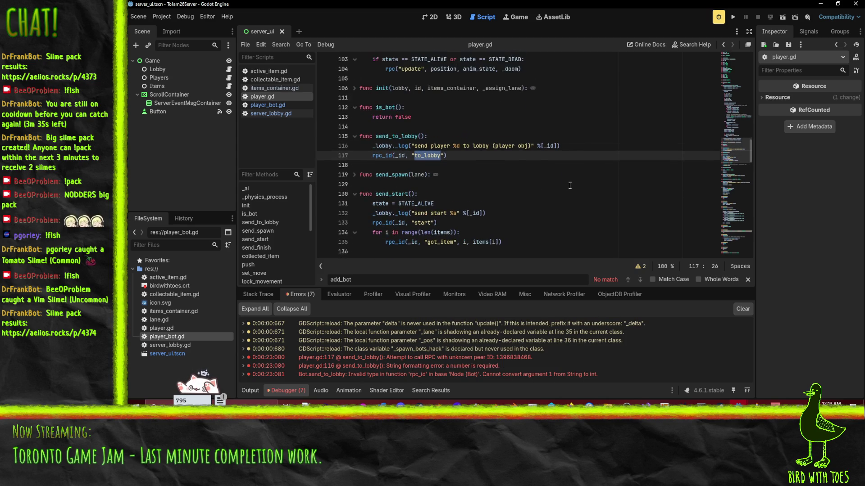
scroll(573, 193, "up", 1)
left_click(421, 150)
left_click(374, 163)
key("Up")
key("shift+Down")
key("shift+Down")
key("shift+Down")
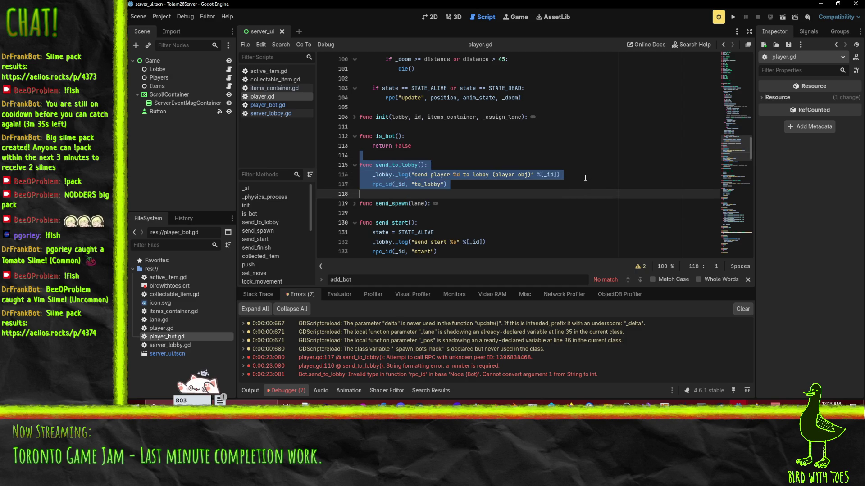
Step: Open player_bot.gd and place the caret on the blank line after is_bot
left_click(269, 104)
scroll(461, 202, "down", 10)
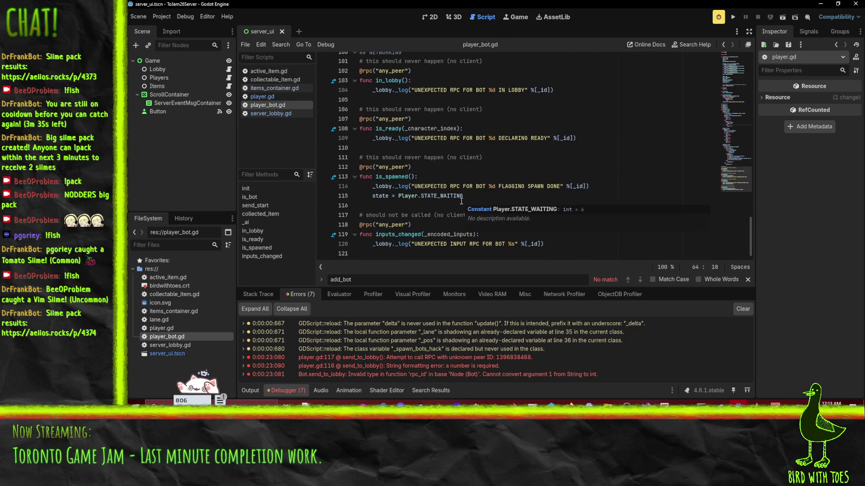
scroll(483, 198, "up", 14)
scroll(483, 197, "up", 11)
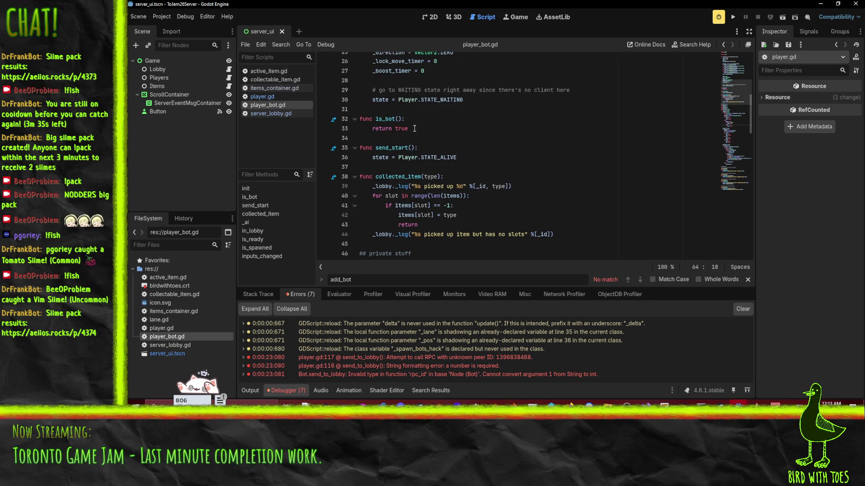
scroll(414, 128, "up", 1)
left_click(370, 167)
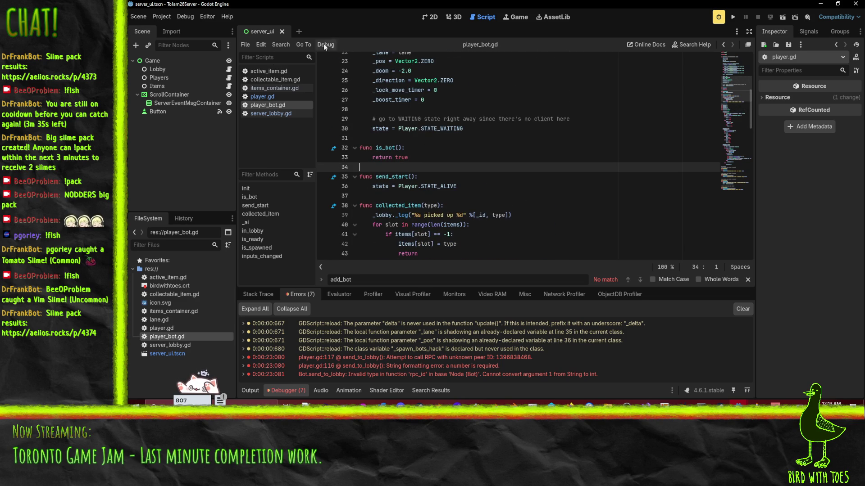
Step: Paste send_to_lobby after is_bot and delete its log and rpc_id lines
type("func send_to_lobby():     _Lobby._log(\"send player %d to lobby (player obj)\" %[_id])     rpc_id(_id, \"to_lobby\")")
left_click(607, 197)
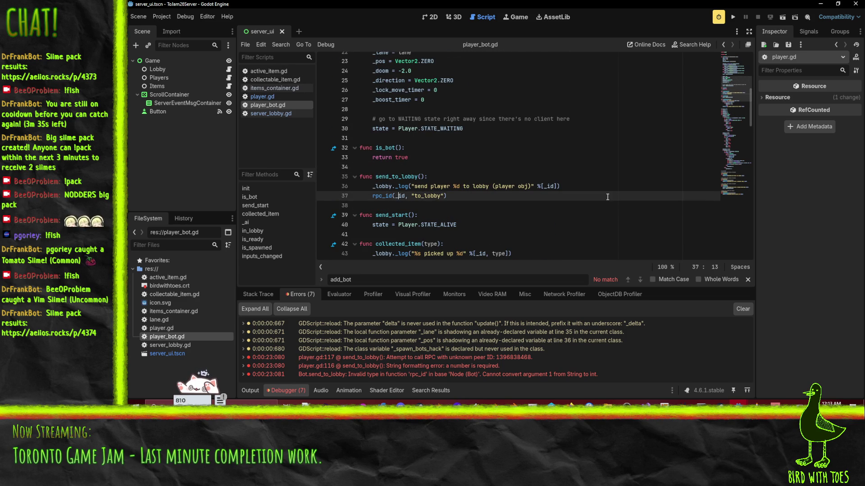
key("Up")
key("Down")
key("shift+Down")
key("Delete")
key("Up")
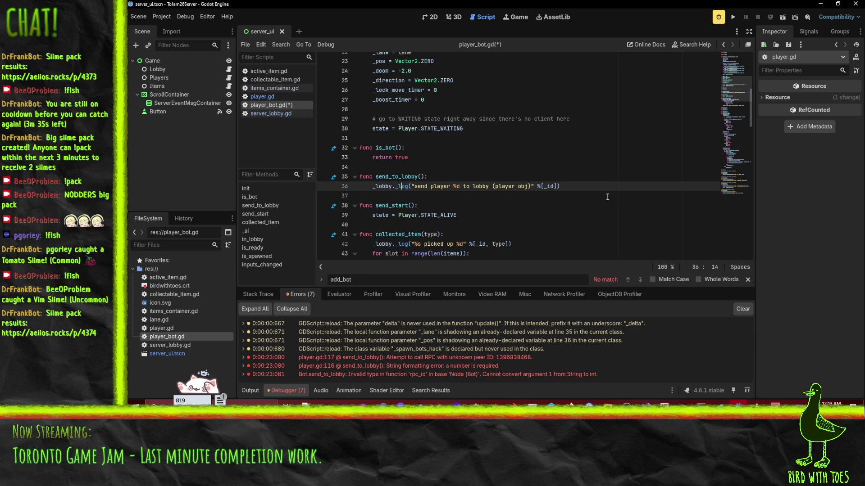
key("ctrl+z")
key("Down")
key("Down")
key("Up")
key("Up")
key("Up")
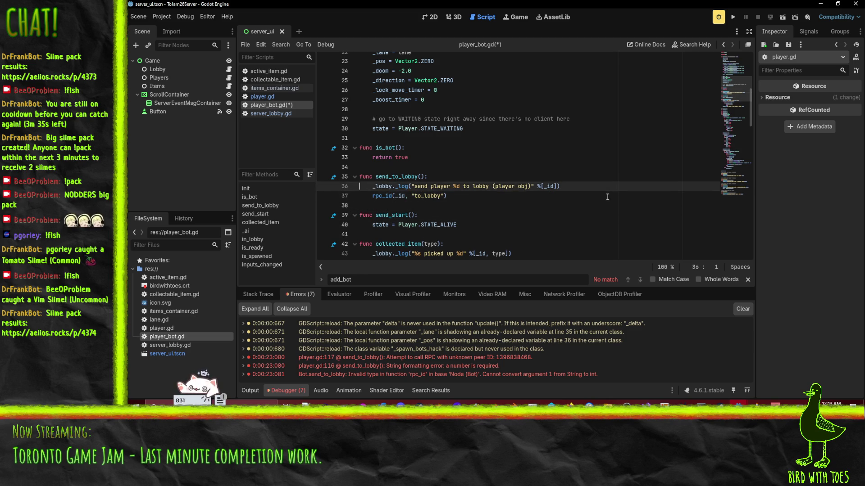
key("shift+Down")
key("shift+Down")
key("Delete")
key("ctrl+shift+k")
key("ctrl+shift+k")
Step: Make send_to_lobby set the state to Player.STATE_WAITING
scroll(557, 197, "up", 2)
scroll(432, 172, "down", 3)
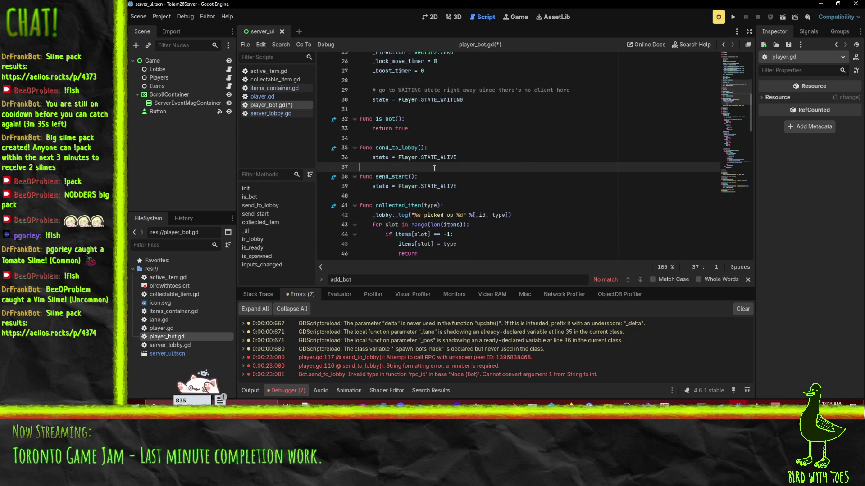
double_click(441, 157)
type("READY")
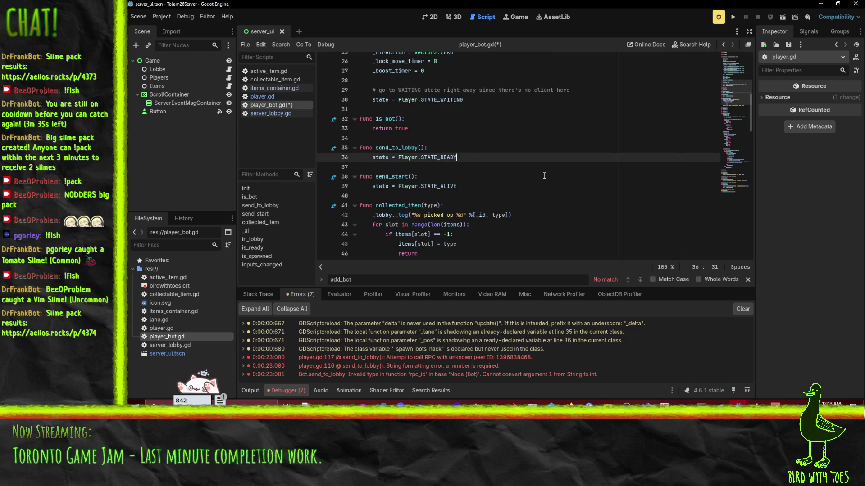
key("Up")
scroll(544, 175, "up", 8)
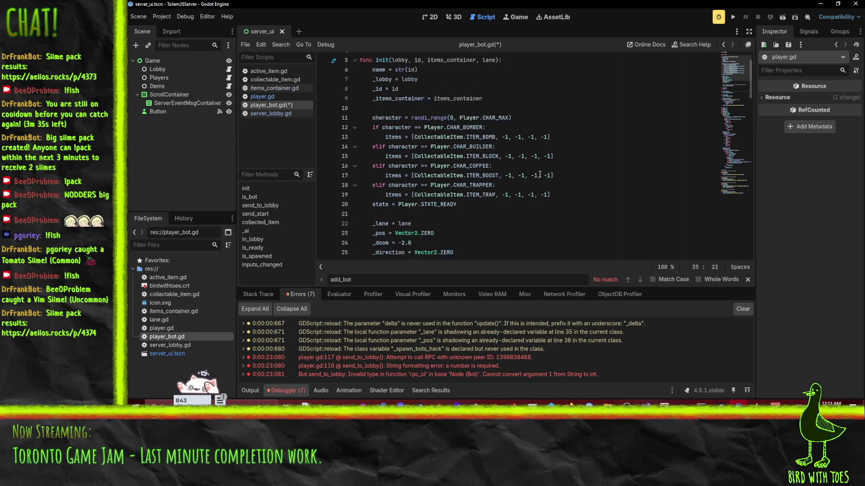
scroll(539, 174, "down", 5)
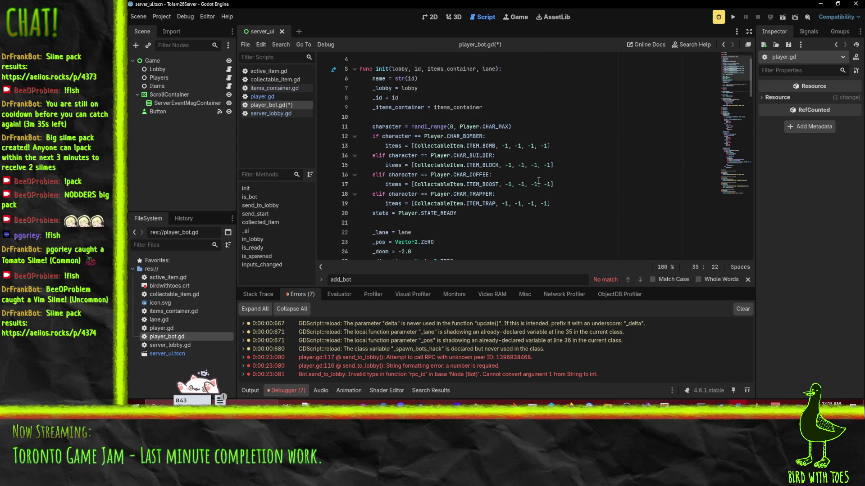
double_click(441, 194)
key("ctrl+c")
scroll(451, 212, "down", 3)
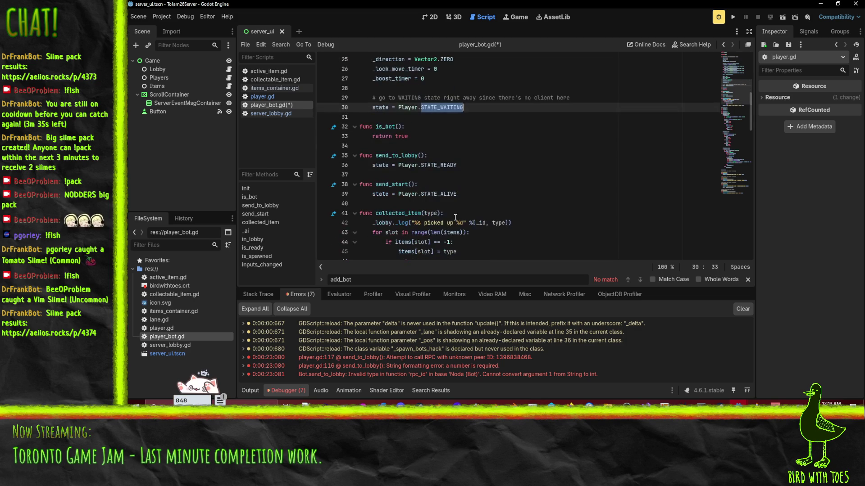
double_click(428, 165)
key("ctrl+v")
Step: Move the no-client waiting-state comment from init into send_to_lobby, drop init's state lines, and save
left_click(415, 108)
key("Up")
key("ctrl+shift+k")
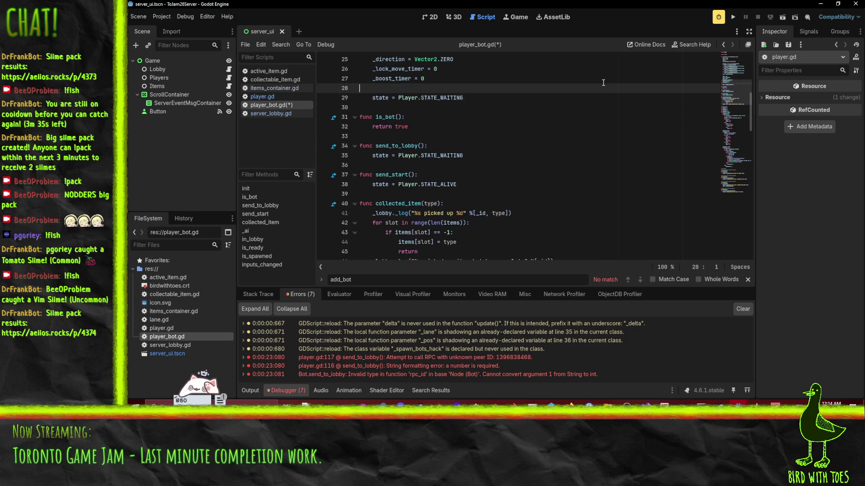
key("Up")
key("shift+Down")
key("shift+Down")
key("BackSpace")
key("Down")
key("Down")
key("Down")
type("# go to WAITING state right away since there's no client here")
key("Up")
key("ctrl+s")
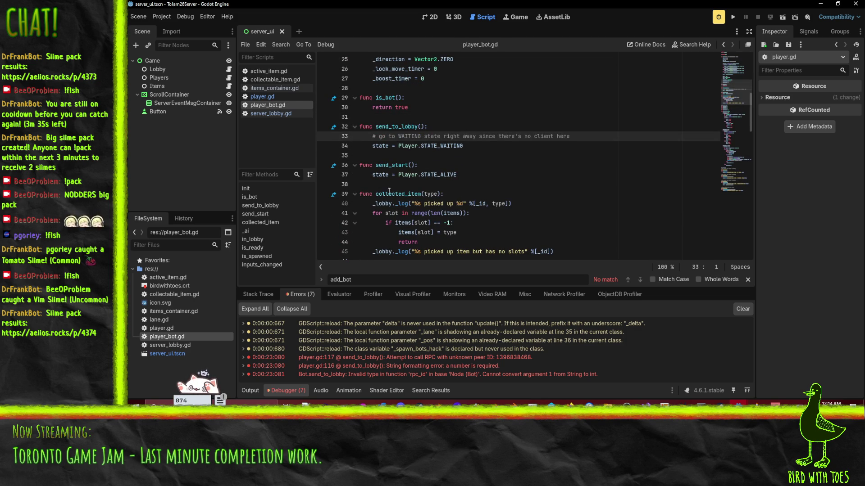
left_click(500, 169)
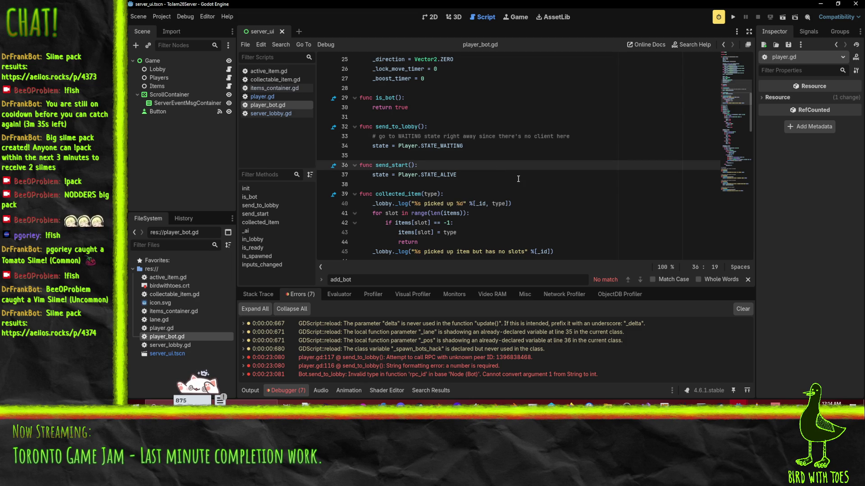
Step: Rerun the listening server, join from the client, watch CPU1–CPU3 spawn in lanes 1–3, then stop the server
left_click(732, 19)
left_click(310, 68)
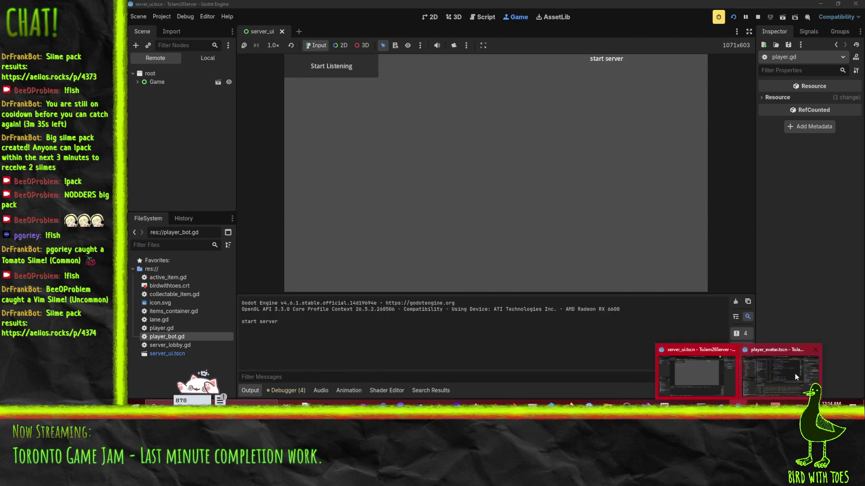
left_click(794, 374)
left_click(734, 18)
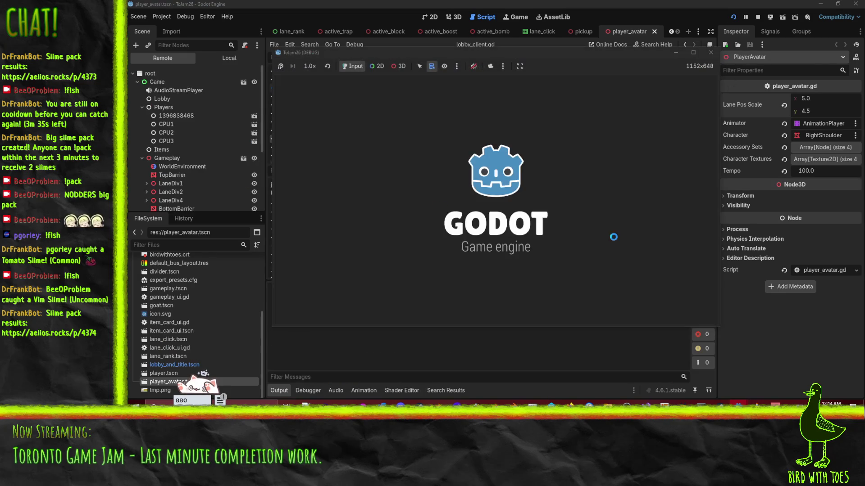
left_click(662, 242)
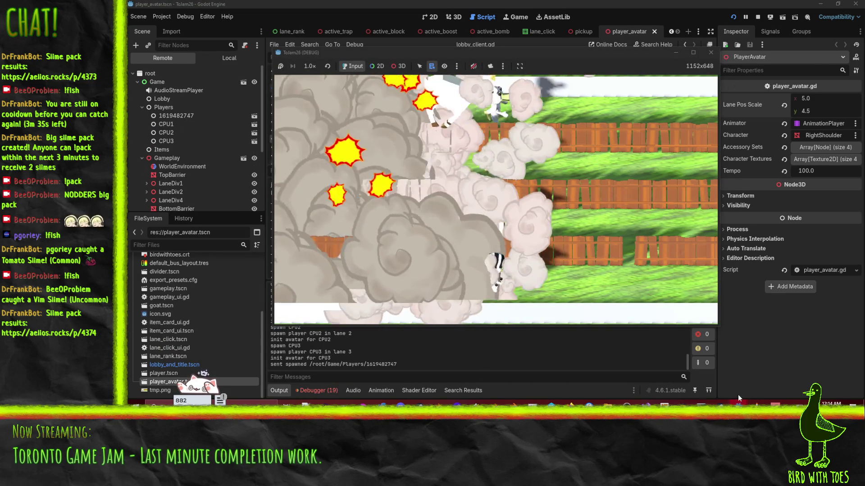
mouse_move(679, 373)
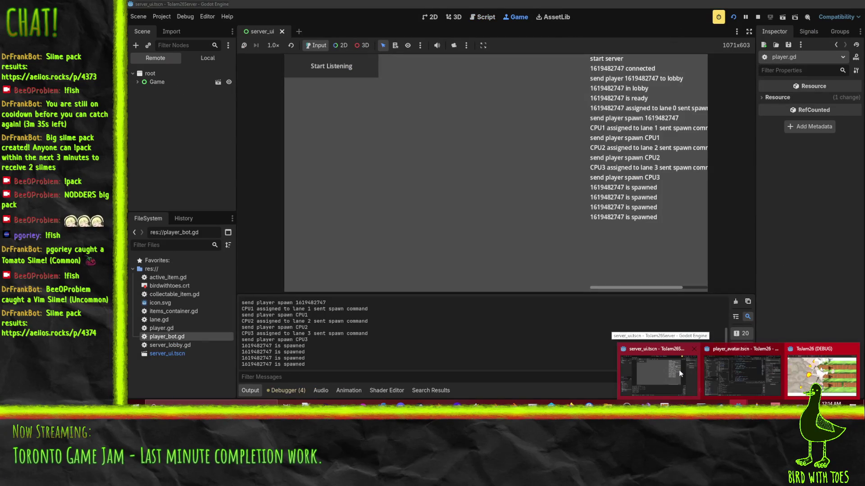
left_click(679, 369)
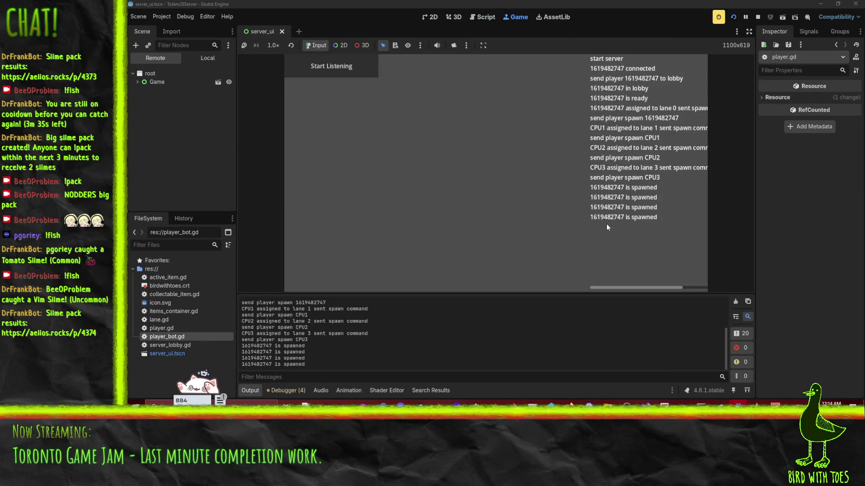
left_click(758, 18)
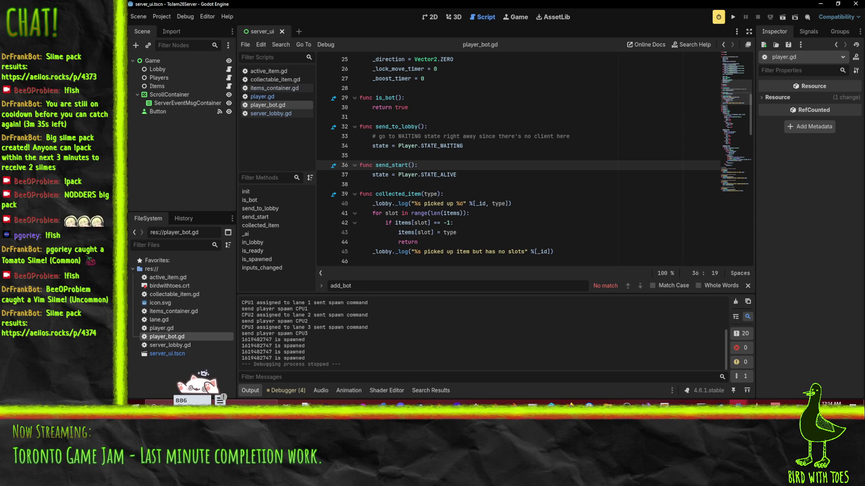
Step: Close the ToJam26 client game window
mouse_move(738, 404)
left_click(794, 374)
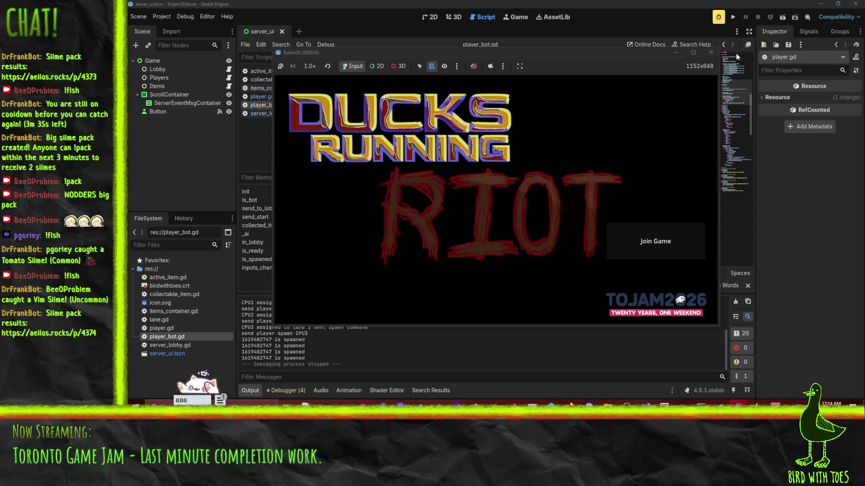
left_click(711, 52)
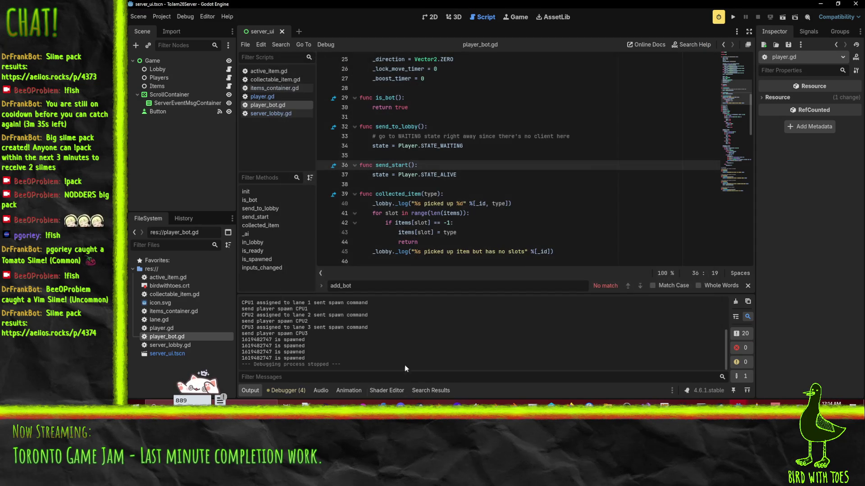
Step: In the client editor's Debugger Errors, jump to the gameplay_ui.gd:28 'ranked' already-connected error
mouse_move(739, 403)
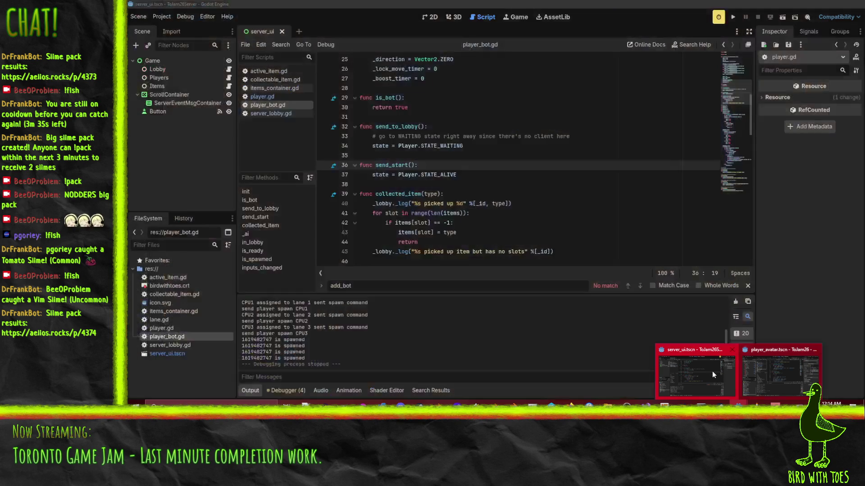
left_click(782, 369)
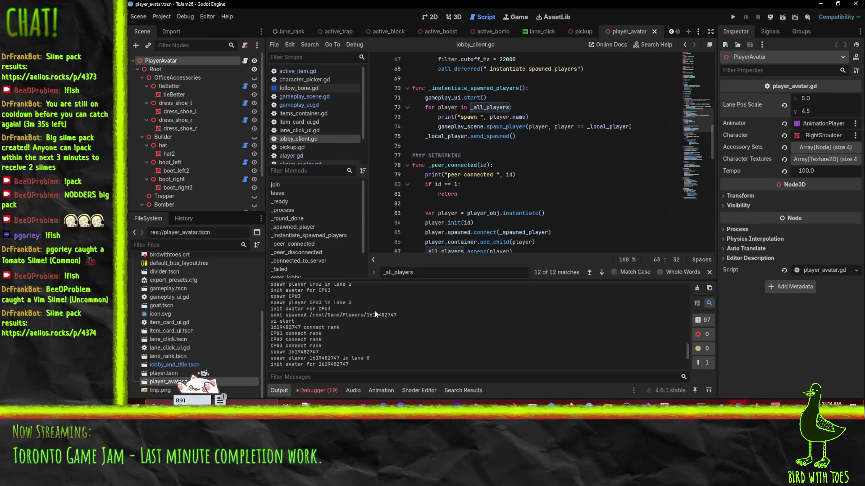
left_click(317, 390)
scroll(449, 343, "down", 3)
double_click(434, 349)
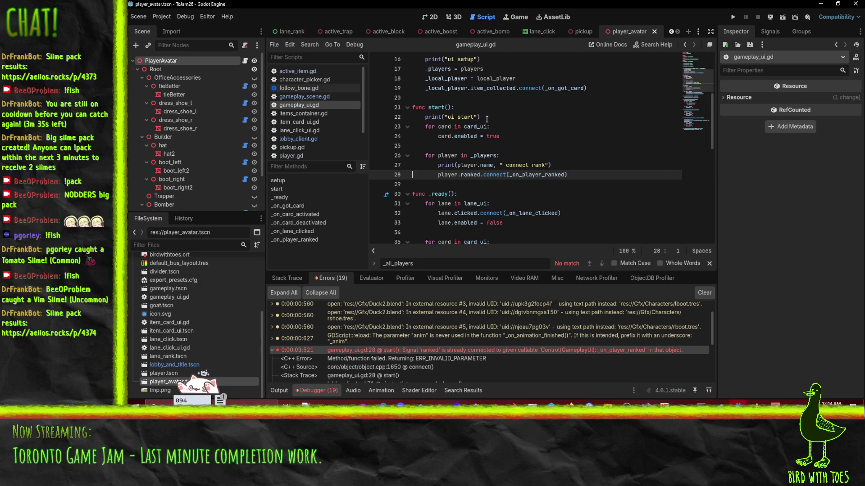
scroll(491, 115, "up", 1)
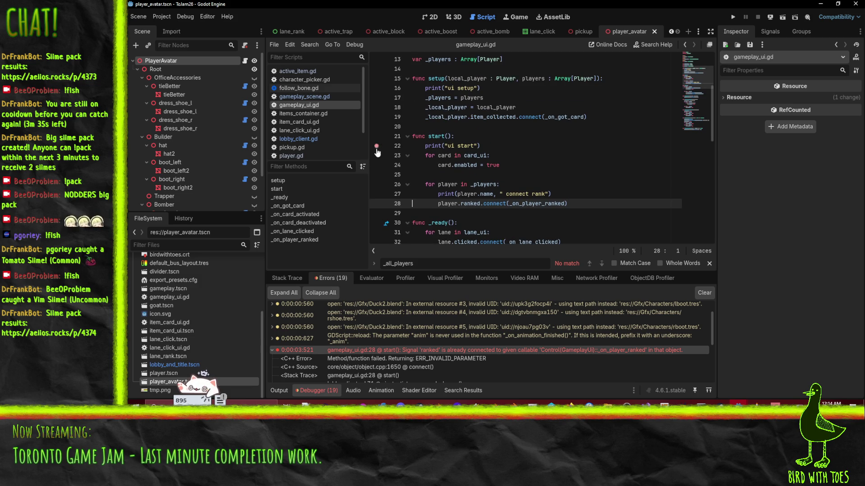
Step: Launch the client game, then run the server project and start it listening
left_click(733, 16)
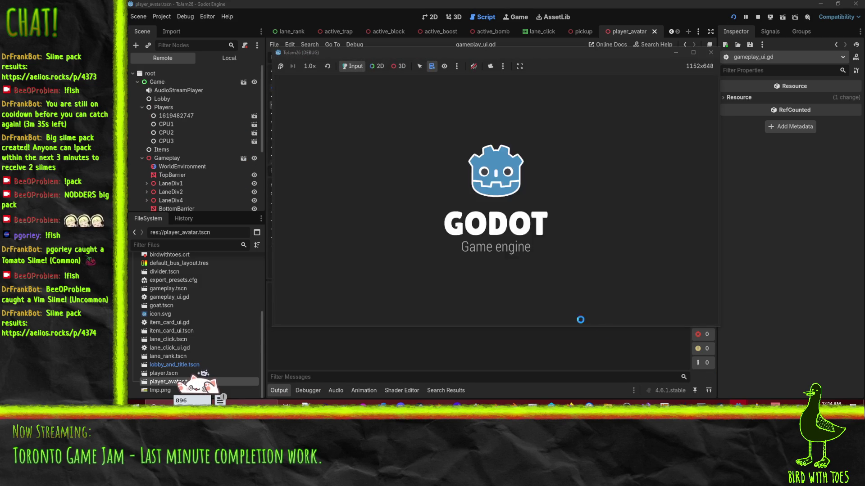
mouse_move(738, 404)
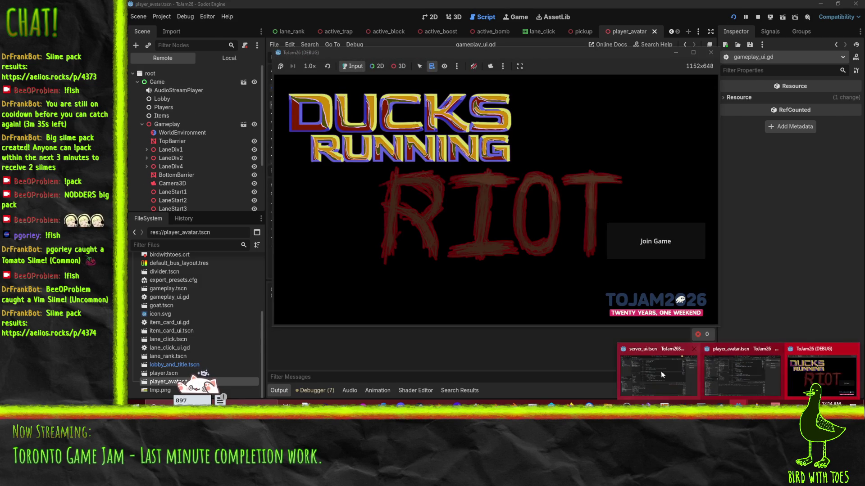
left_click(670, 372)
left_click(733, 17)
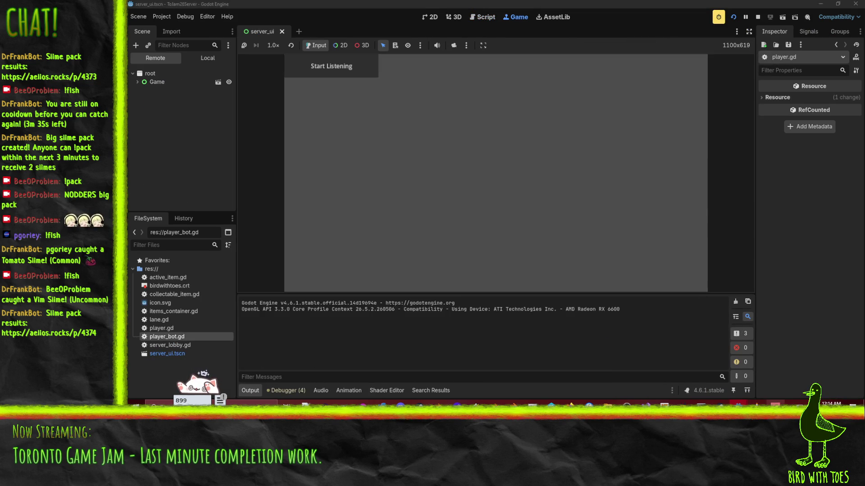
mouse_move(738, 404)
left_click(807, 374)
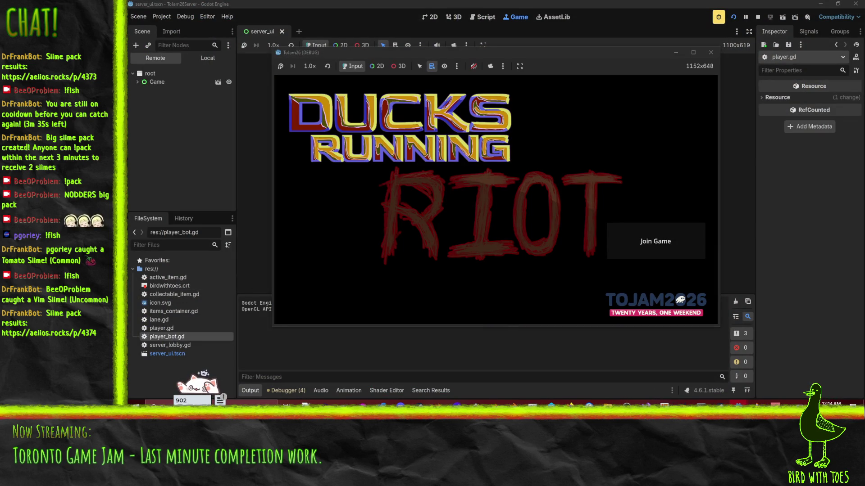
mouse_move(738, 403)
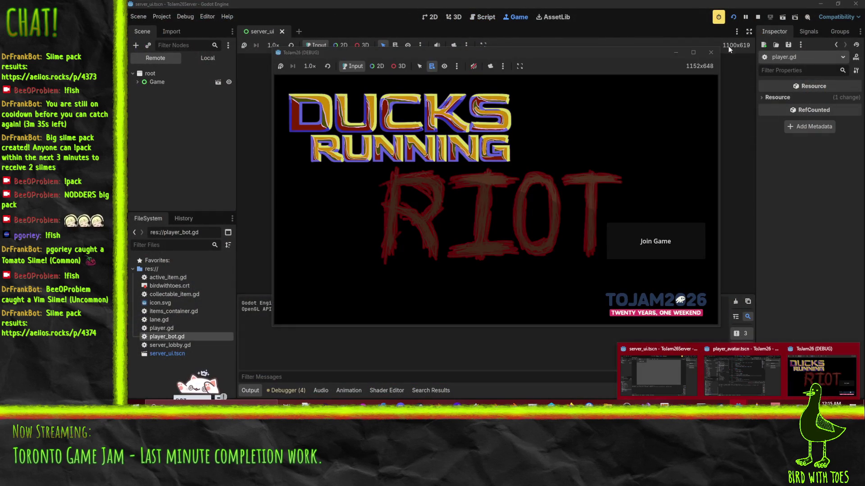
left_click(658, 373)
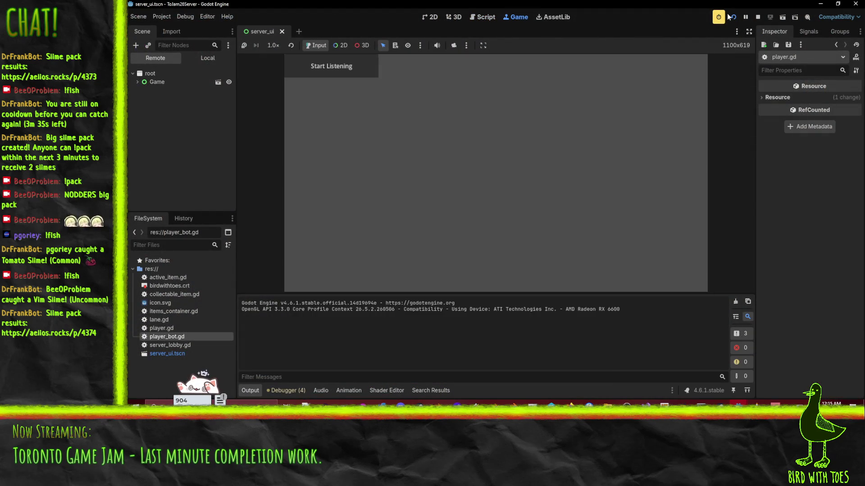
left_click(731, 18)
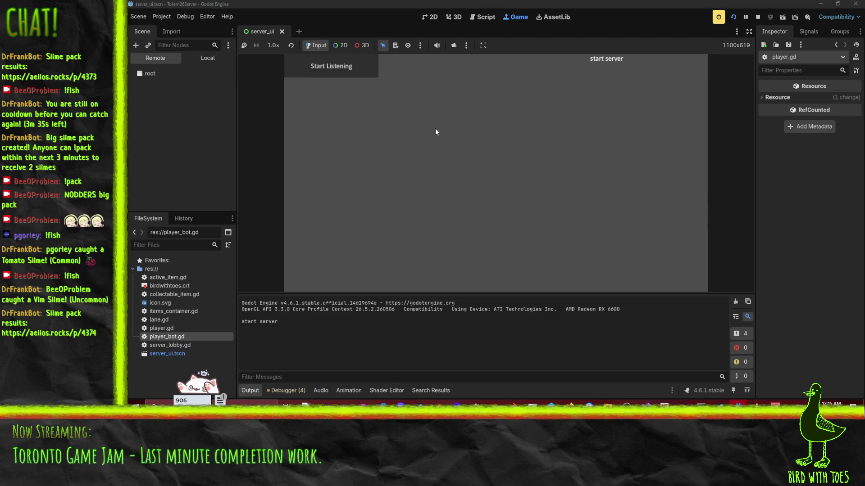
Step: Join the game from the client and ready up with the chosen character
mouse_move(738, 404)
left_click(657, 371)
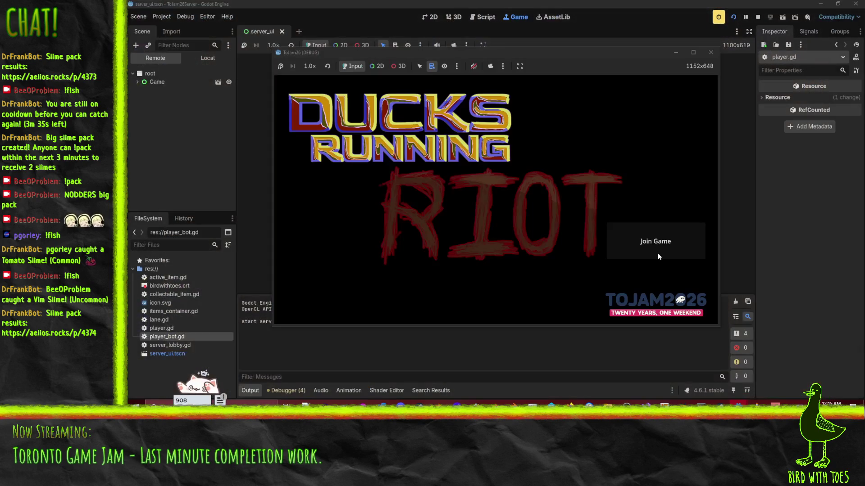
left_click(581, 240)
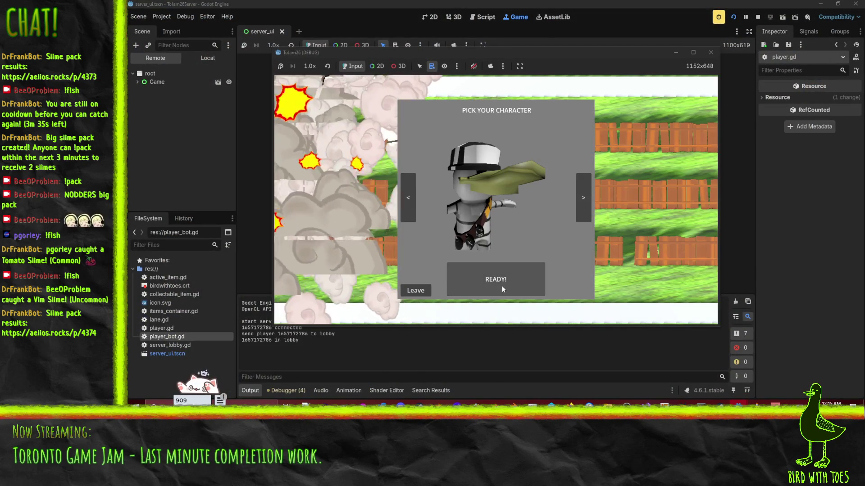
left_click(501, 285)
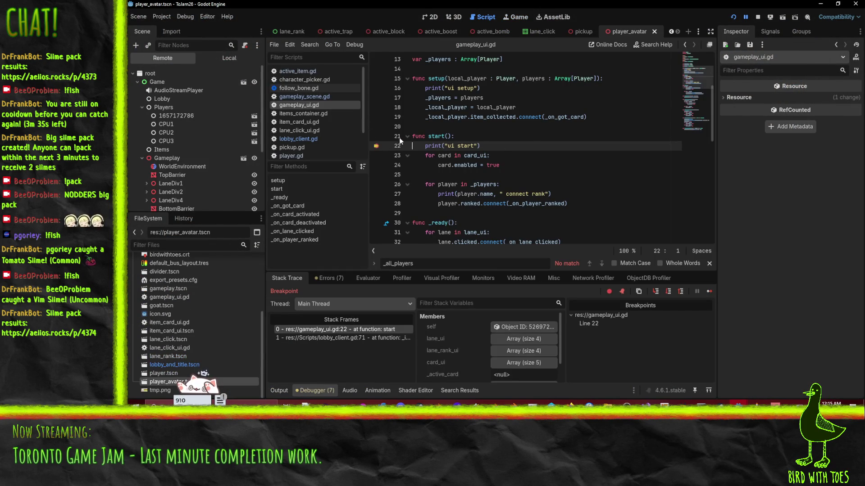
Step: Select the calling lobby_client.gd stack frame and add a breakpoint at line 71
left_click(329, 337)
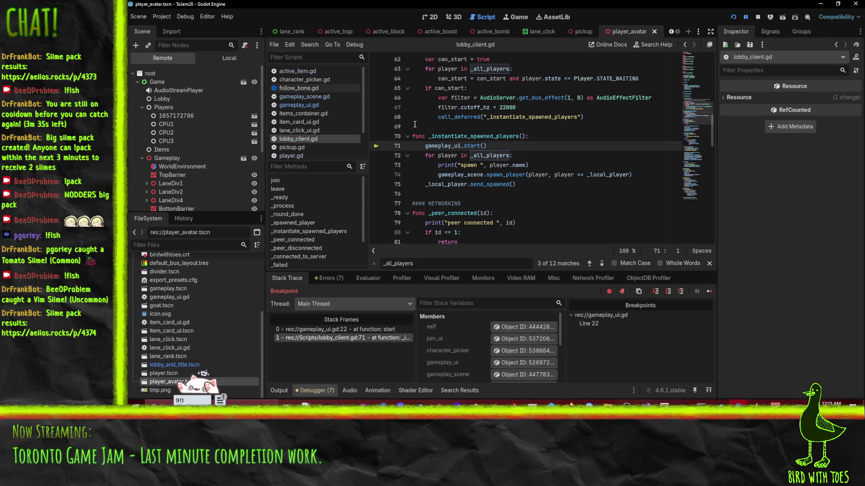
scroll(537, 140, "up", 1)
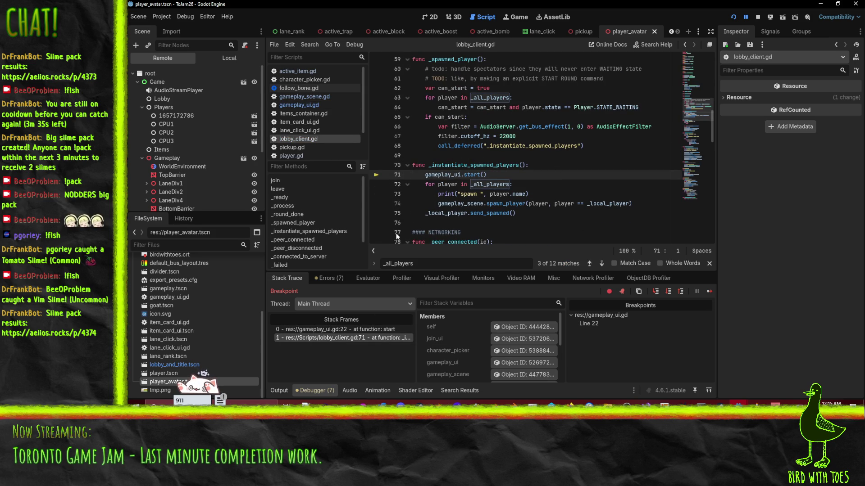
left_click(376, 175)
mouse_move(490, 184)
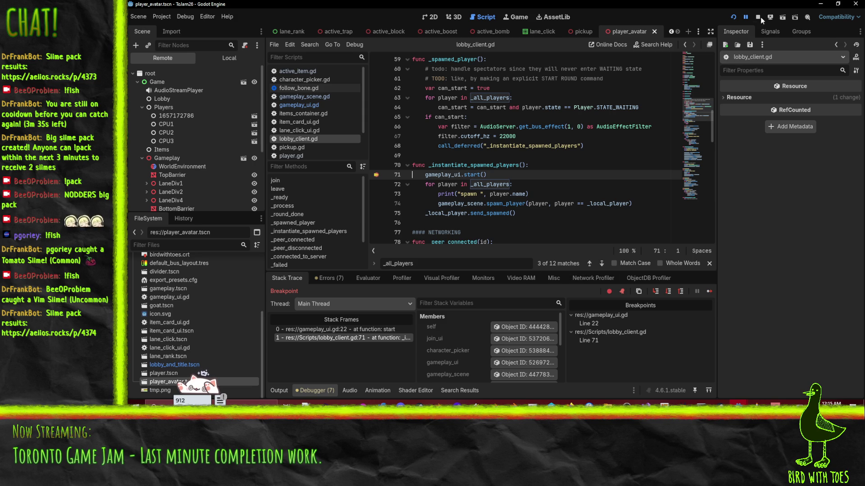
Step: Step over gameplay_ui.gd's start() through the card and players loops to line 28
left_click(668, 292)
left_click(667, 292)
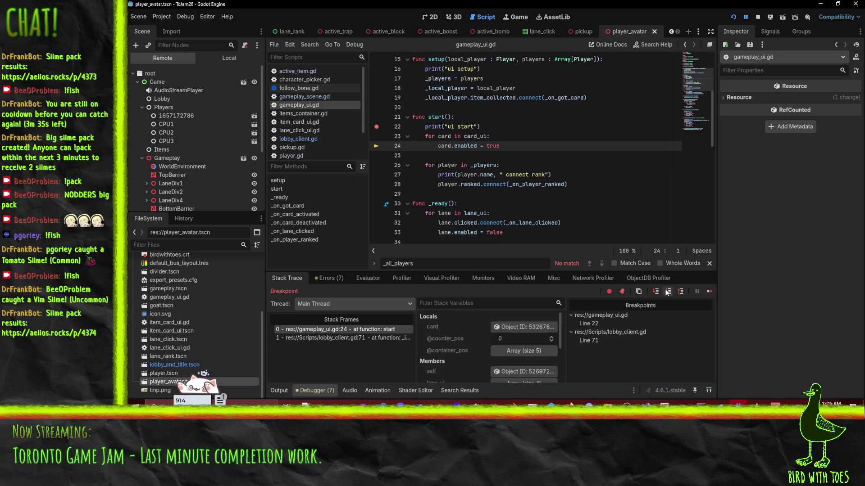
left_click(667, 292)
left_click(667, 292)
left_click(667, 292)
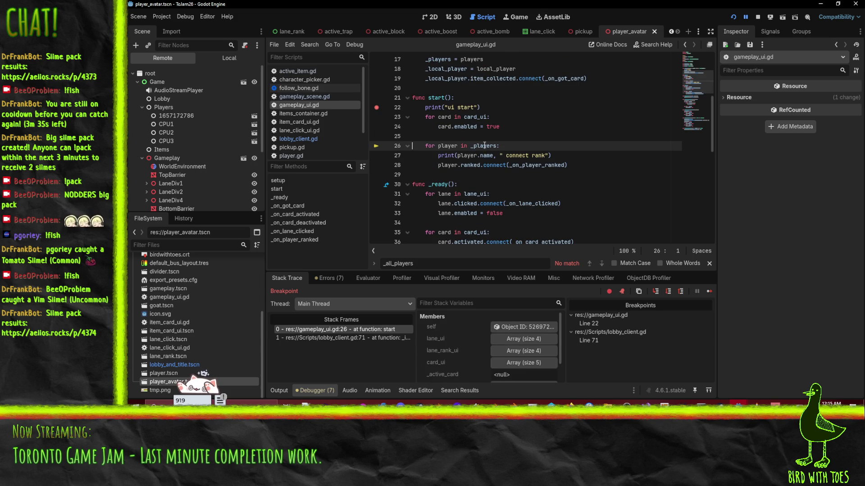
mouse_move(485, 145)
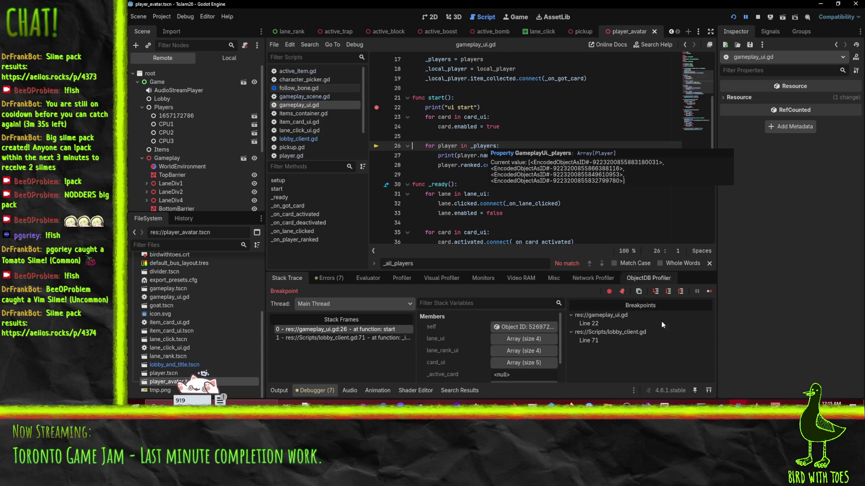
left_click(667, 293)
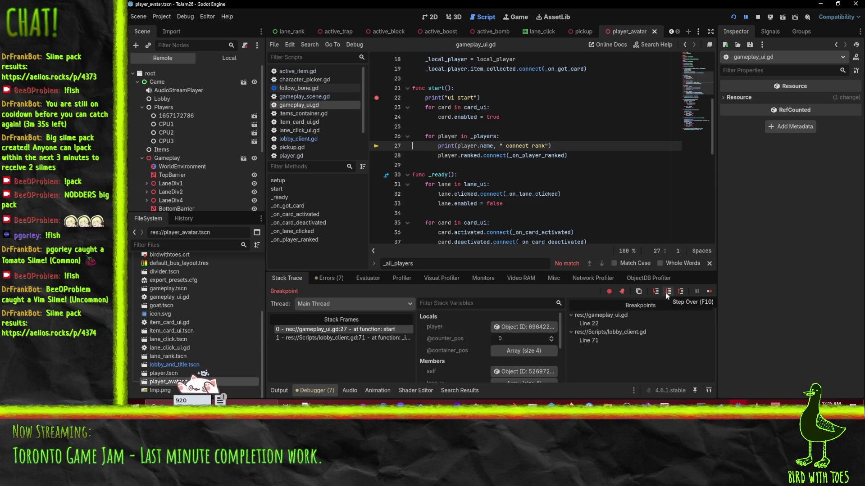
left_click(667, 292)
Step: Check the Output log, then continue execution to the line 71 breakpoint
left_click(279, 391)
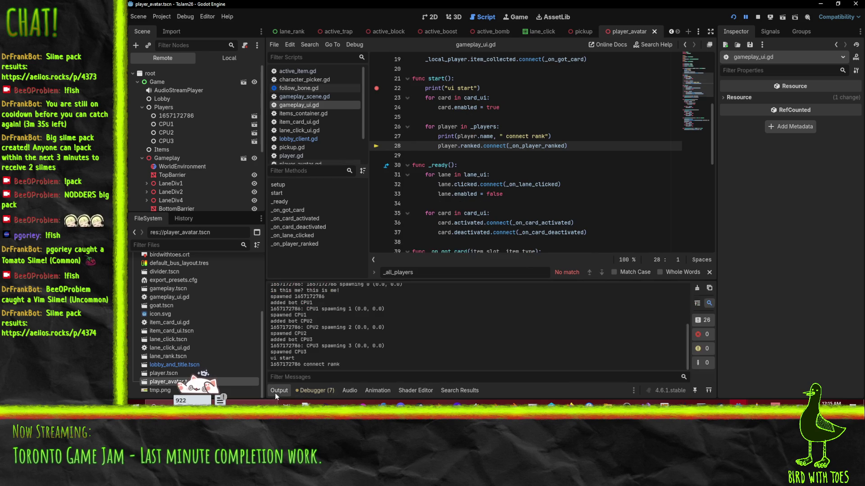
left_click(432, 146)
left_click(746, 18)
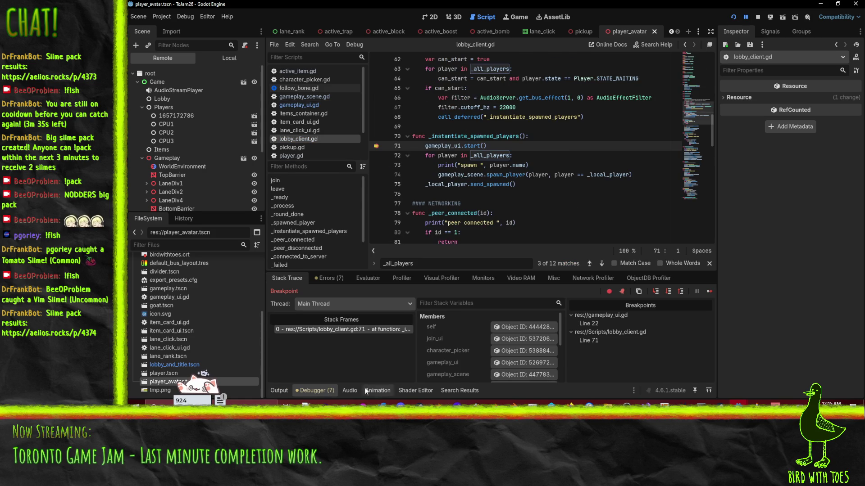
left_click(279, 390)
scroll(326, 351, "up", 4)
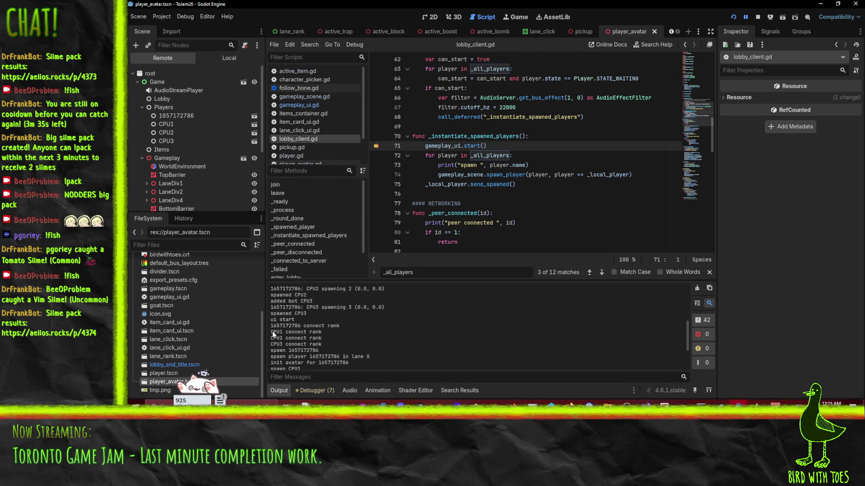
scroll(312, 333, "down", 4)
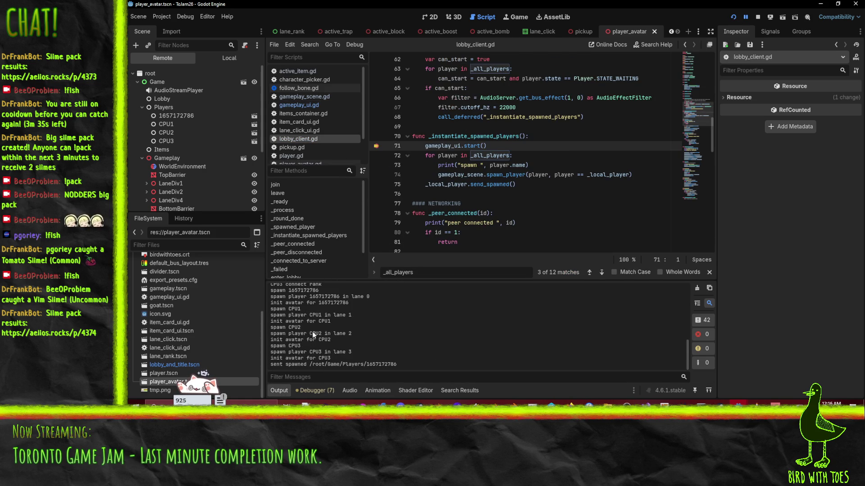
left_click(414, 146)
Step: Step start() forward to line 23 and inspect the calling frame in lobby_client.gd
left_click(311, 390)
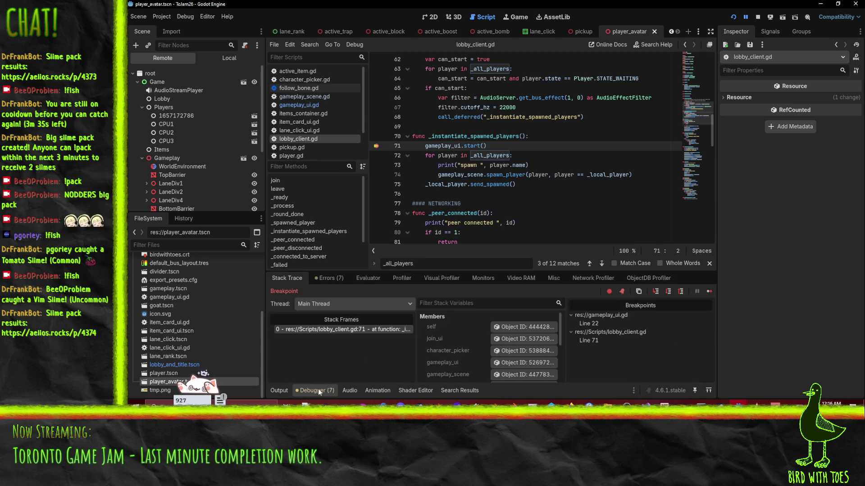
left_click(668, 292)
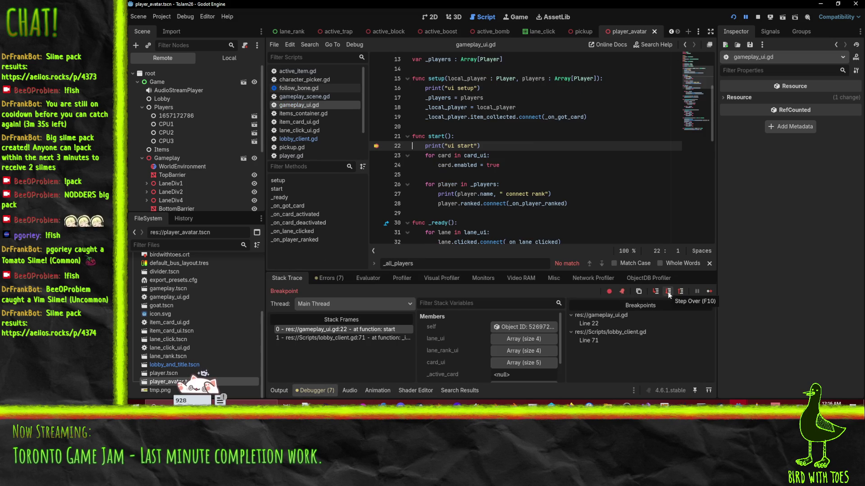
left_click(669, 292)
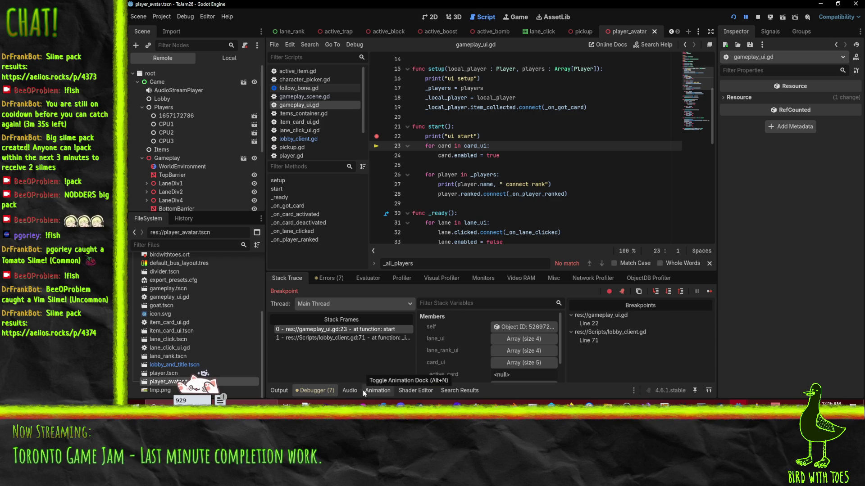
left_click(336, 339)
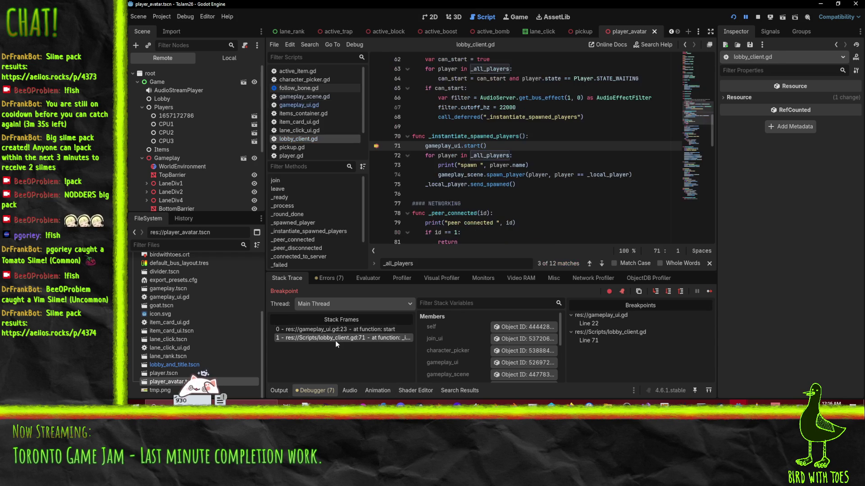
Step: Search lobby_client.gd for _instantiate_spawned_players, locating its call on line 68 inside _spawned_player
double_click(450, 136)
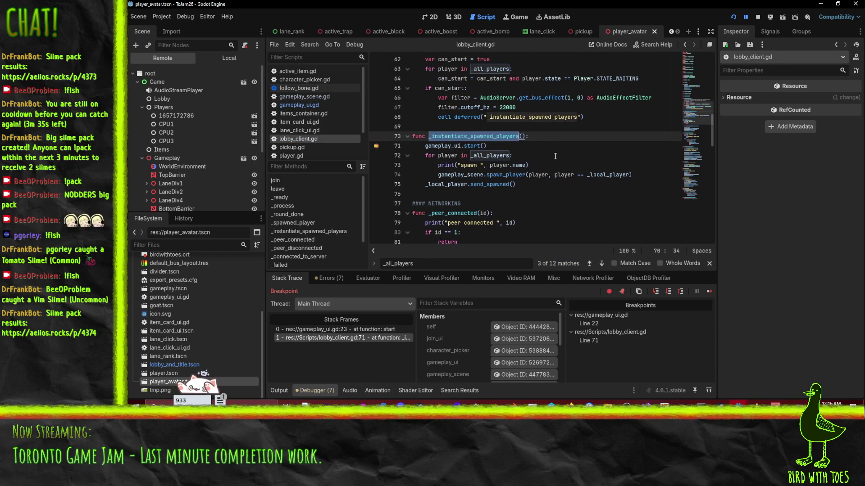
scroll(562, 156, "up", 3)
key("ctrl+f")
key("Return")
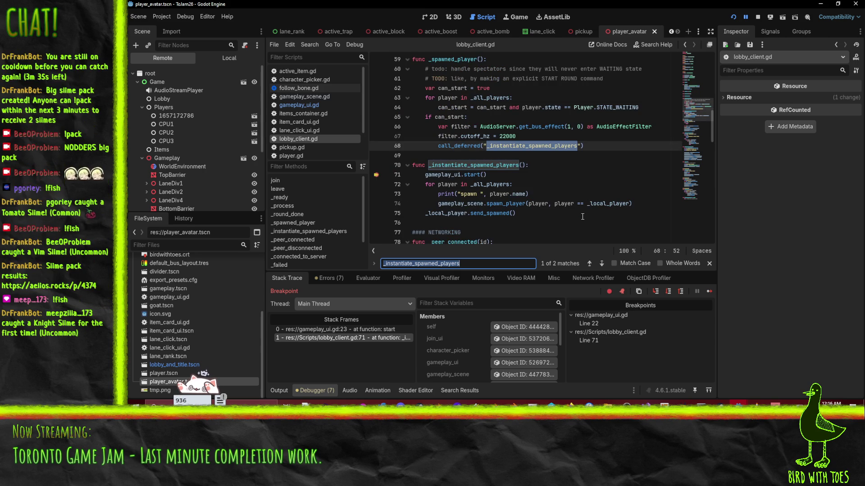
scroll(515, 163, "up", 1)
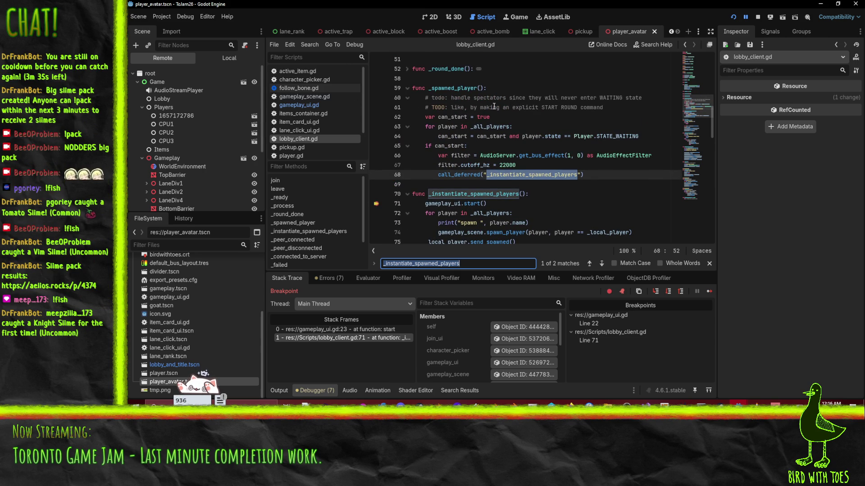
double_click(455, 88)
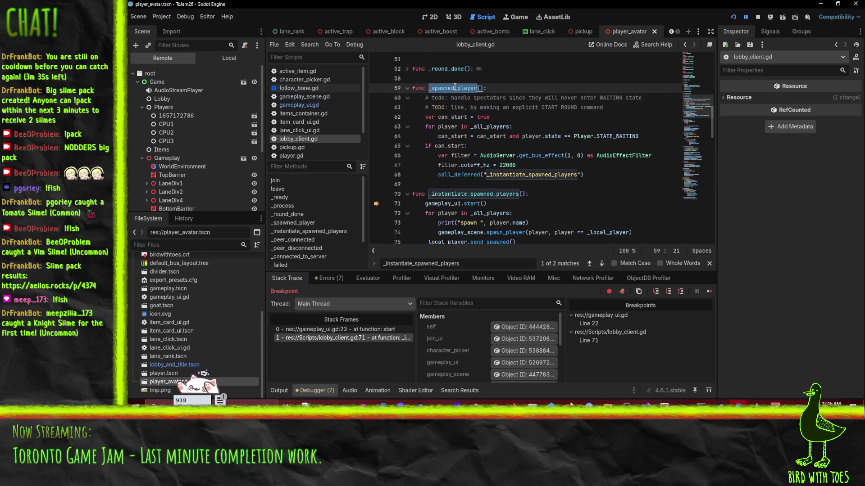
Step: Move the breakpoint from line 71 to line 62, relaunch the client, join and press READY
left_click(377, 119)
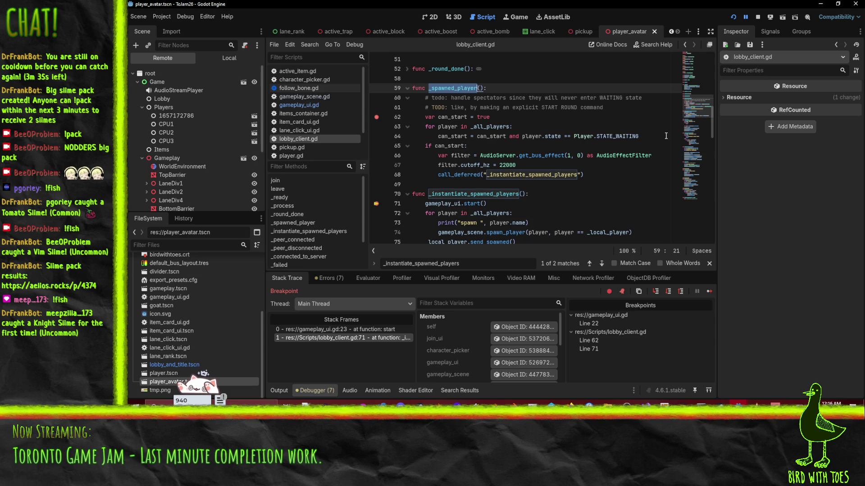
left_click(376, 203)
left_click(732, 17)
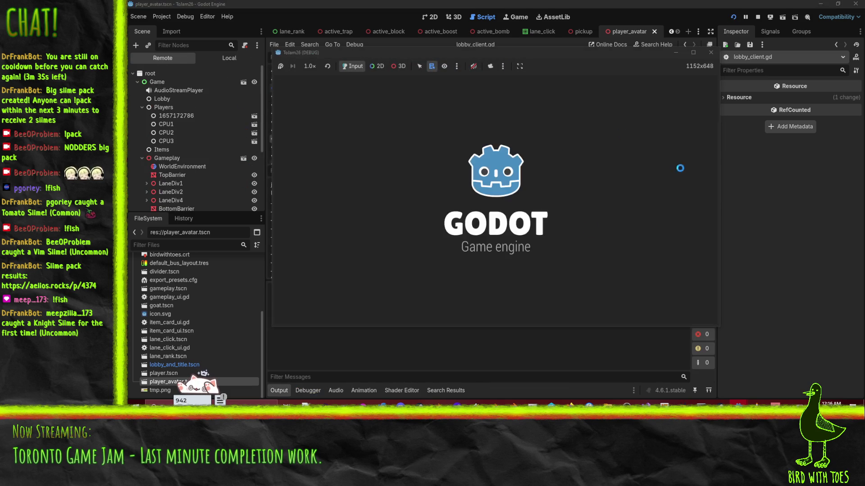
left_click(656, 247)
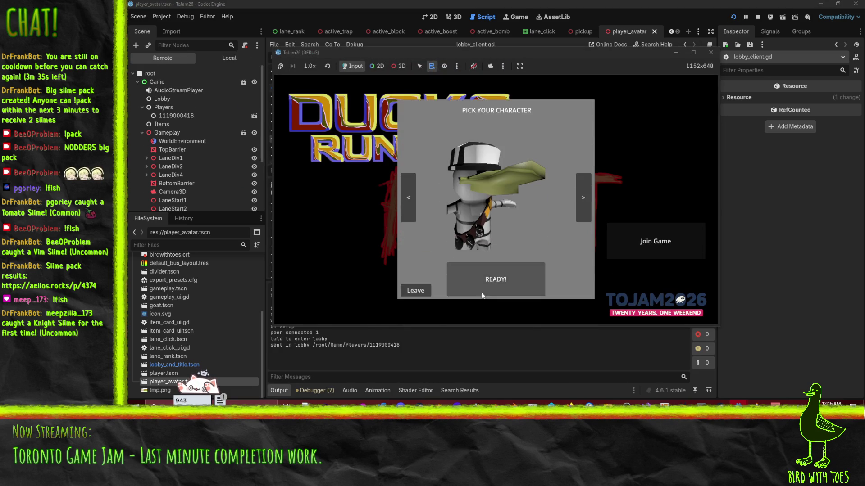
left_click(482, 290)
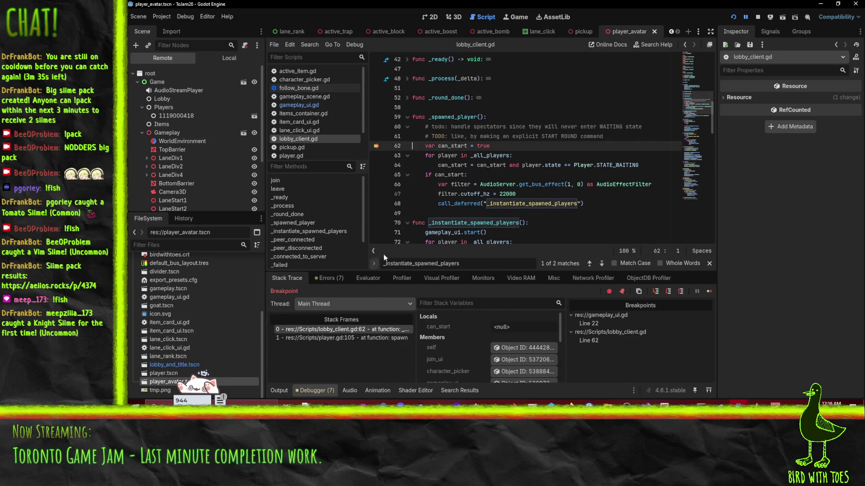
Step: Inspect the player.gd:105 spawn frame, check the Output log, and continue execution
left_click(342, 338)
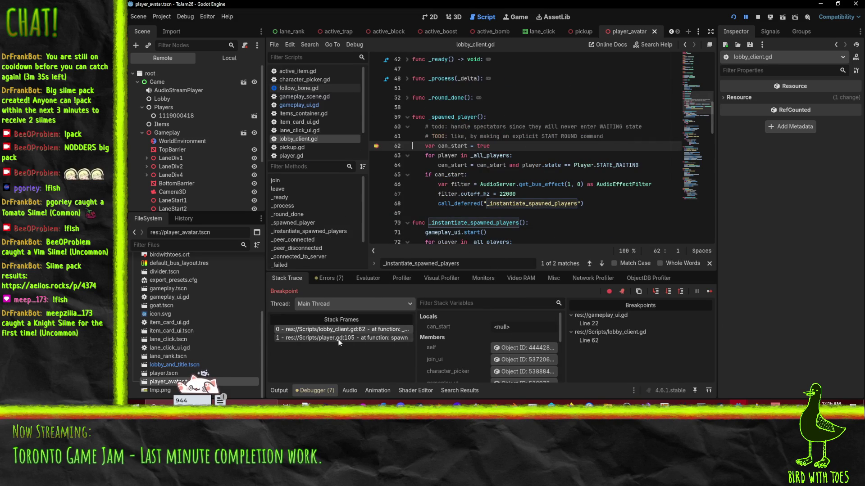
scroll(507, 208, "up", 2)
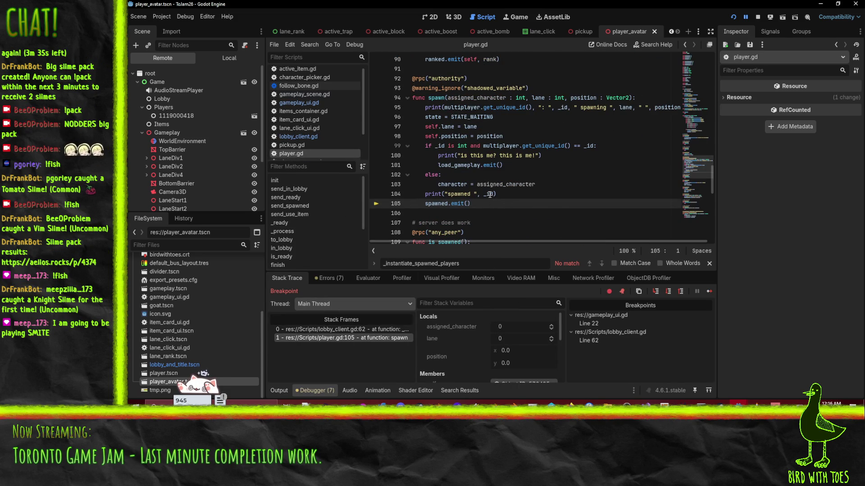
mouse_move(491, 195)
left_click(271, 388)
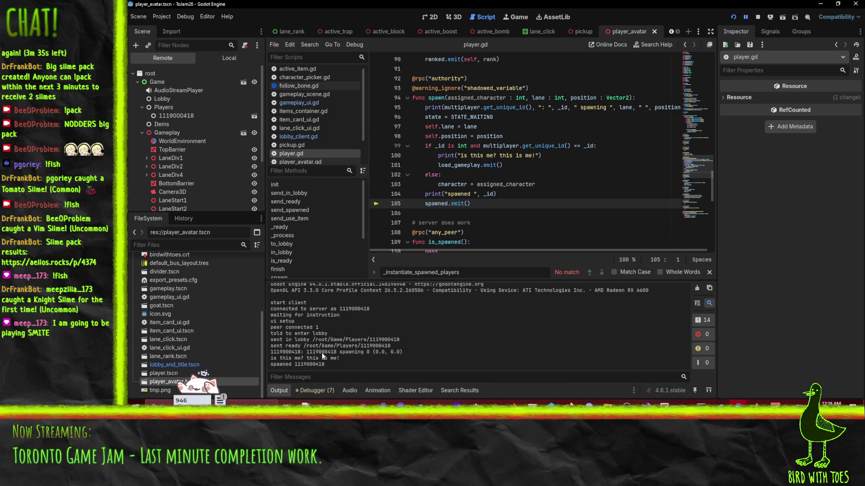
left_click(733, 17)
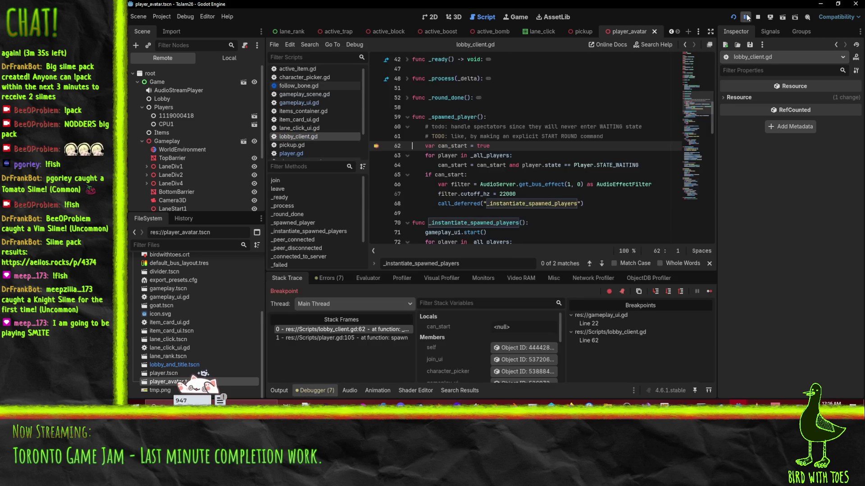
Step: Review the Output log and the can_start condition on lines 64–68
left_click(282, 393)
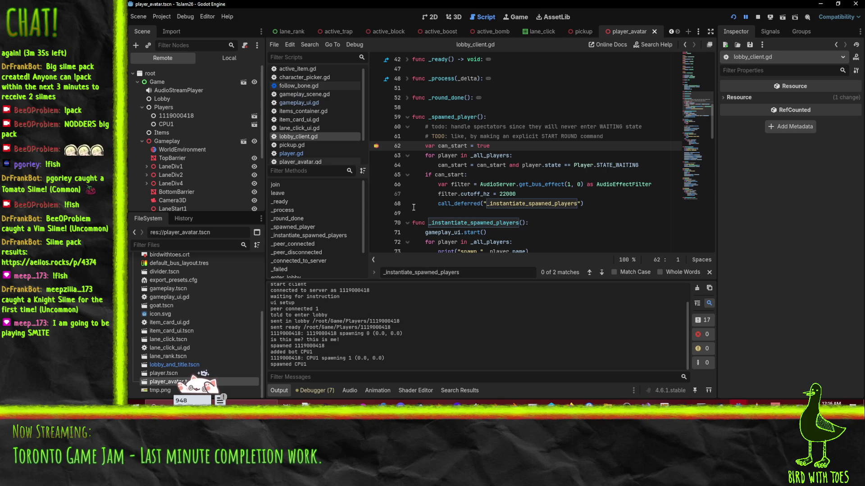
double_click(446, 175)
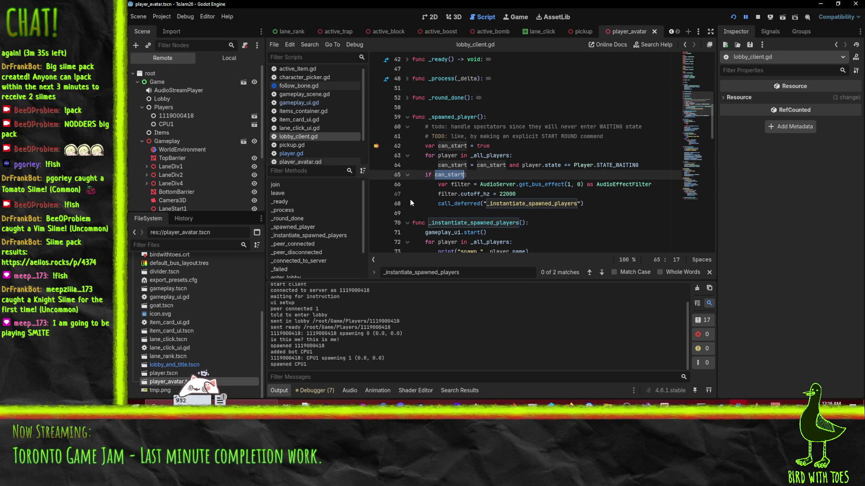
left_click(422, 203)
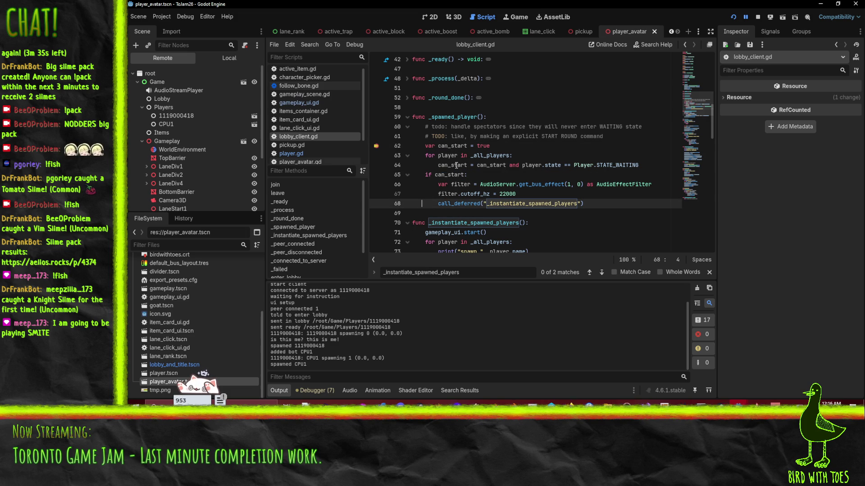
left_click(502, 166)
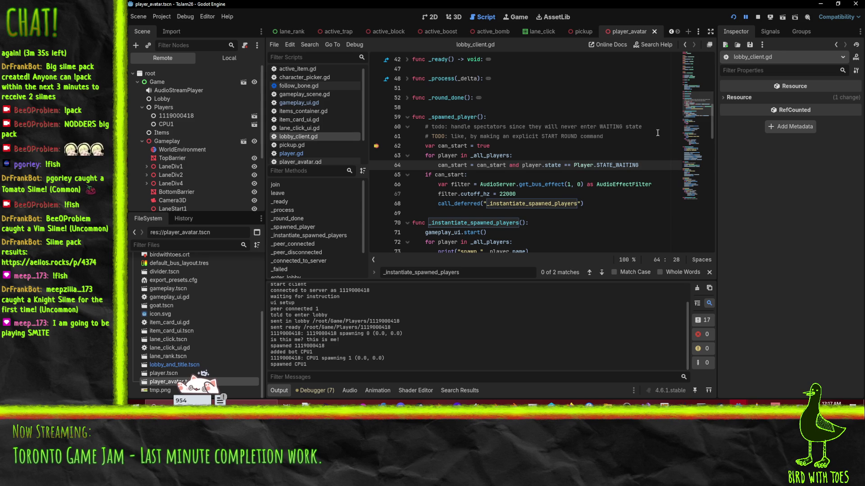
Step: Stop the running game and bring the server project's editor window to the front
left_click(761, 21)
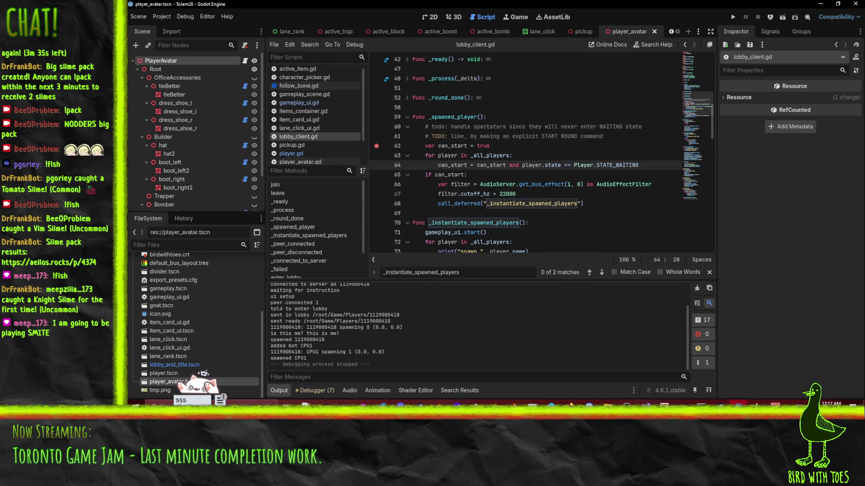
mouse_move(739, 403)
left_click(689, 375)
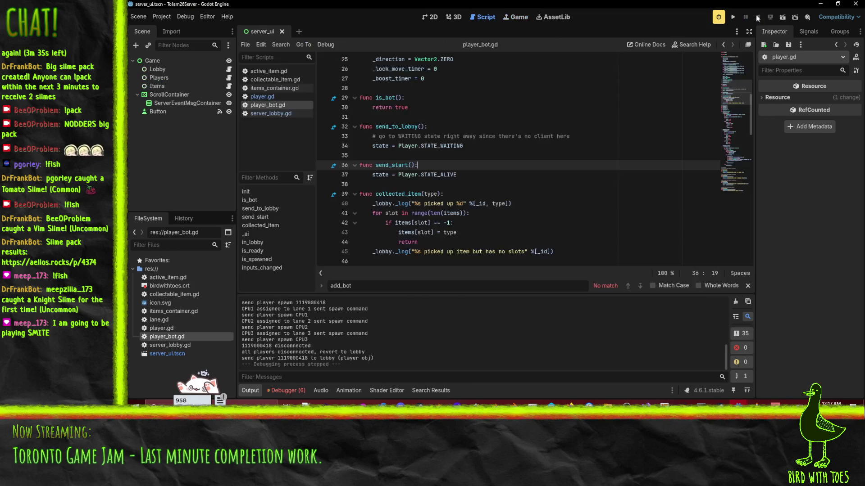
Step: Read through player_bot.gd, then open server_lobby.gd and scroll to its top
left_click(436, 197)
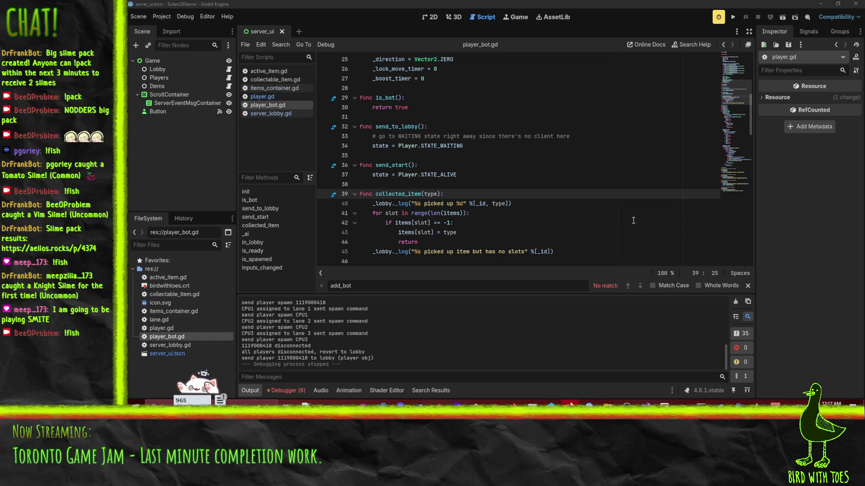
left_click(591, 185)
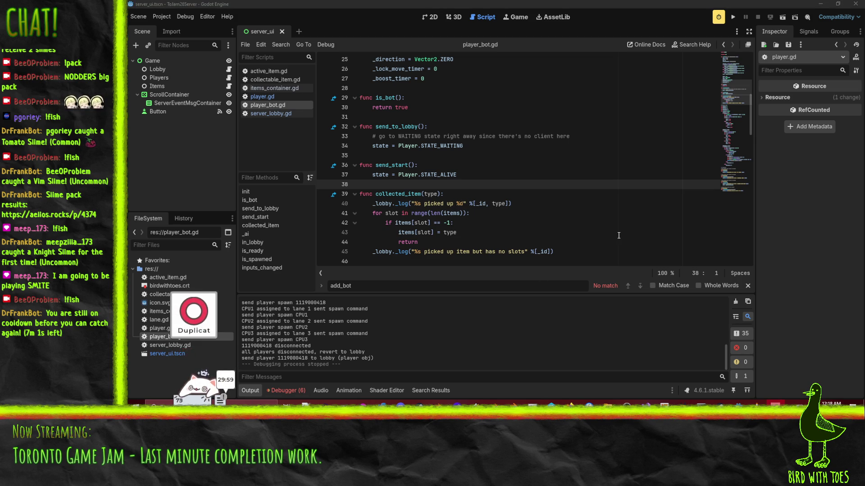
left_click(532, 159)
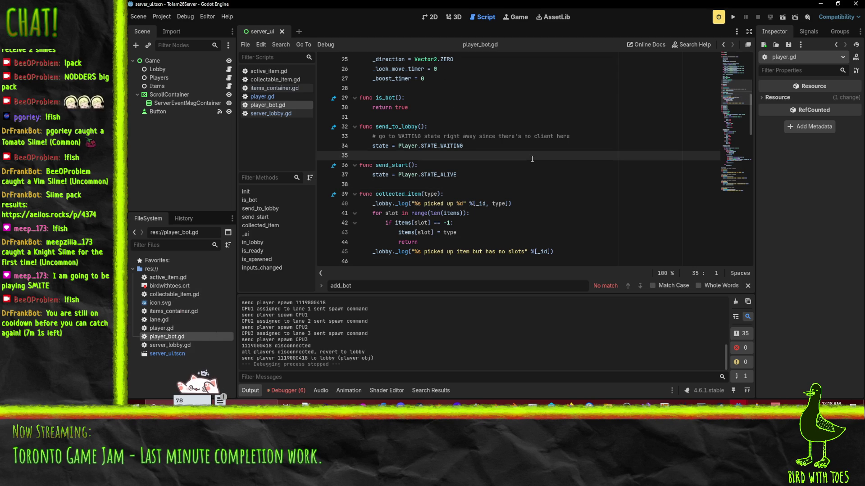
left_click(532, 204)
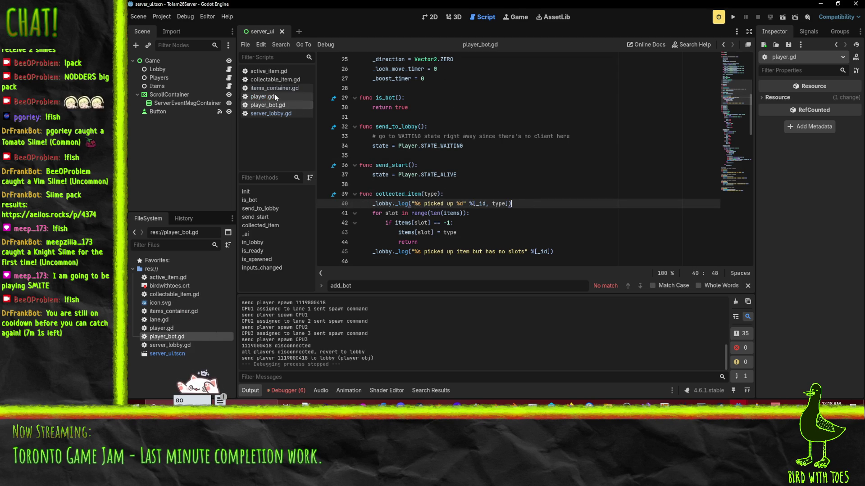
left_click(270, 113)
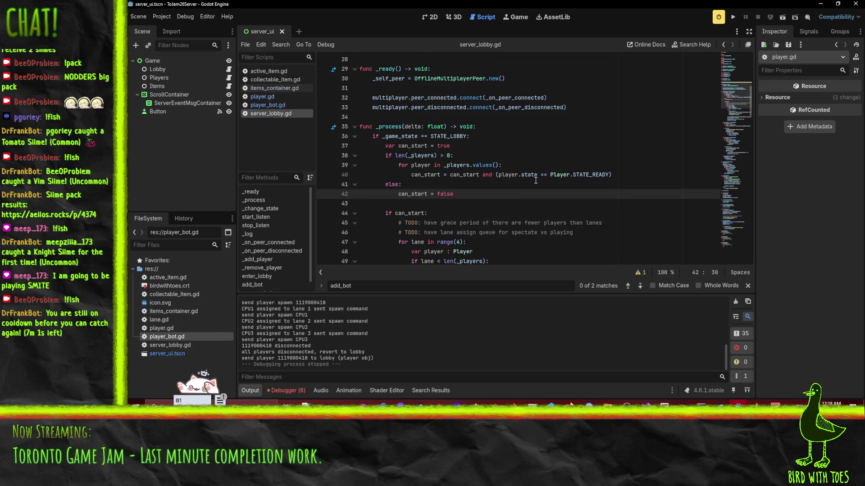
scroll(516, 203, "up", 2)
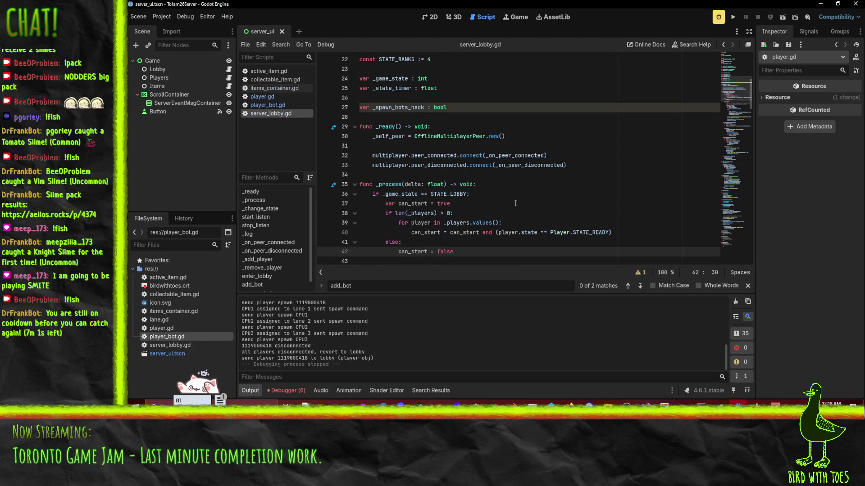
Step: Back in the client project, delete the '# todo: handle spectators' comment on line 60
mouse_move(739, 402)
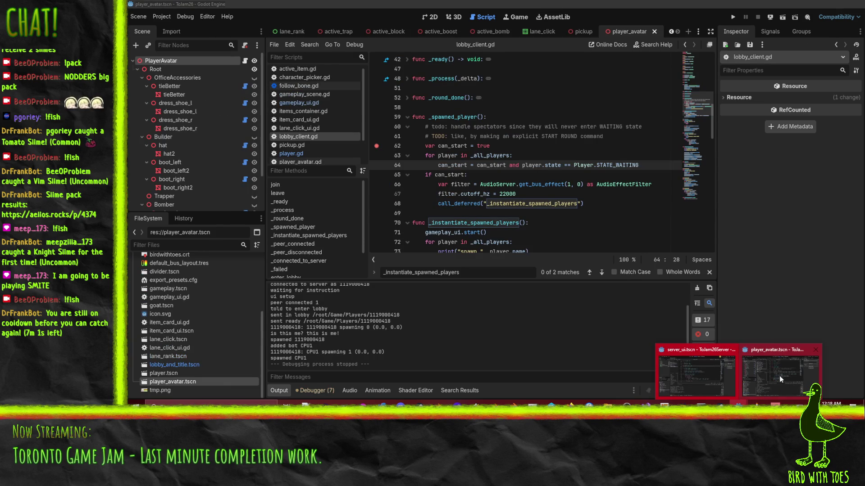
left_click(779, 376)
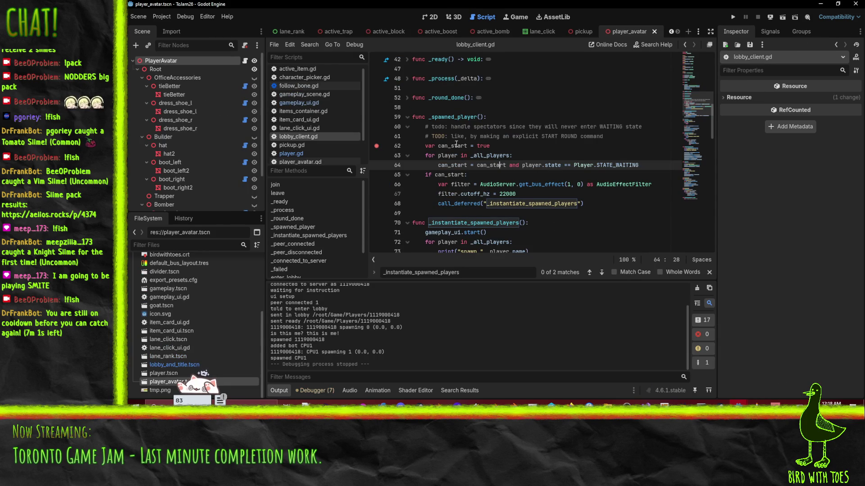
left_click(509, 126)
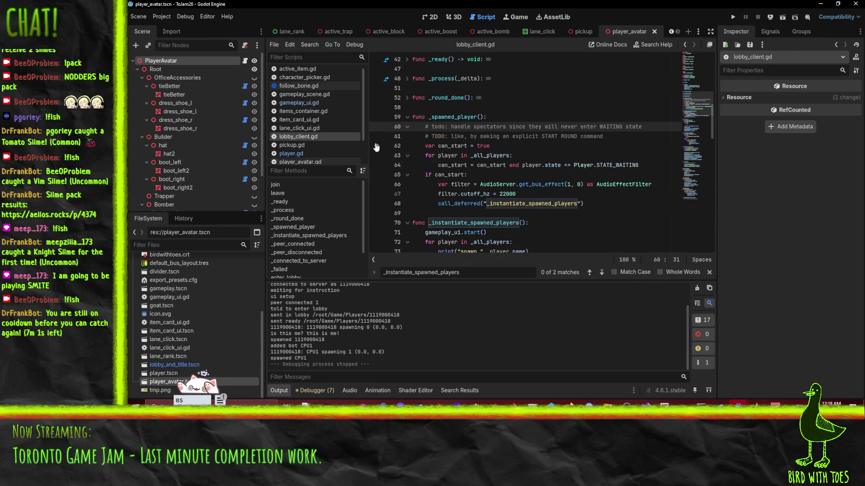
left_click(519, 127)
key("Home")
scroll(577, 144, "up", 1)
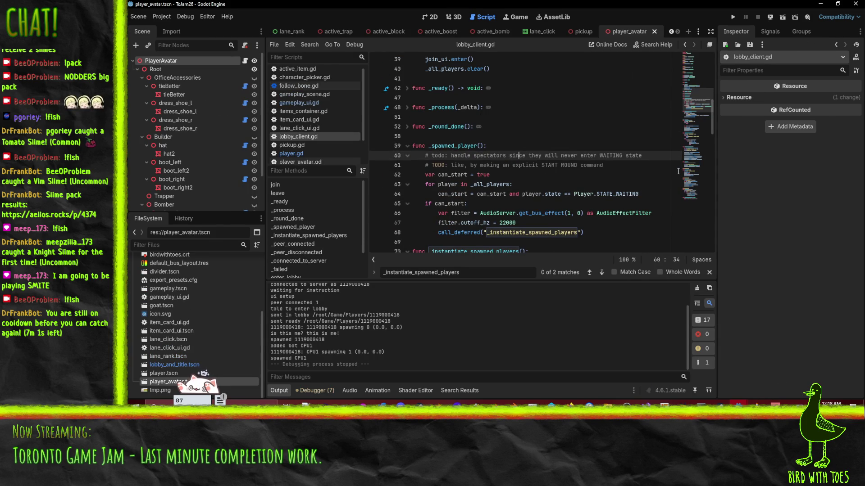
key("ctrl+shift+k")
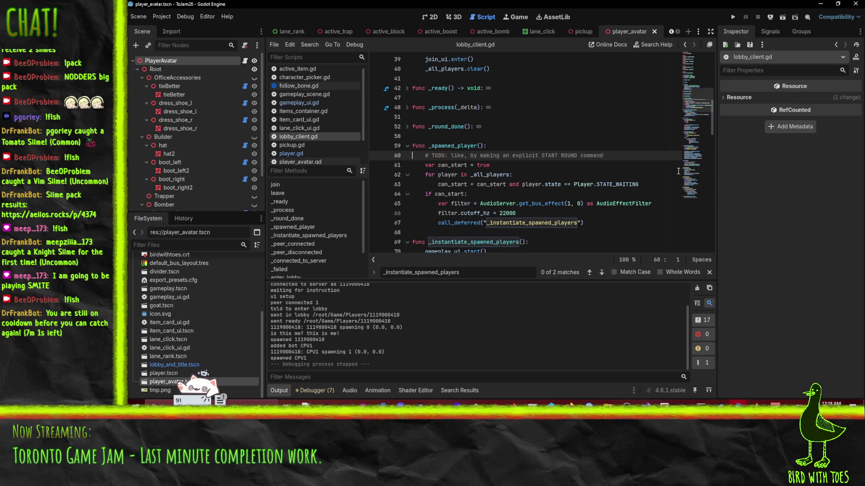
Step: Select the _all_players variable on line 62 of _spawned_player
key("Down")
key("Down")
key("Down")
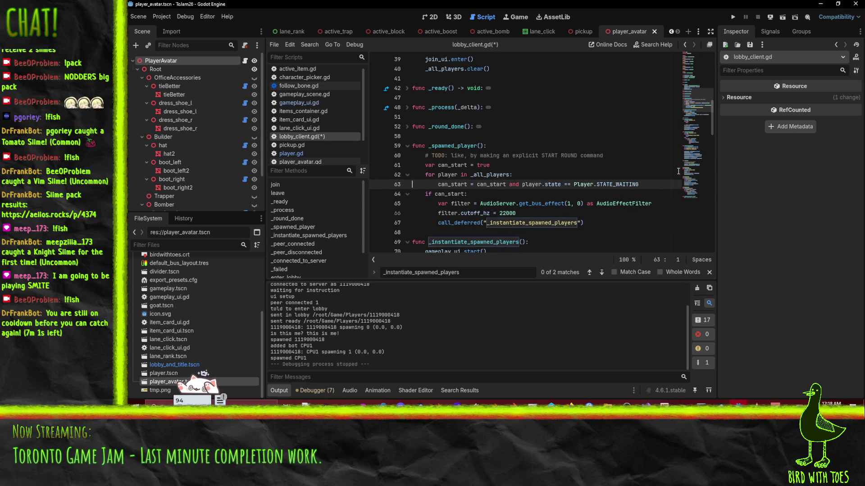
double_click(486, 174)
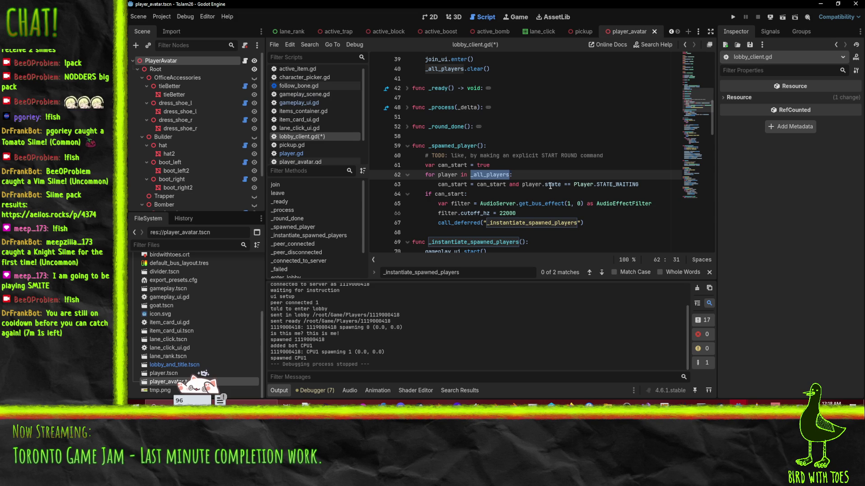
mouse_move(550, 186)
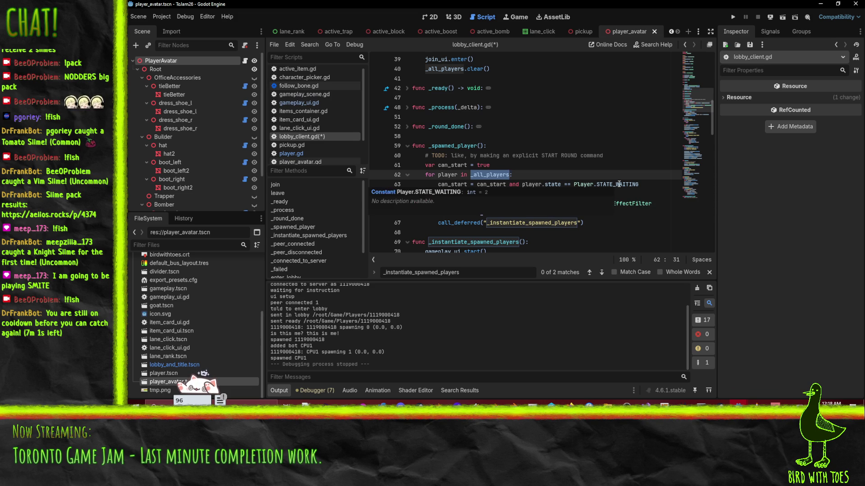
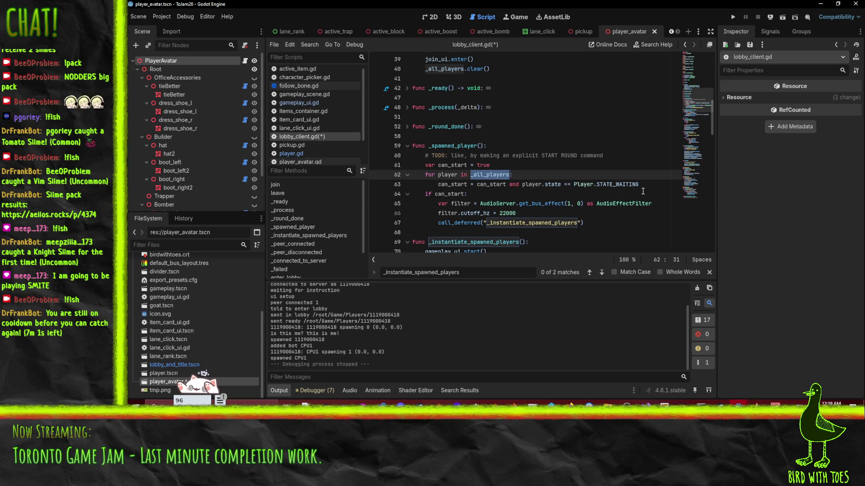
Step: Find where _spawned_player and _instantiate_spawned_players are used in lobby_client.gd
double_click(468, 148)
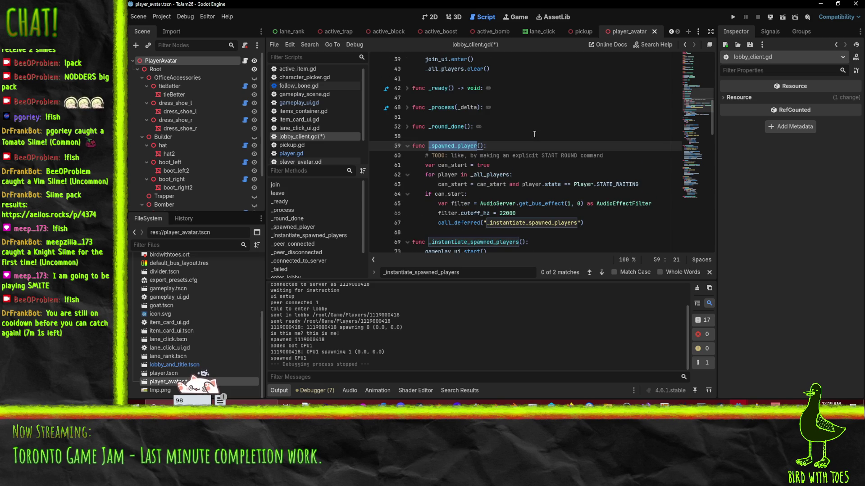
scroll(474, 120, "down", 2)
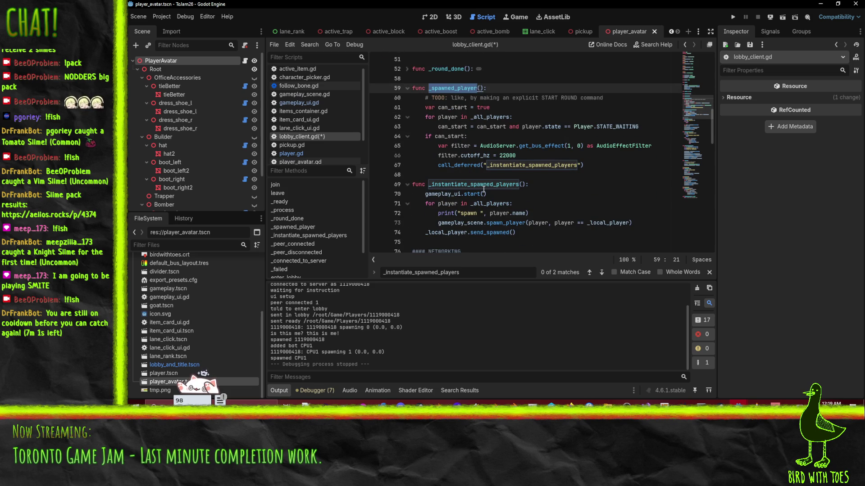
left_click(537, 165)
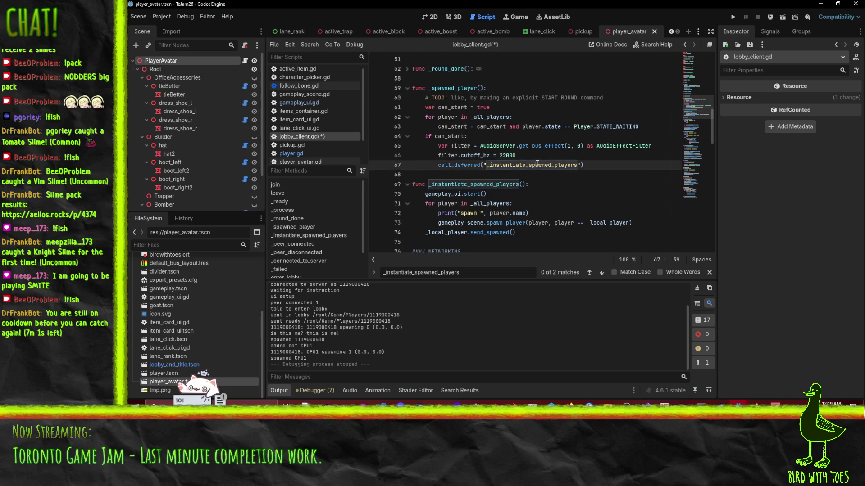
double_click(537, 165)
key("ctrl+f")
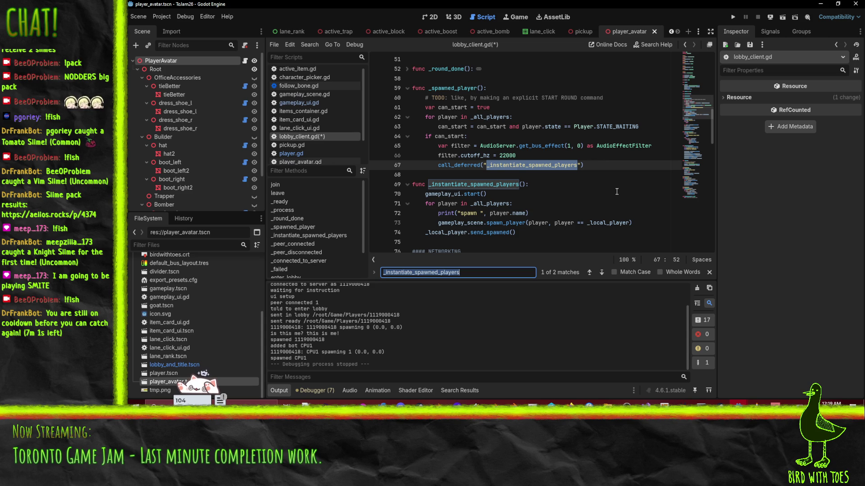
double_click(450, 89)
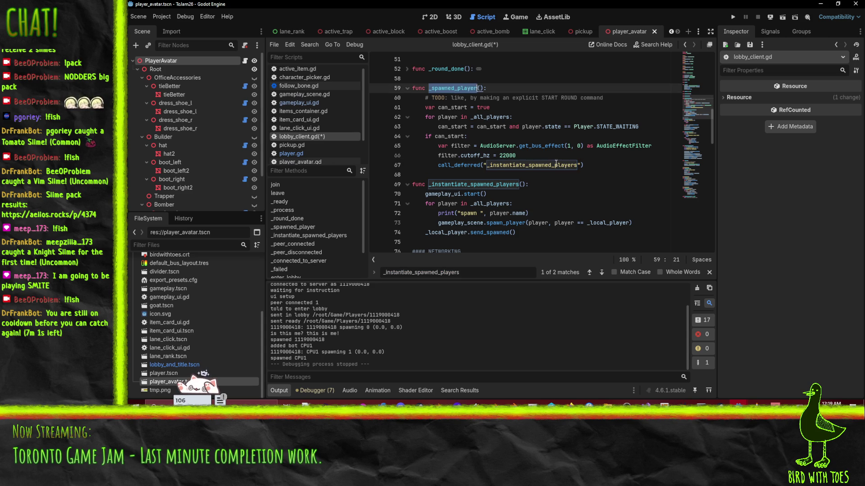
scroll(588, 186, "down", 4)
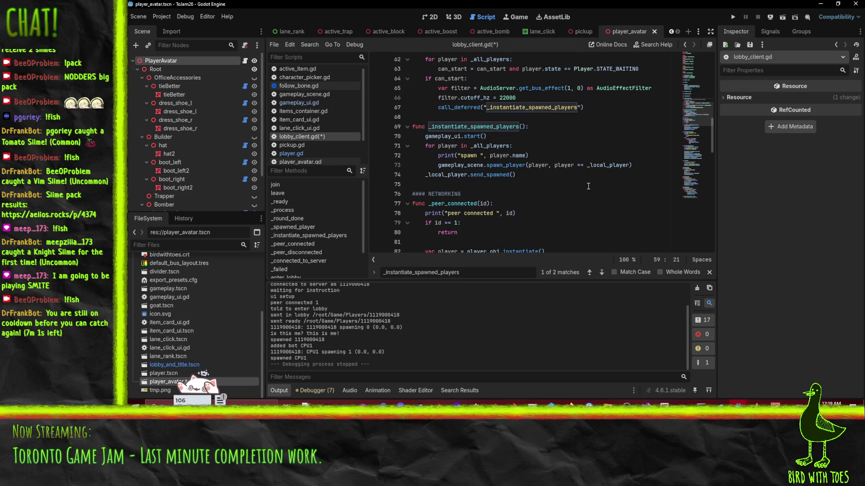
scroll(588, 186, "up", 3)
Step: Delete the _spawned_player function and its leftover call_deferred line
left_click(457, 106)
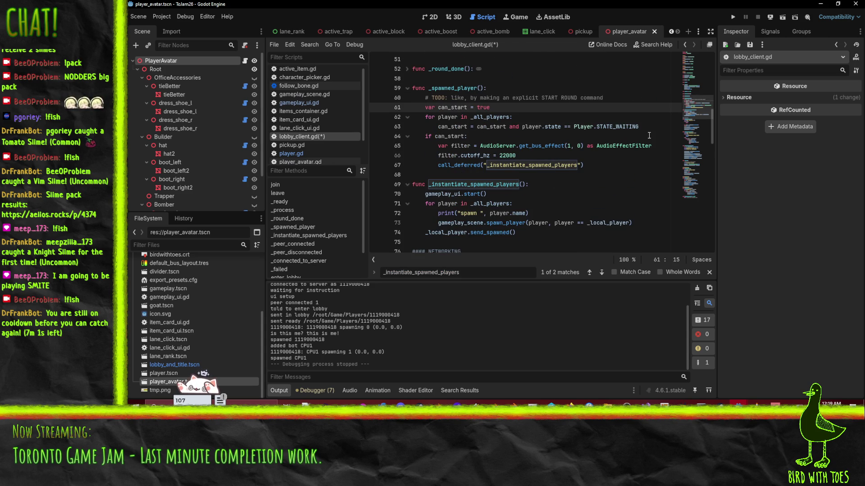
scroll(649, 135, "down", 1)
key("Home")
key("shift+Down")
key("shift+Down")
key("shift+Down")
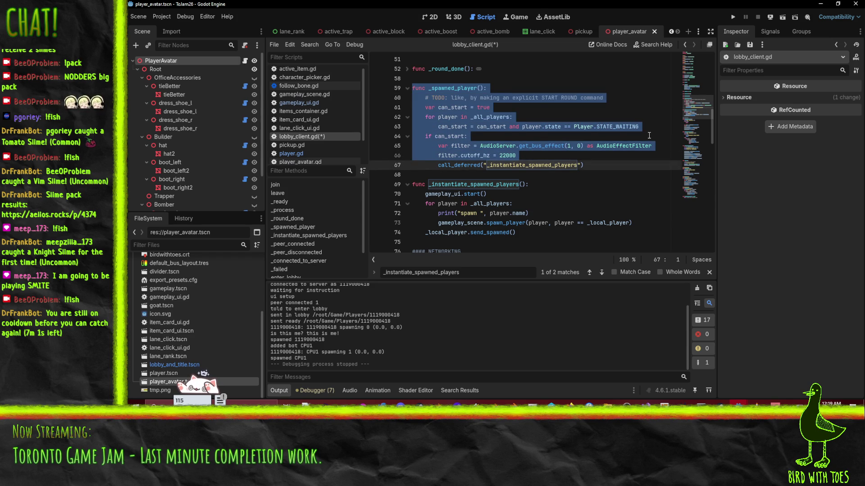
key("Delete")
key("shift+Down")
key("shift+Down")
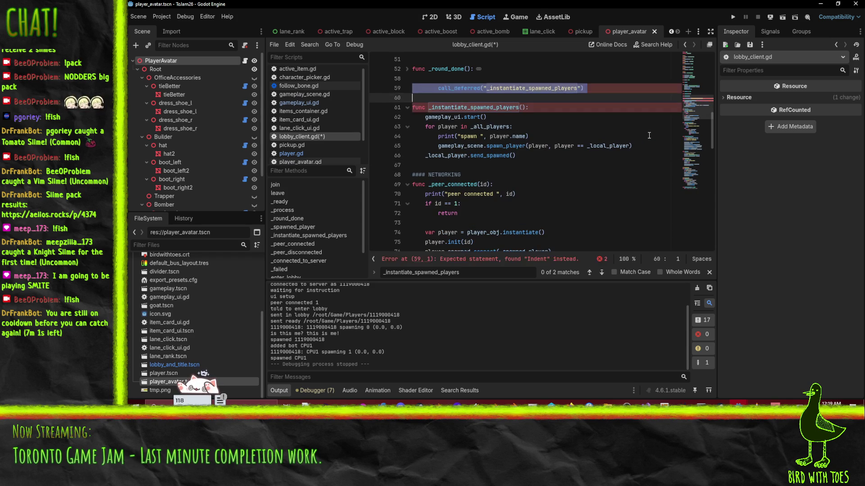
key("Delete")
key("Down")
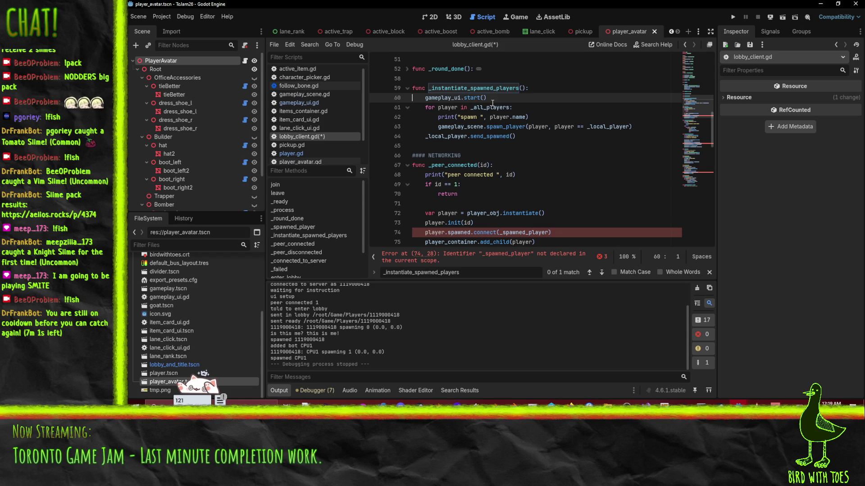
Step: Remove the now-broken player.spawned.connect line
scroll(473, 126, "down", 5)
left_click(457, 146)
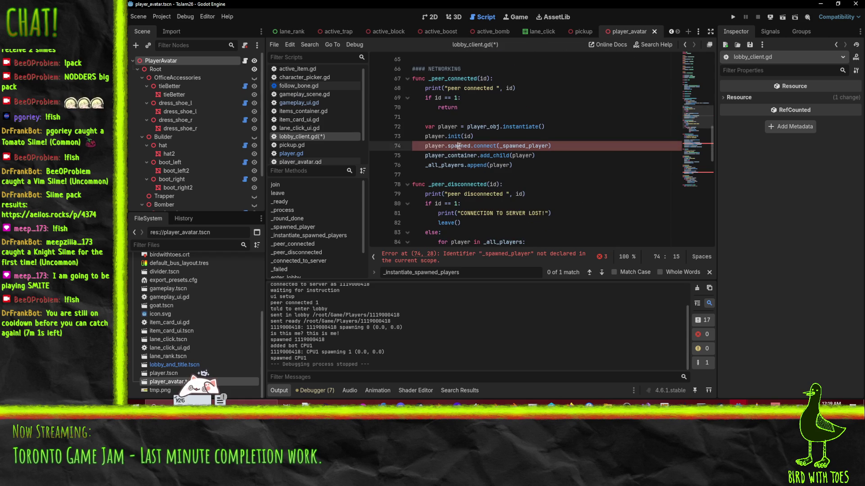
key("shift+Down")
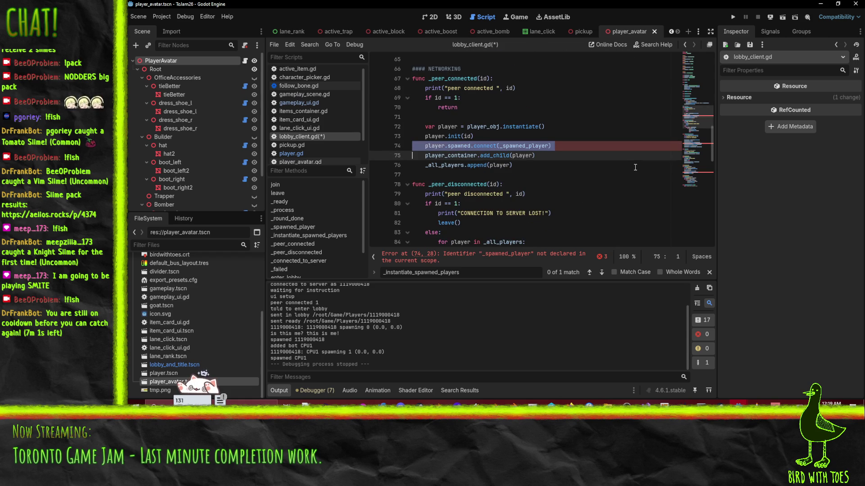
key("BackSpace")
Step: Switch to player.gd to view its spawn function
scroll(541, 137, "down", 2)
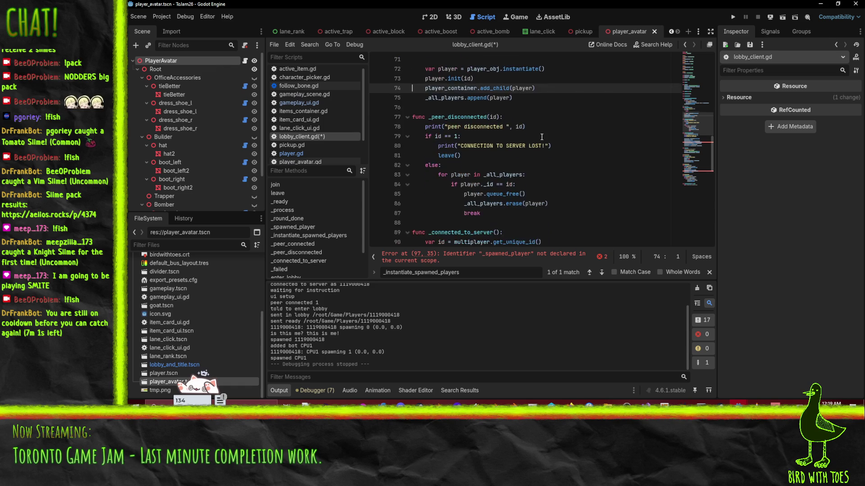
scroll(541, 137, "up", 1)
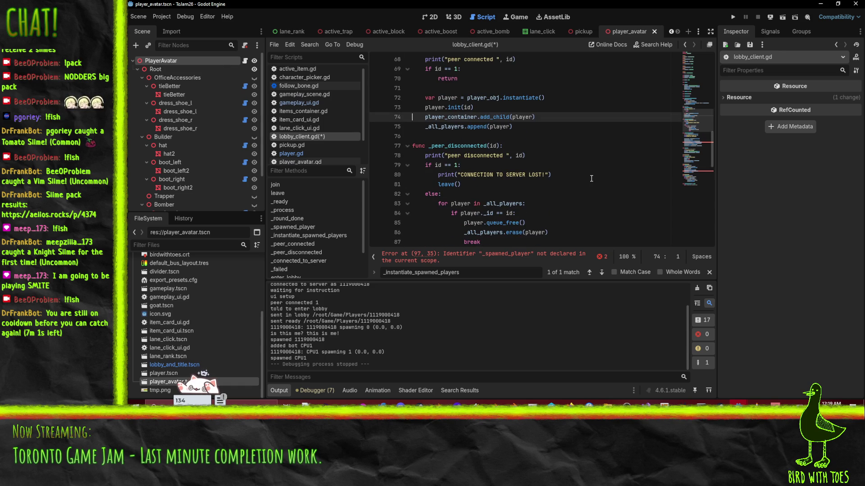
scroll(590, 178, "up", 2)
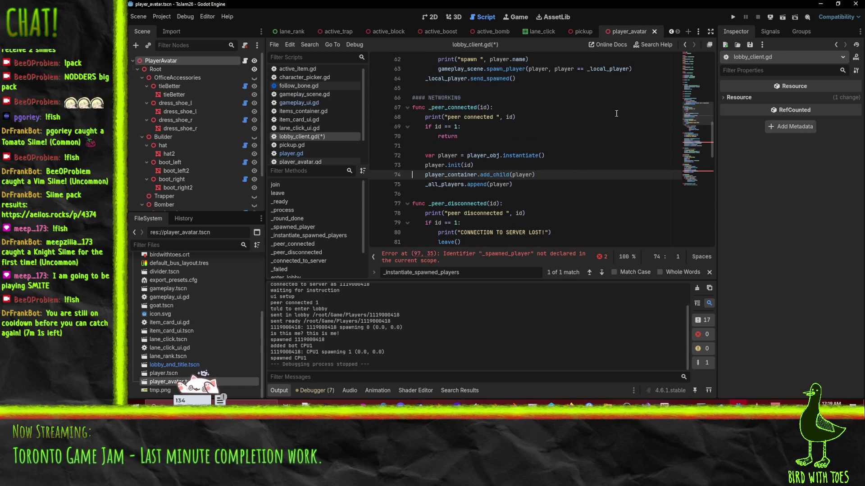
left_click(290, 153)
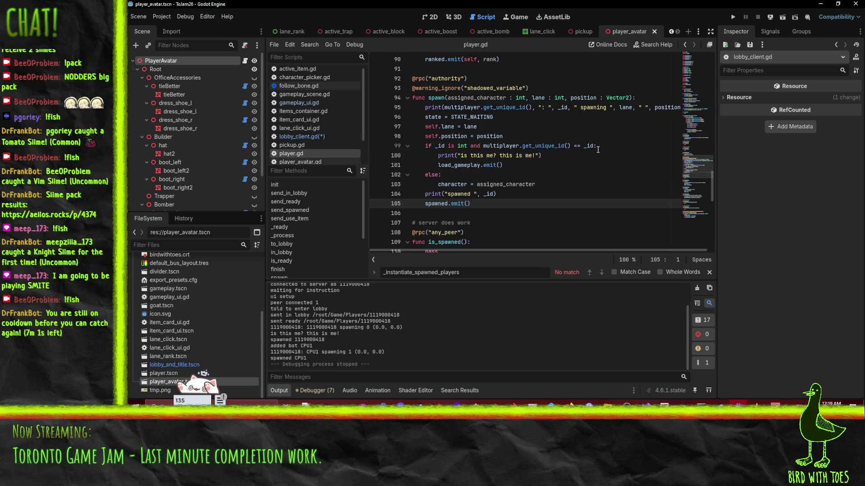
scroll(558, 148, "up", 14)
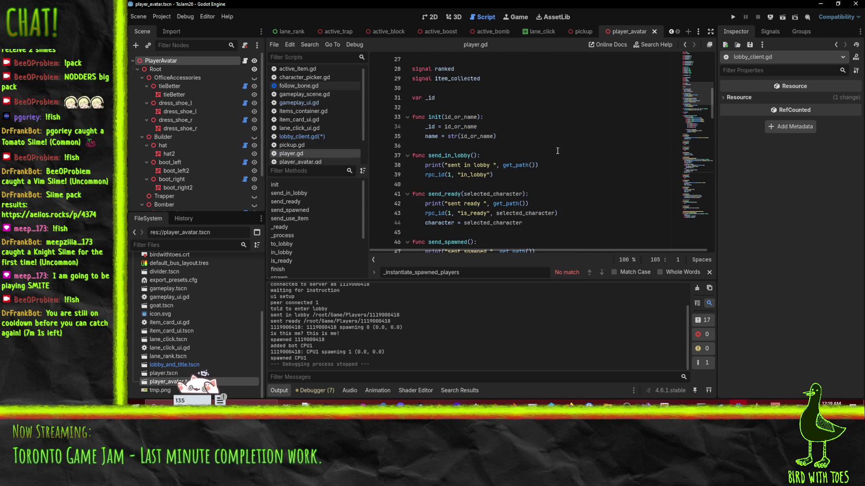
left_click(572, 136)
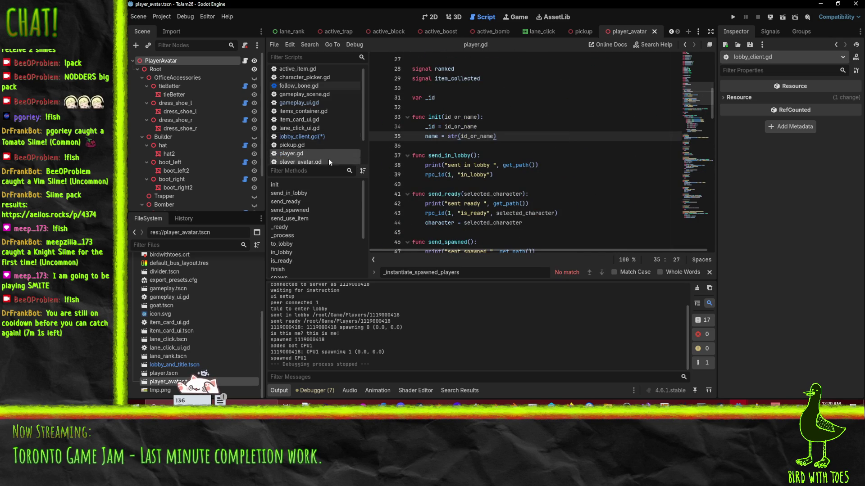
key("ctrl+f")
type("spawn")
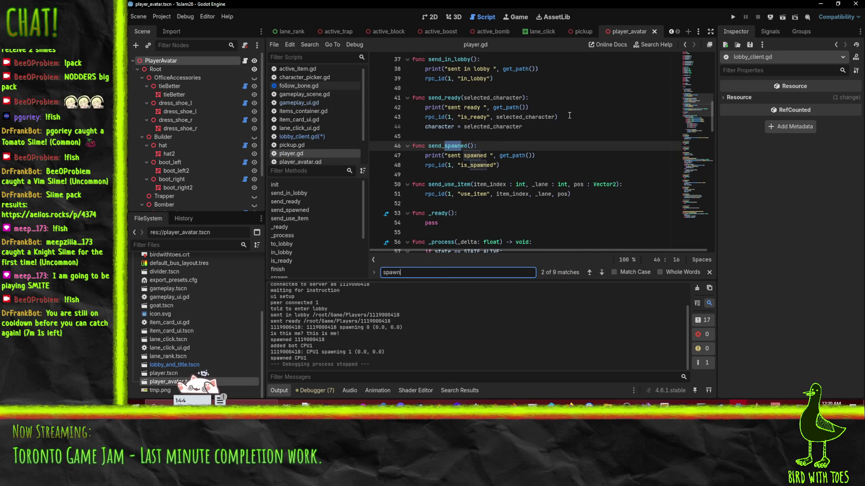
key("Return")
key("Return")
key("Return")
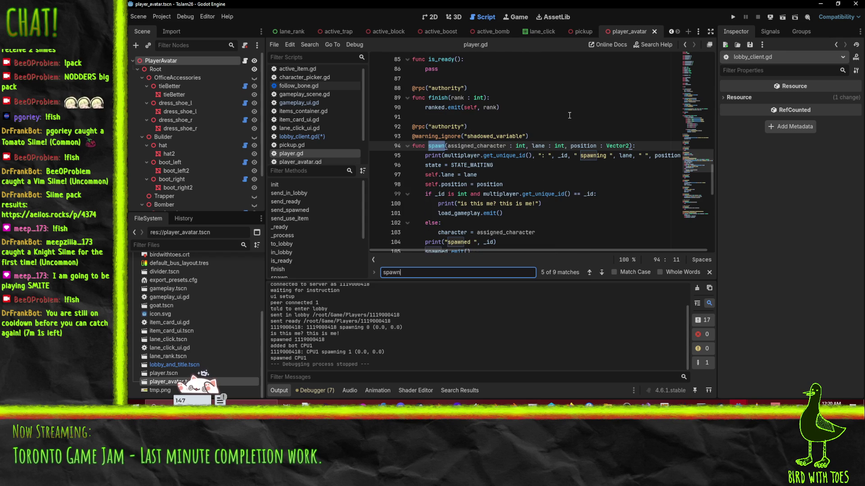
scroll(495, 106, "down", 2)
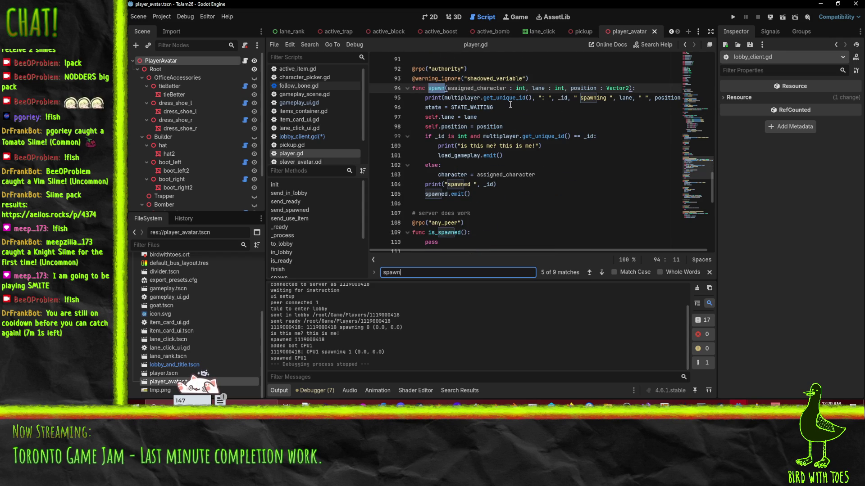
left_click(578, 99)
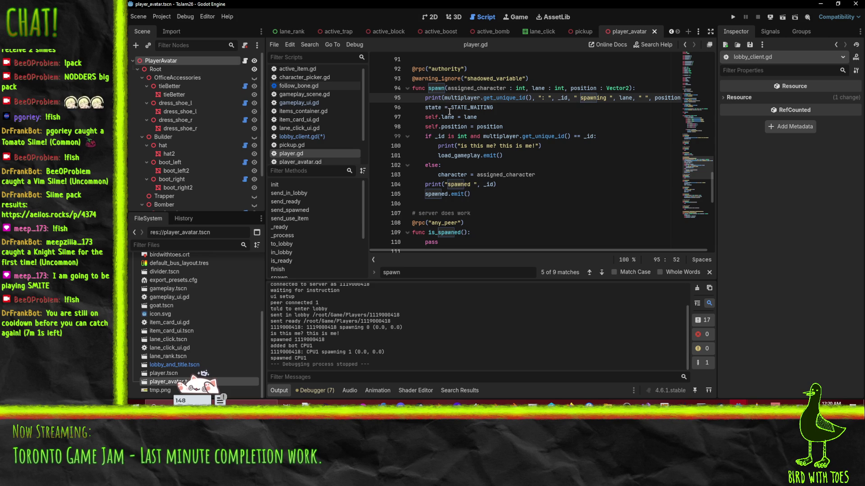
key("Down")
key("Down")
key("Down")
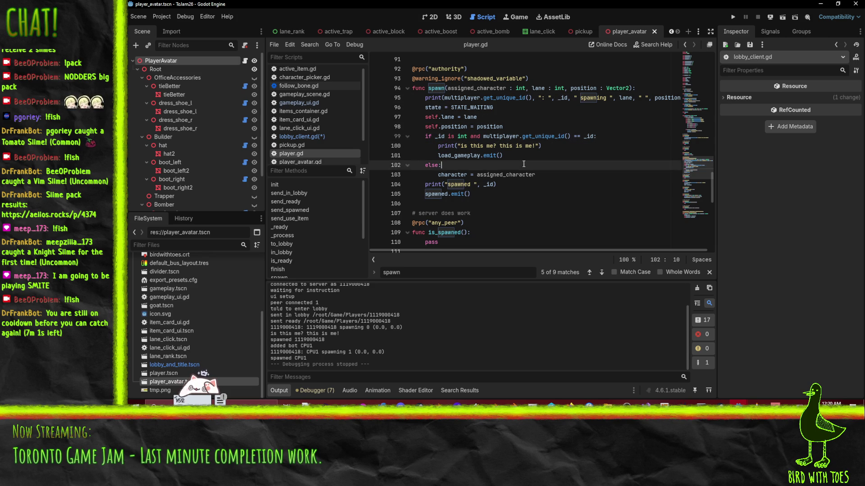
double_click(463, 157)
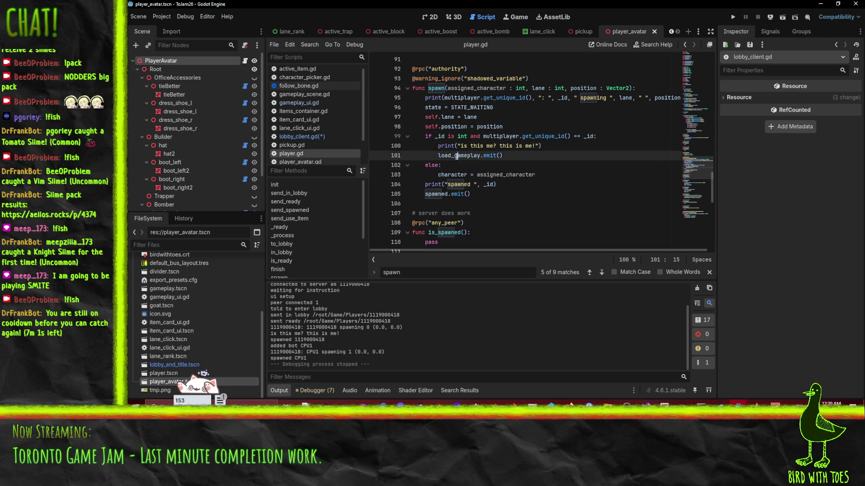
left_click(488, 194)
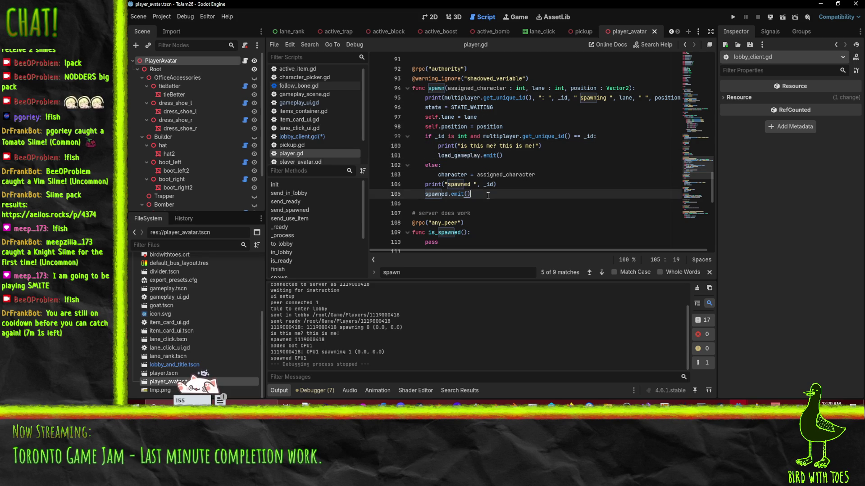
left_click(461, 193)
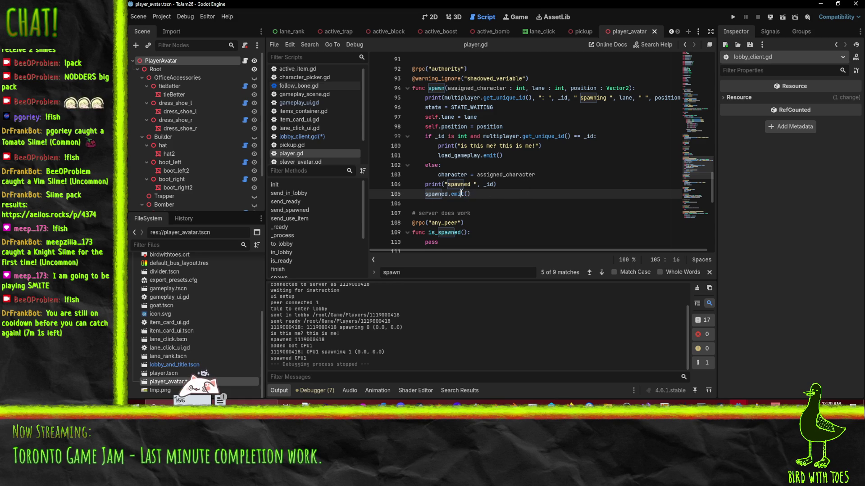
key("Up")
key("Home")
key("Home")
key("shift+Down")
key("shift+Down")
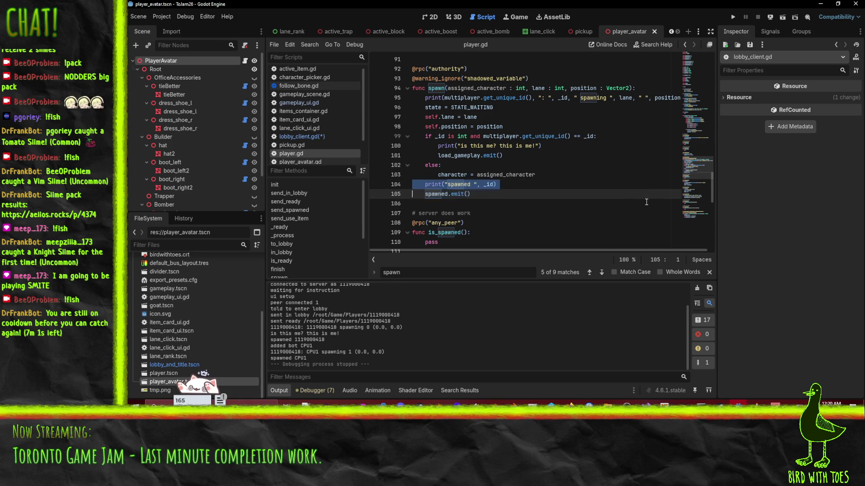
key("Delete")
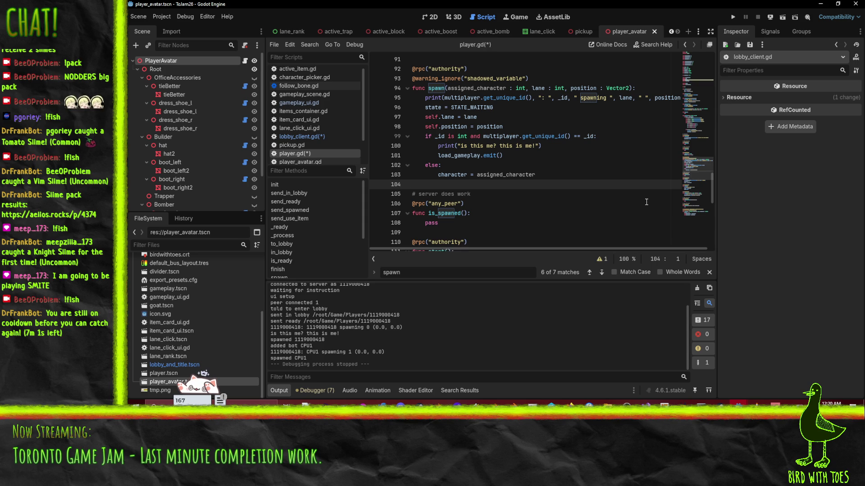
left_click(552, 179)
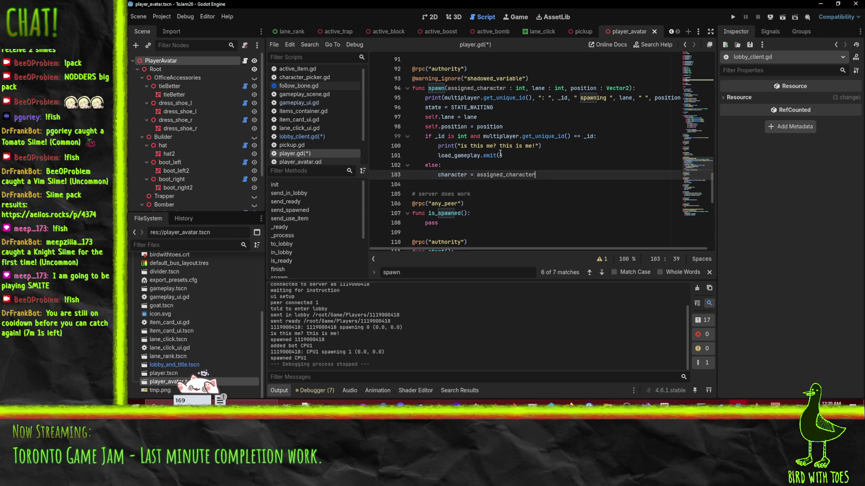
double_click(452, 174)
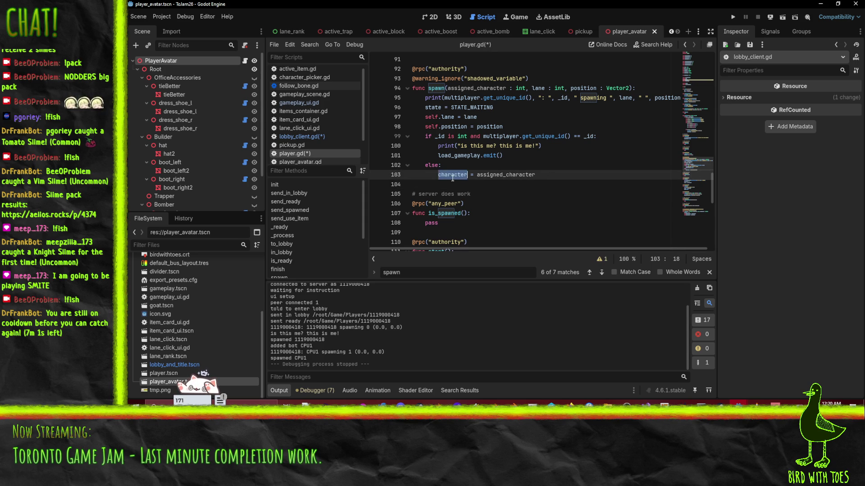
double_click(516, 175)
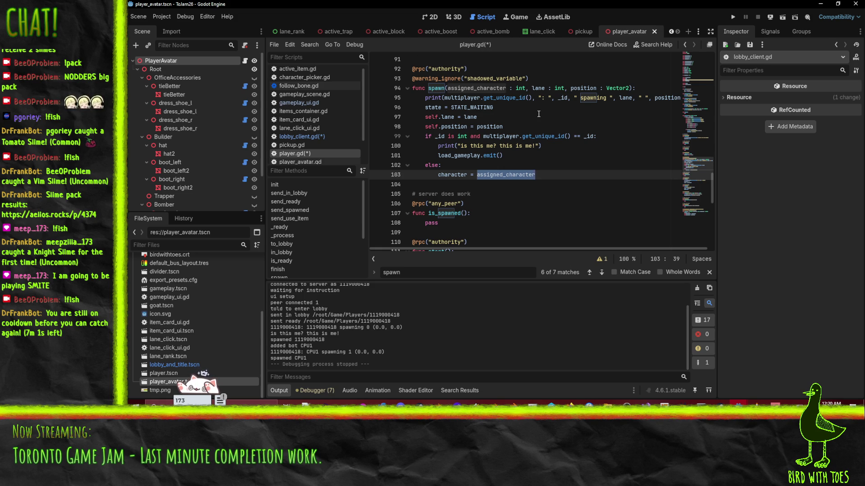
left_click(573, 137)
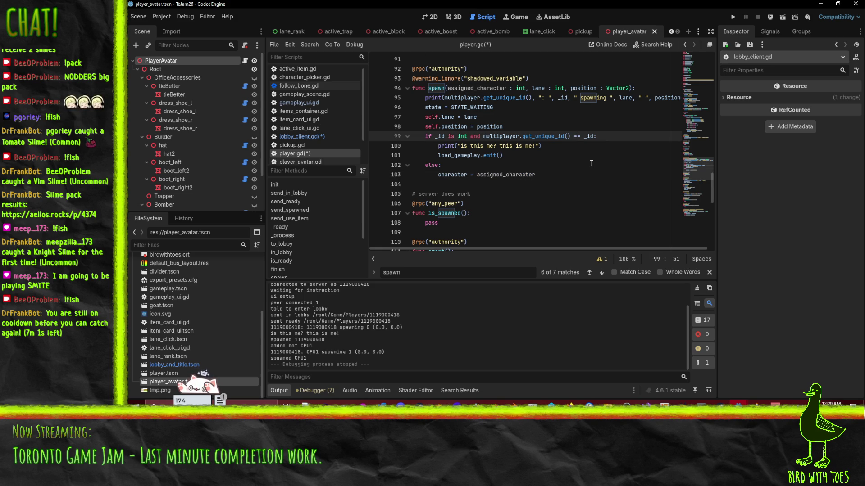
double_click(459, 155)
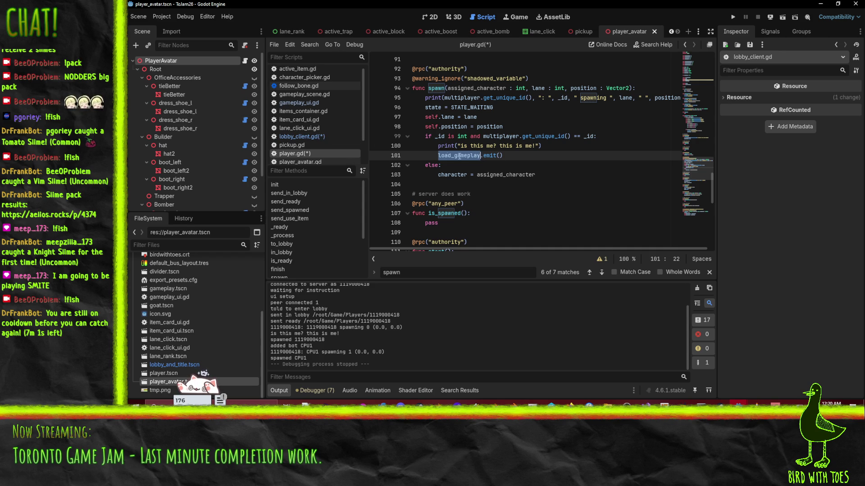
left_click(347, 136)
Step: Search load_gameplay in lobby_client.gd, then project-wide with Find in Files from player.gd
left_click(573, 137)
key("ctrl+f")
type("load_gameplay")
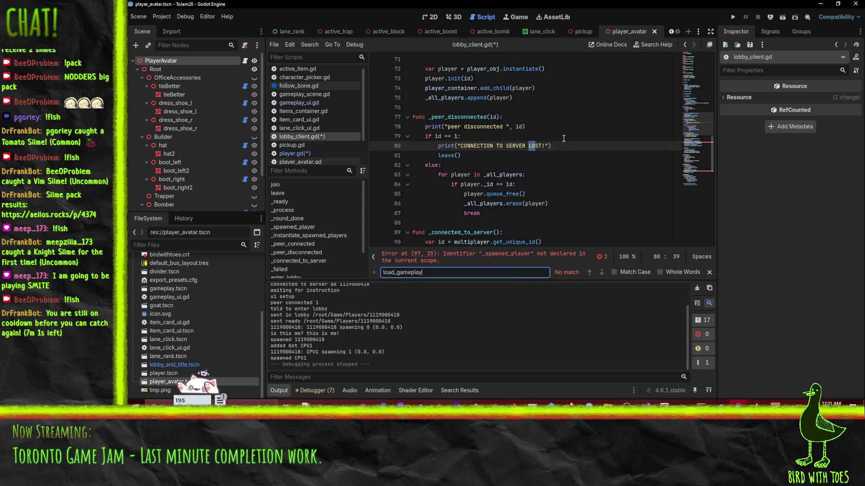
left_click(320, 154)
key("ctrl+shift+f")
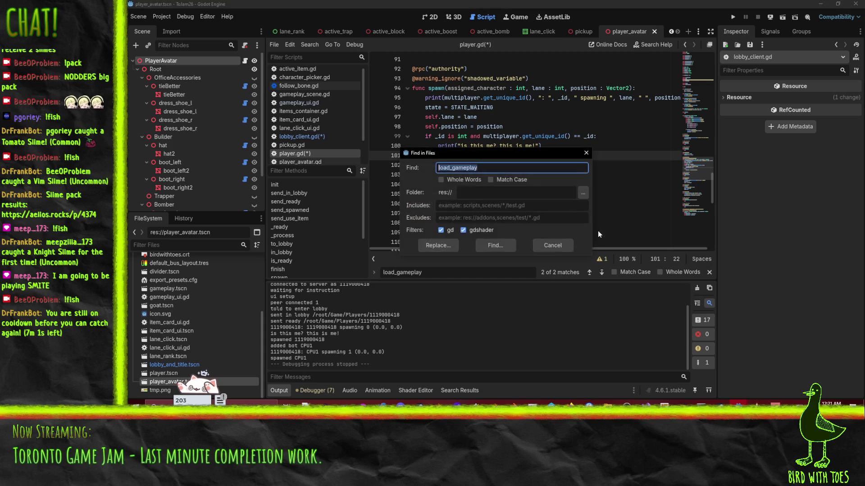
left_click(496, 245)
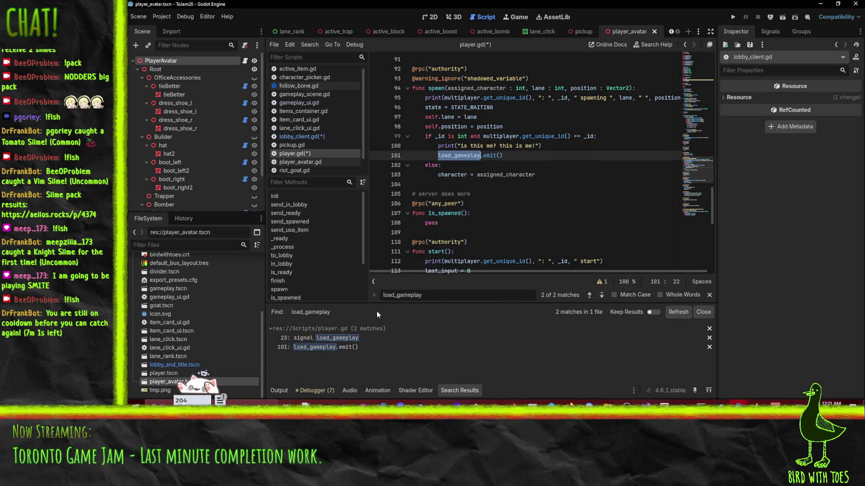
Step: Select lines 100–102 of player.gd, holding the print, emit and else lines
left_click(459, 165)
key("Up")
key("Up")
key("Up")
key("Home")
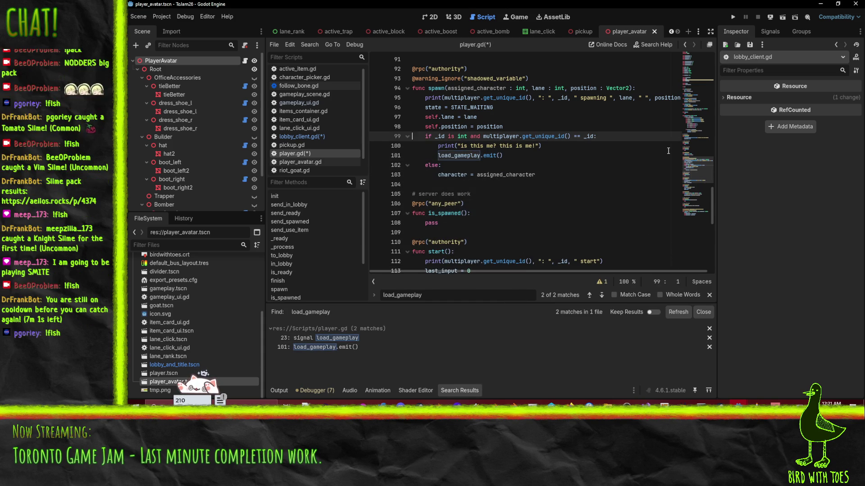
key("Down")
key("shift+Down")
key("shift+Down")
key("shift+Down")
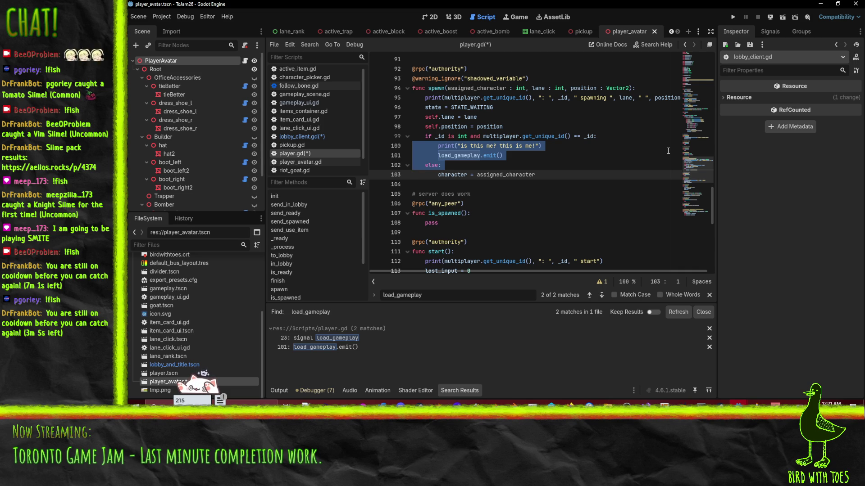
Step: Delete the print, emit and else lines and change line 99's == check to !=
key("BackSpace")
key("Up")
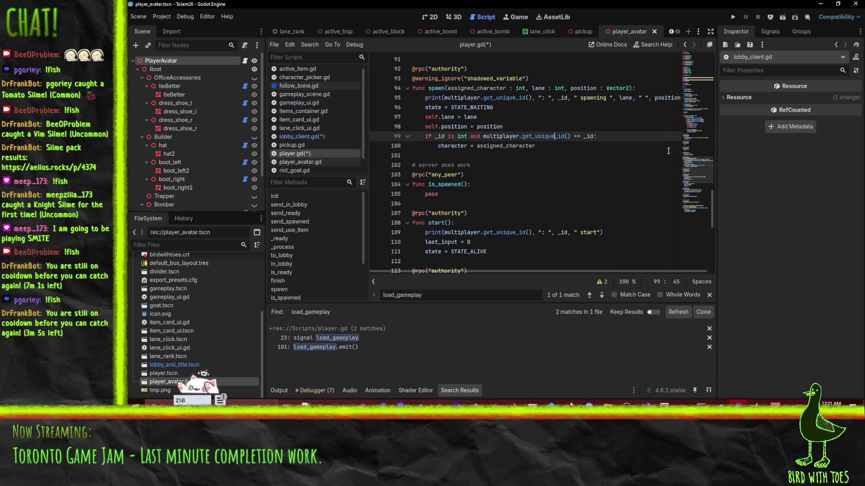
key("Left")
key("Left")
key("Left")
key("ctrl+Right")
key("ctrl+Right")
key("ctrl+Right")
key("Delete")
type("!")
left_click(552, 145)
scroll(552, 145, "up", 2)
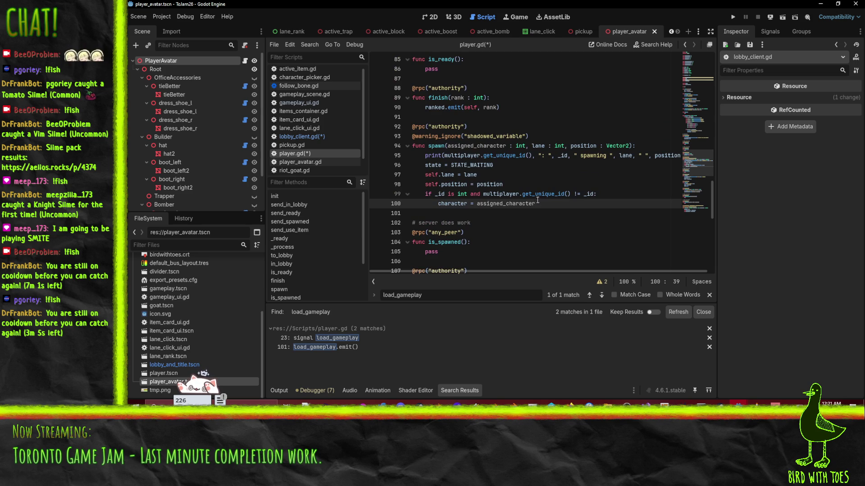
left_click(455, 194)
left_click_drag(415, 194, 570, 194)
left_click(588, 194)
Step: Remove the load_gameplay and spawned signal declarations from player.gd
scroll(625, 201, "up", 8)
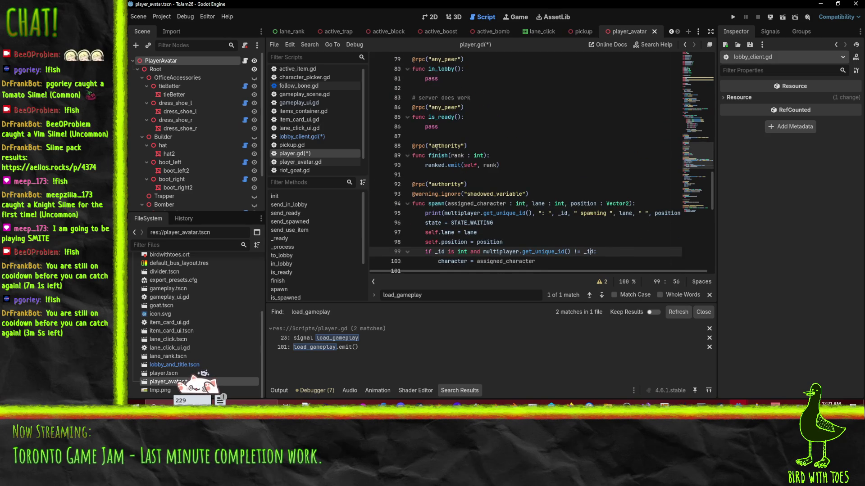
scroll(538, 201, "up", 13)
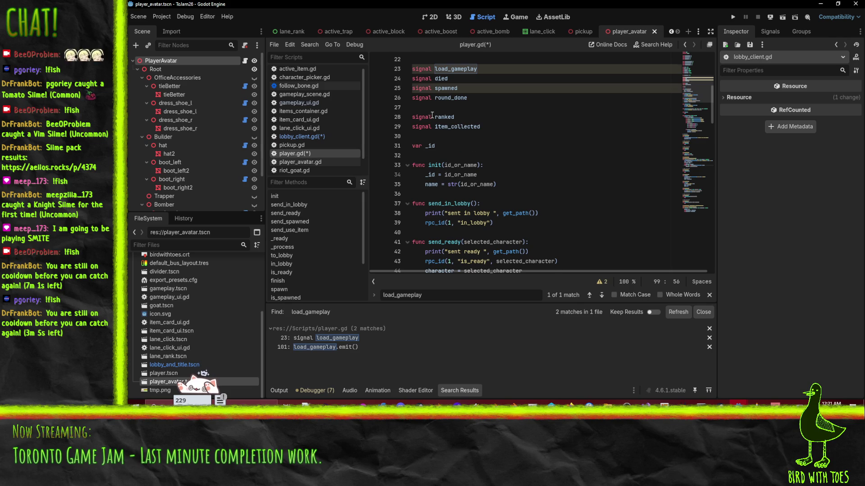
scroll(432, 115, "up", 3)
left_click(466, 156)
key("ctrl+shift+k")
key("Down")
key("ctrl+shift+k")
key("Up")
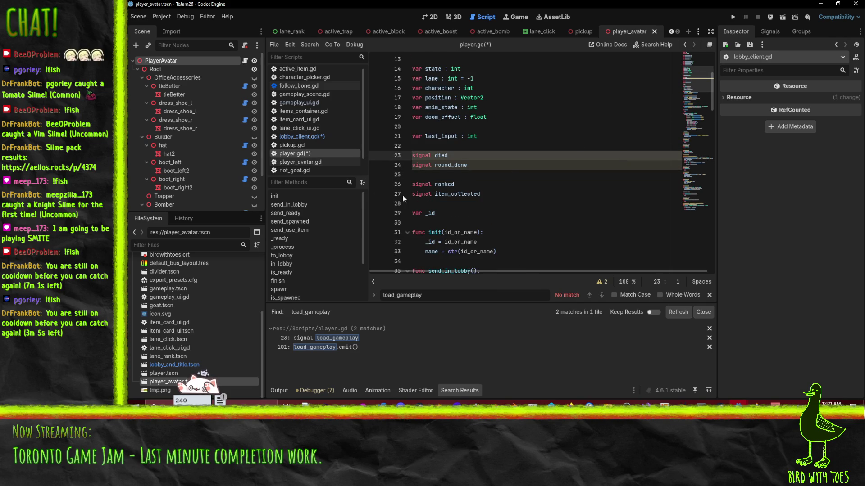
Step: Back in lobby_client.gd, search for 'start'
left_click(315, 138)
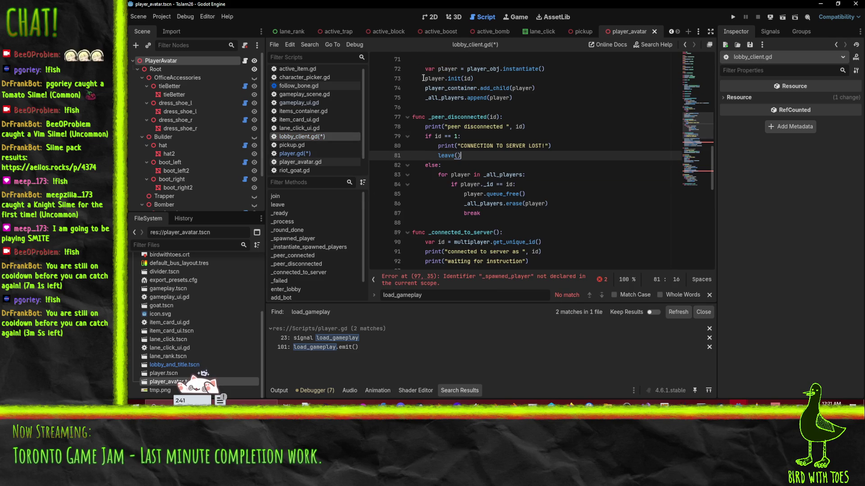
key("Page_Up")
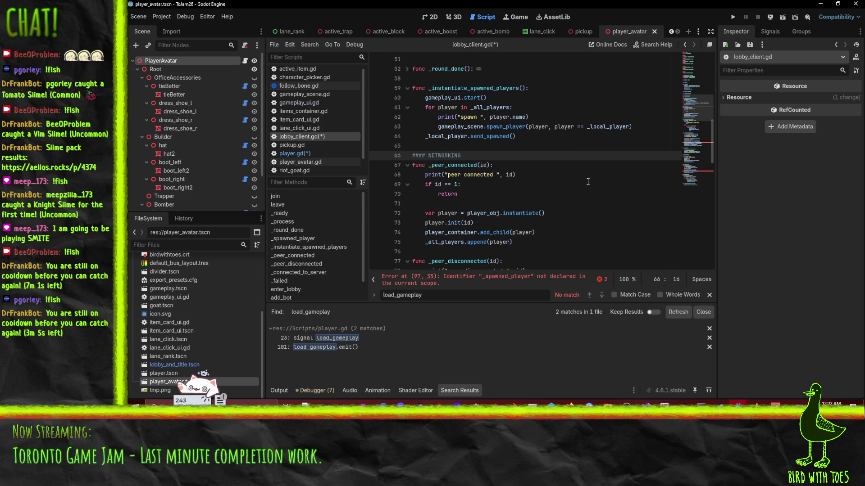
key("ctrl+f")
type("start")
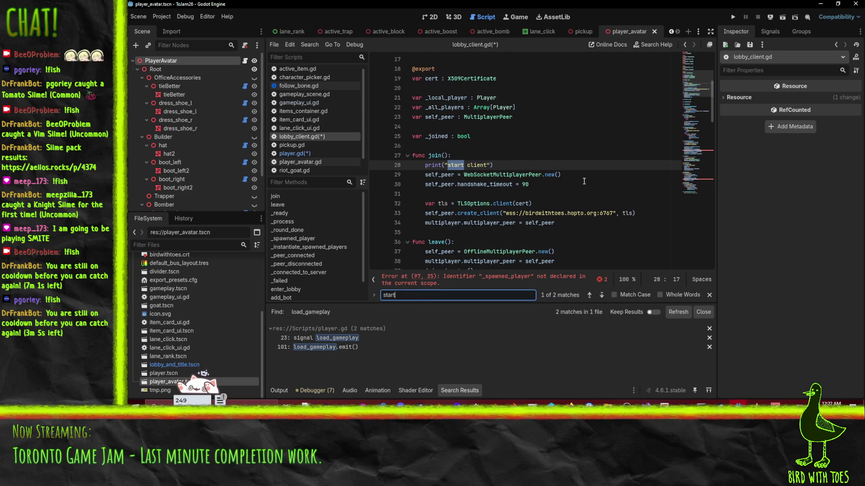
key("Return")
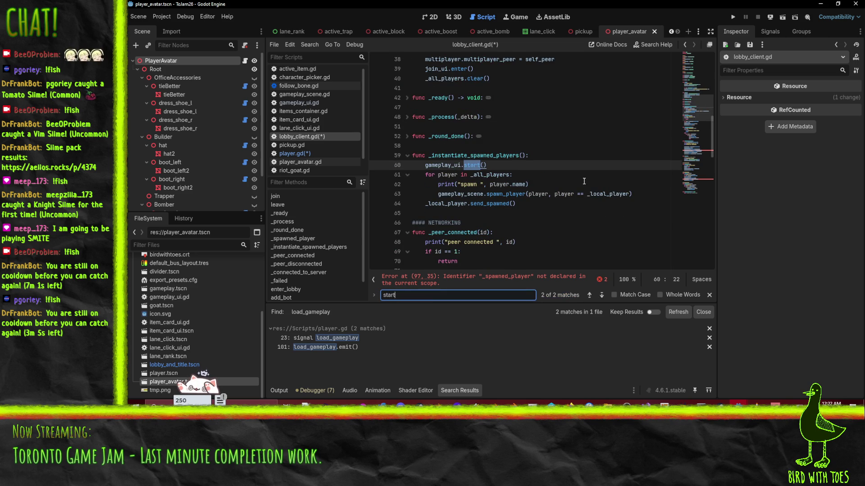
key("Return")
key("Return")
scroll(581, 183, "down", 10)
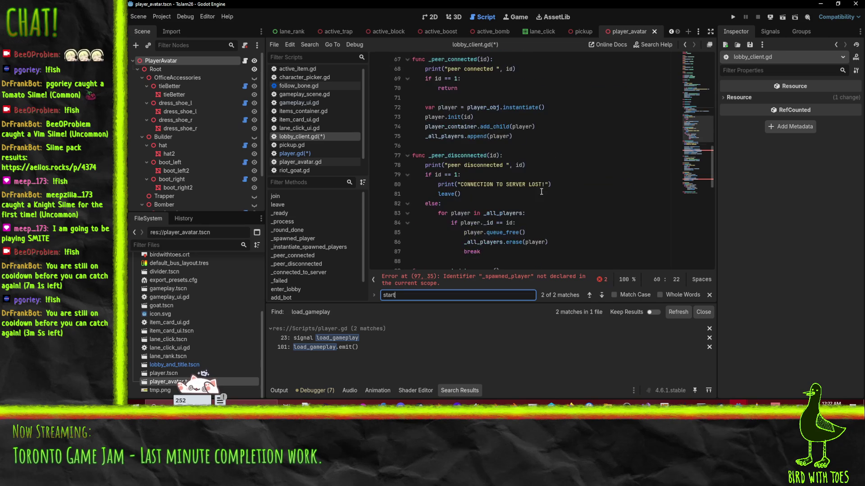
scroll(541, 191, "down", 14)
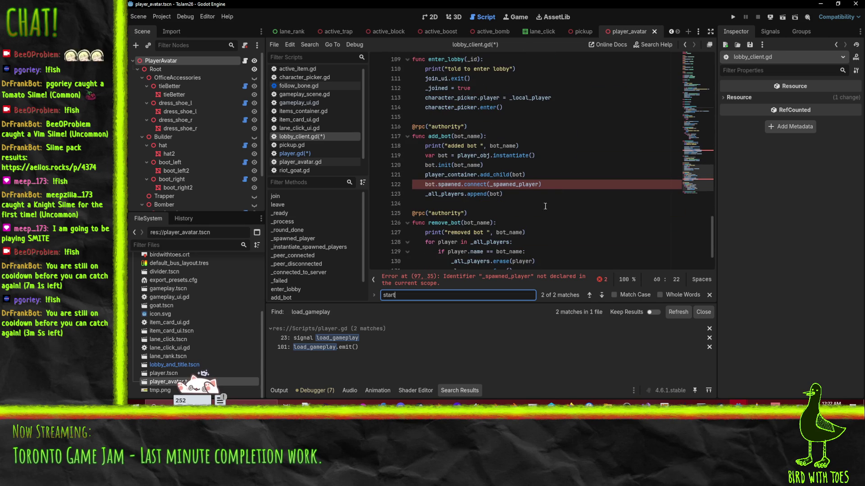
scroll(537, 207, "down", 2)
scroll(455, 147, "up", 5)
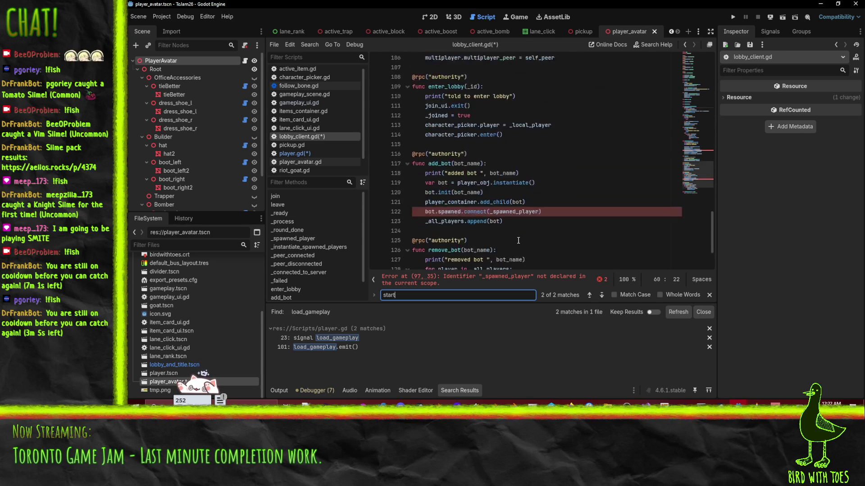
left_click(537, 183)
scroll(549, 194, "up", 5)
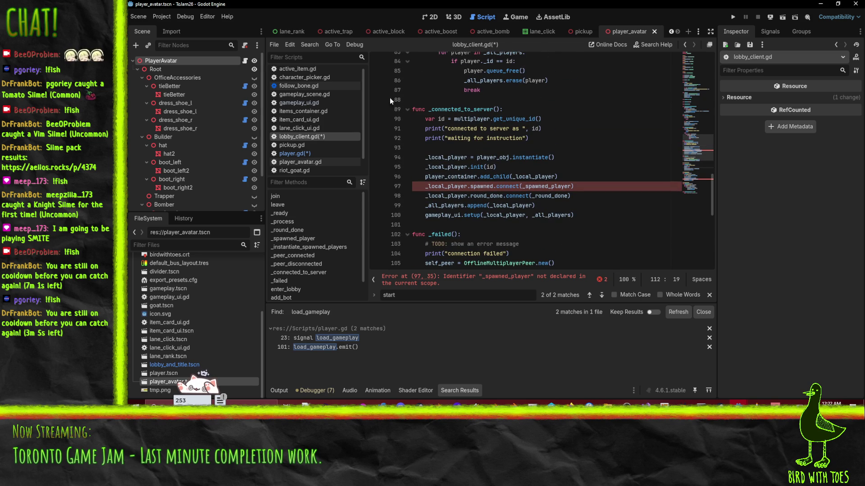
left_click(295, 153)
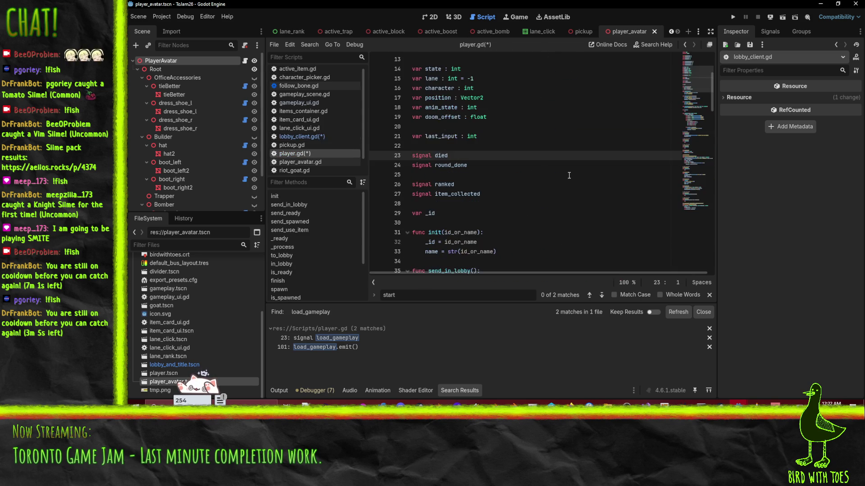
scroll(498, 125, "down", 1)
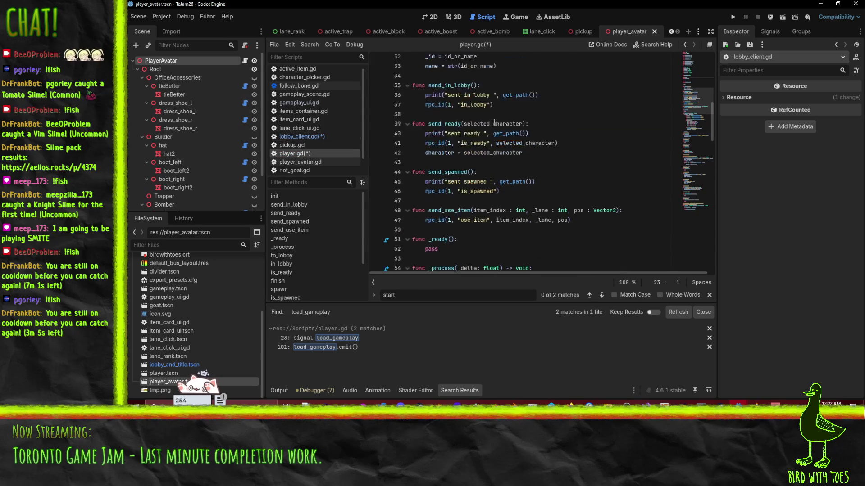
scroll(536, 197, "up", 4)
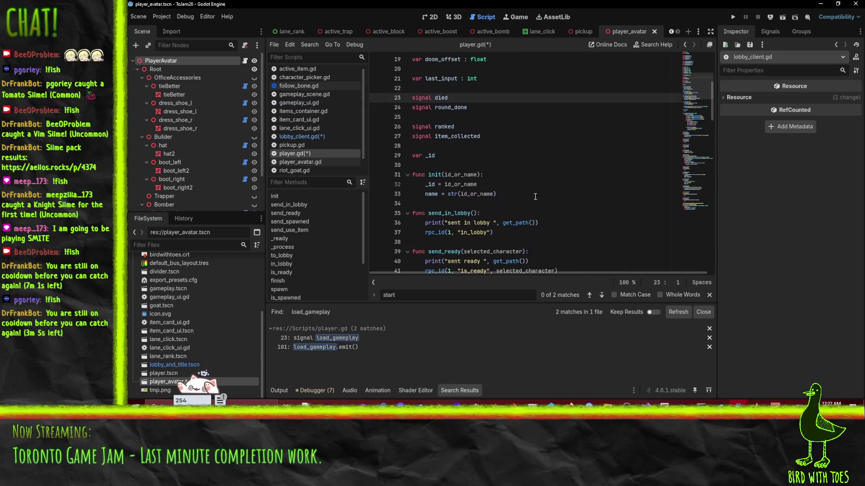
scroll(452, 179, "down", 9)
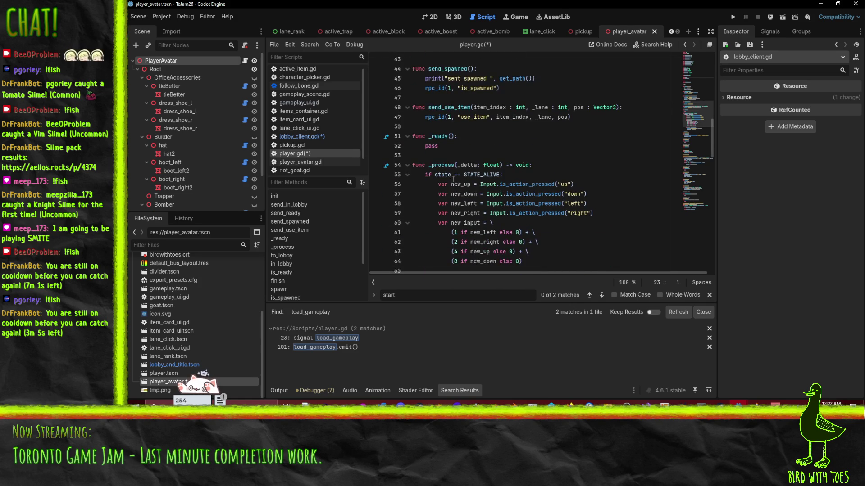
scroll(452, 179, "down", 5)
scroll(494, 175, "down", 3)
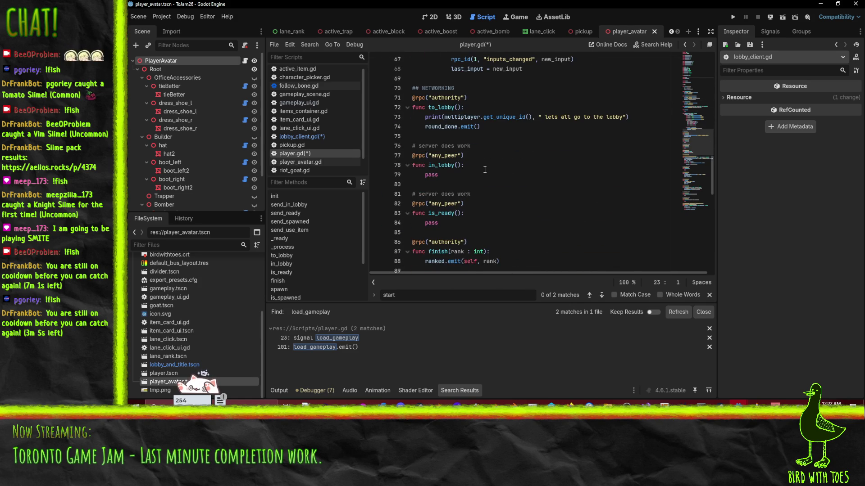
scroll(481, 167, "down", 1)
scroll(483, 185, "down", 5)
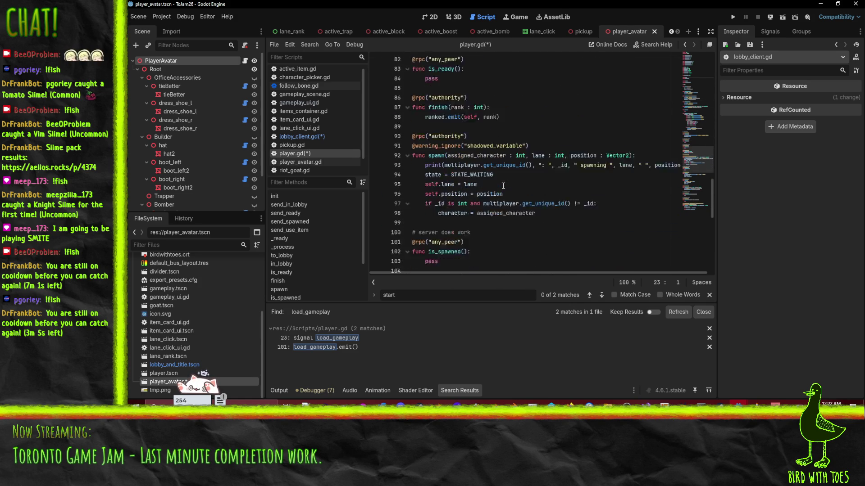
scroll(438, 161, "down", 4)
left_click(542, 149)
left_click(554, 175)
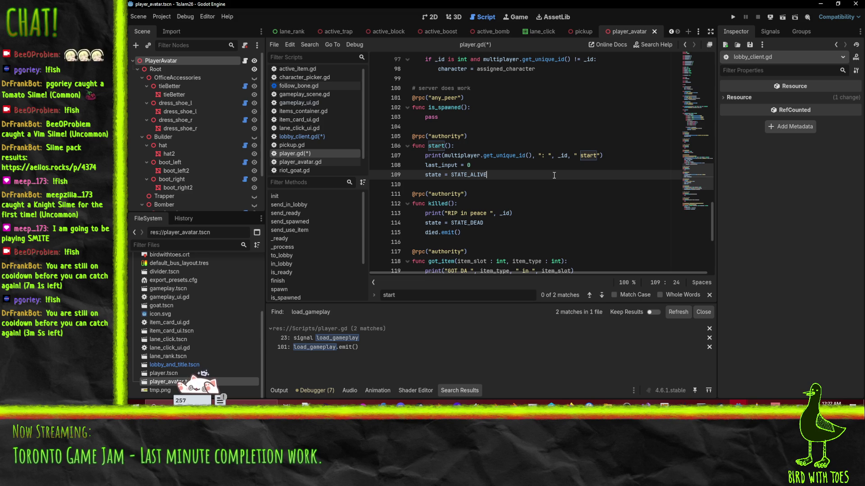
key("alt+Left")
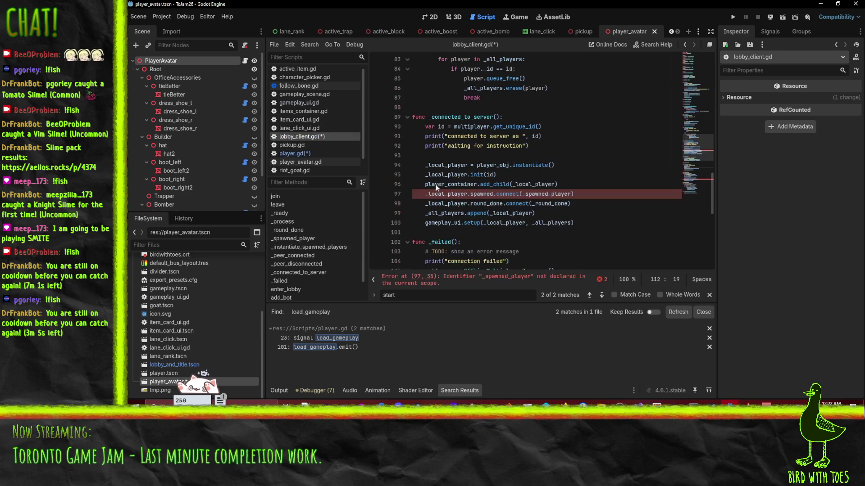
Step: Delete the local player's and the bot's spawned signal connection lines
left_click(471, 193)
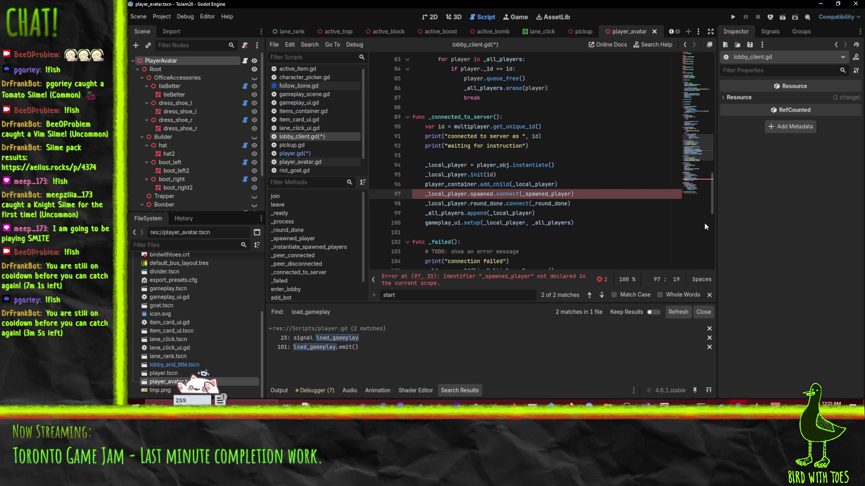
key("ctrl+shift+k")
scroll(575, 219, "down", 1)
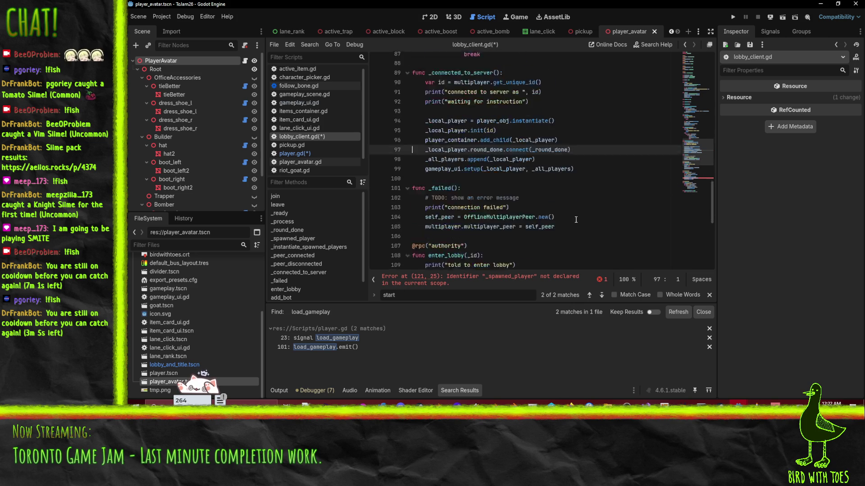
scroll(576, 219, "down", 9)
left_click(480, 141)
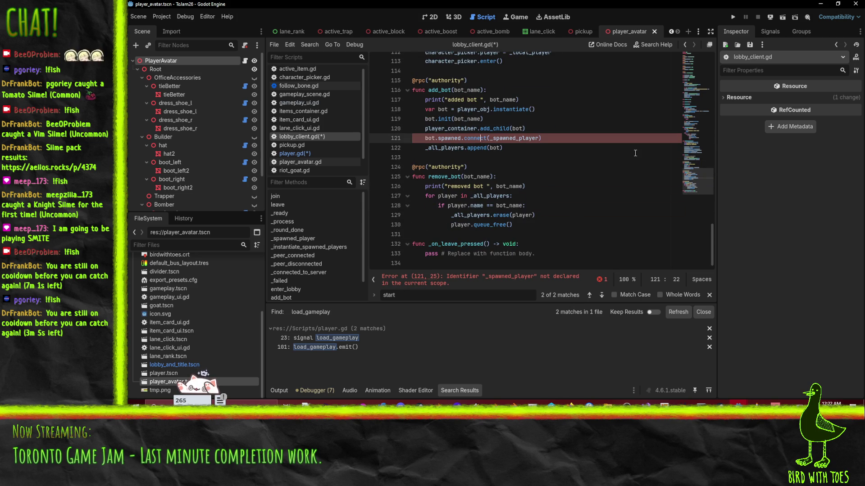
key("ctrl+shift+k")
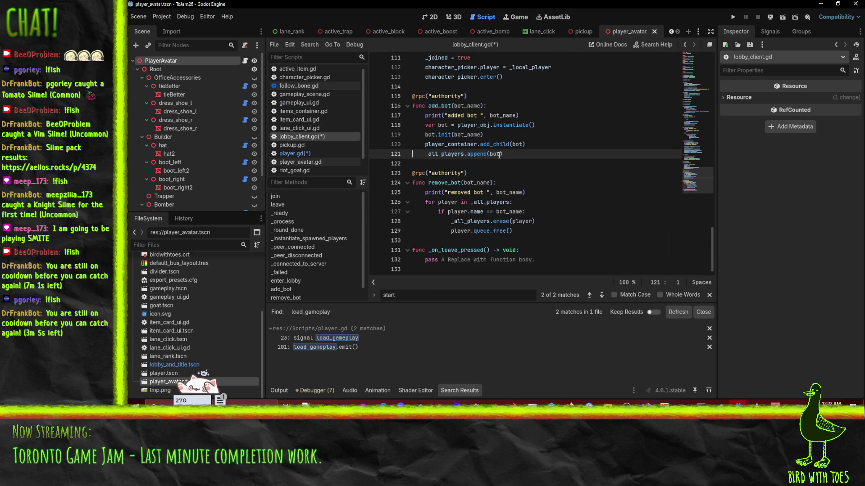
scroll(558, 164, "up", 14)
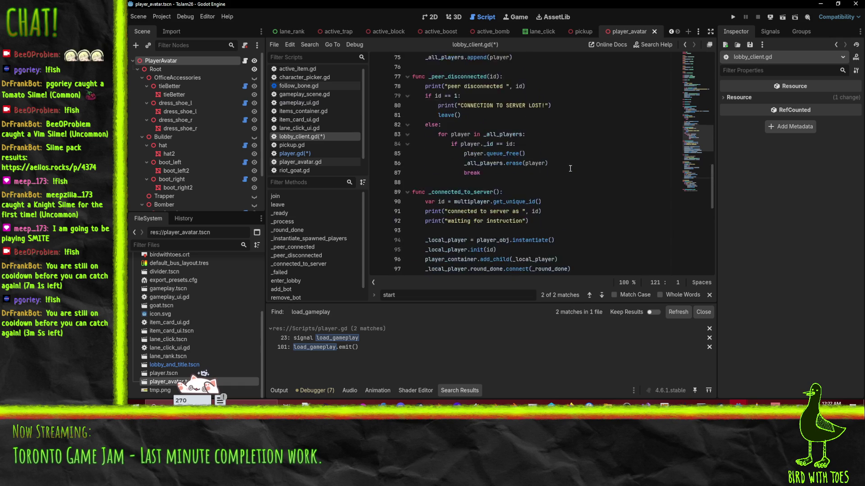
scroll(570, 169, "up", 5)
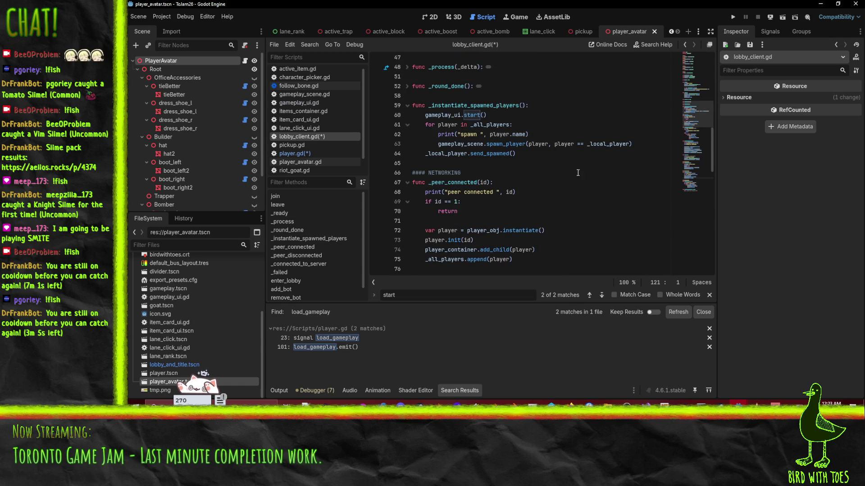
scroll(574, 172, "down", 9)
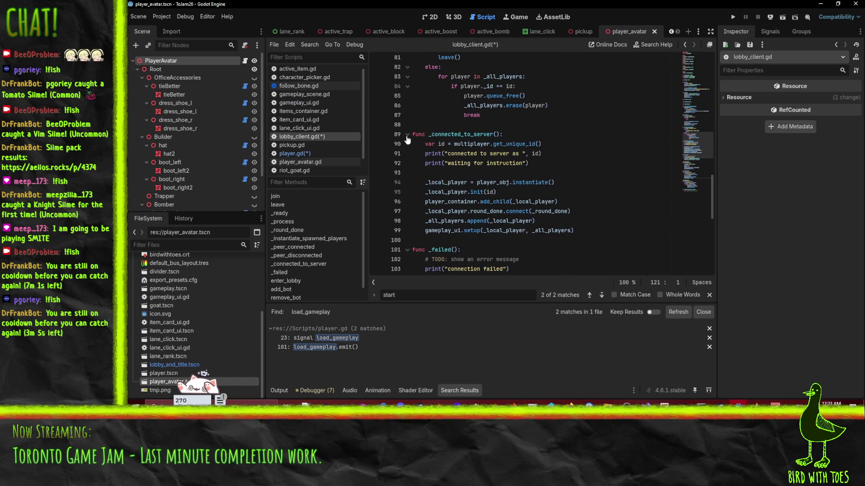
Step: Fold the _connected_to_server and _failed functions and check the script's end
left_click(407, 134)
left_click(407, 154)
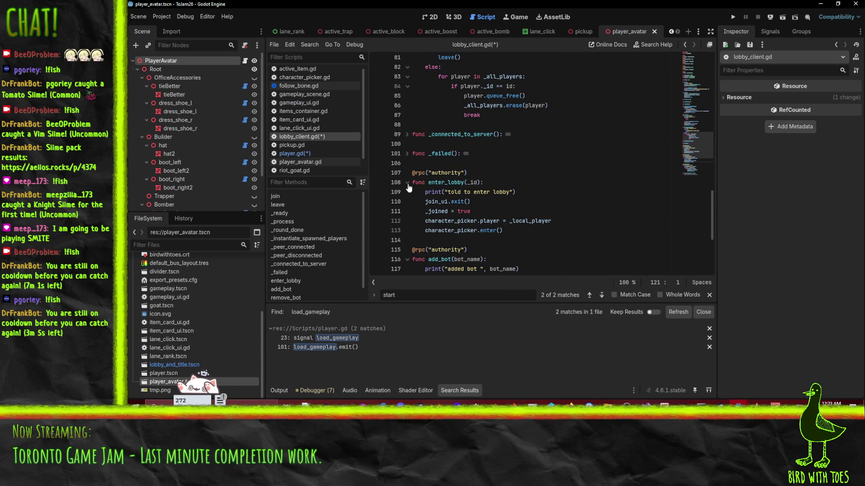
scroll(434, 135, "down", 2)
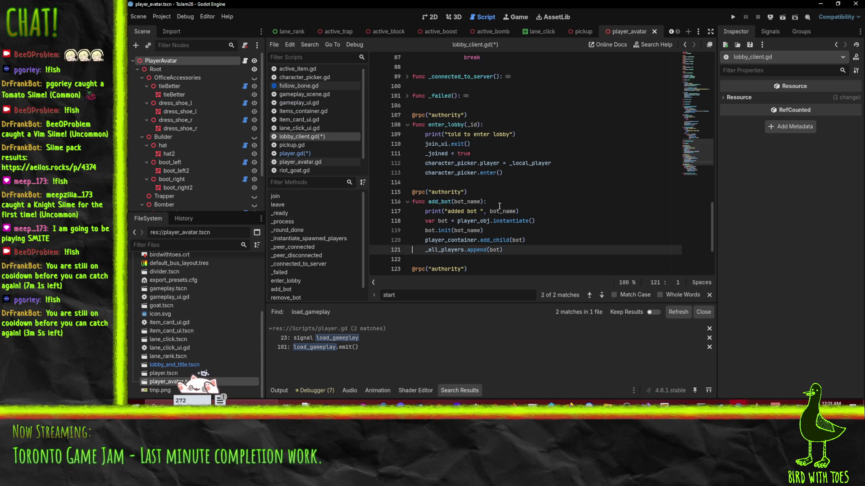
scroll(505, 203, "down", 2)
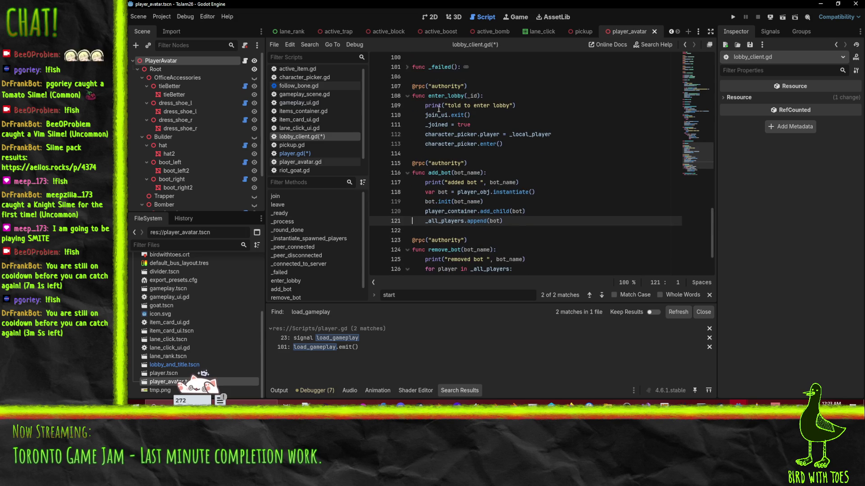
scroll(531, 180, "down", 2)
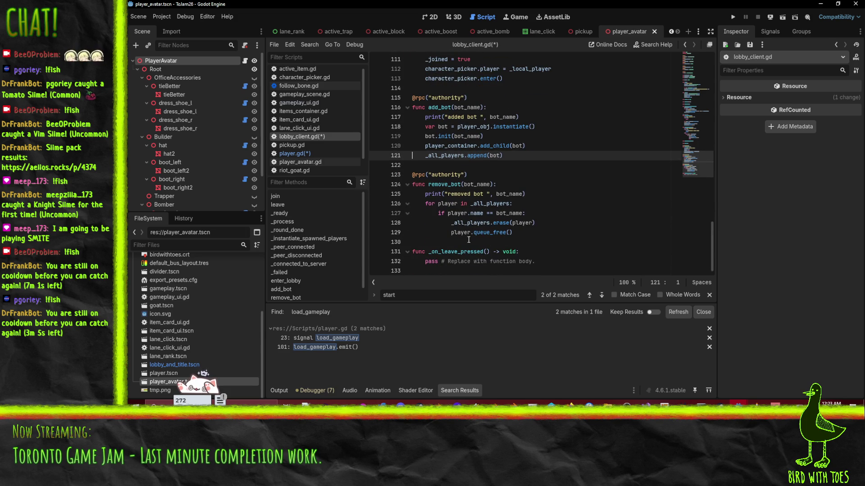
left_click(431, 245)
scroll(540, 225, "up", 3)
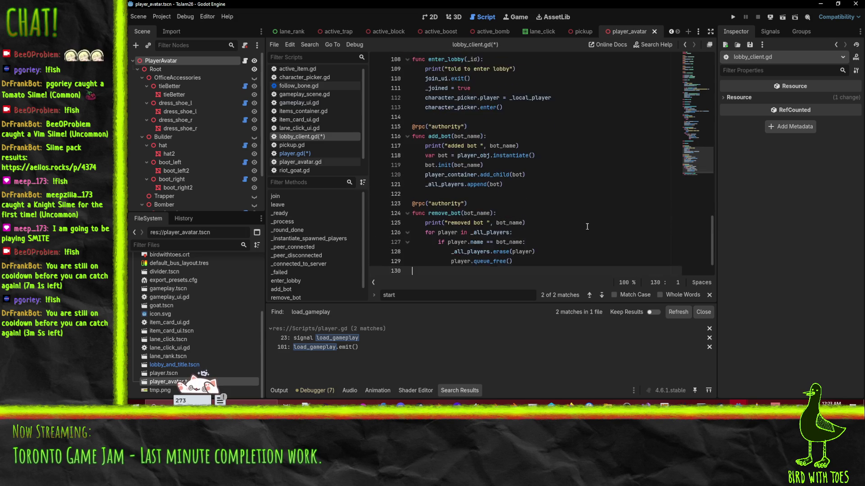
scroll(587, 227, "up", 1)
left_click(439, 194)
left_click(474, 204)
key("Return")
key("Return")
key("Up")
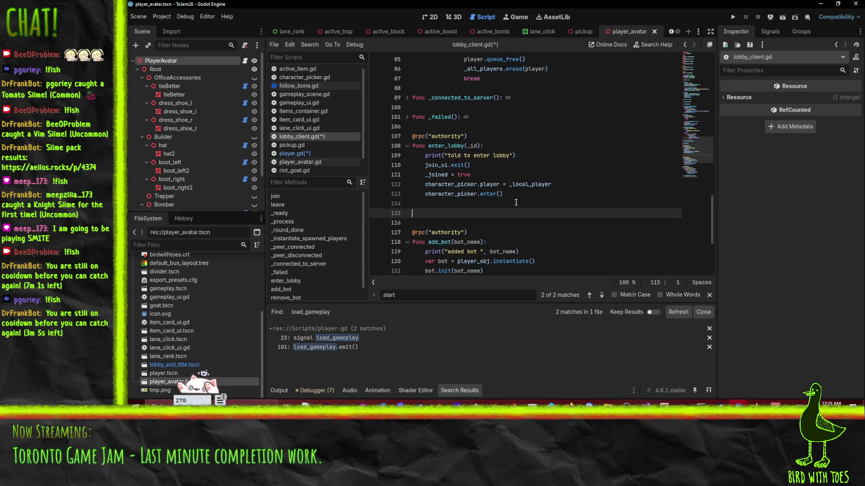
type("rpc(\"")
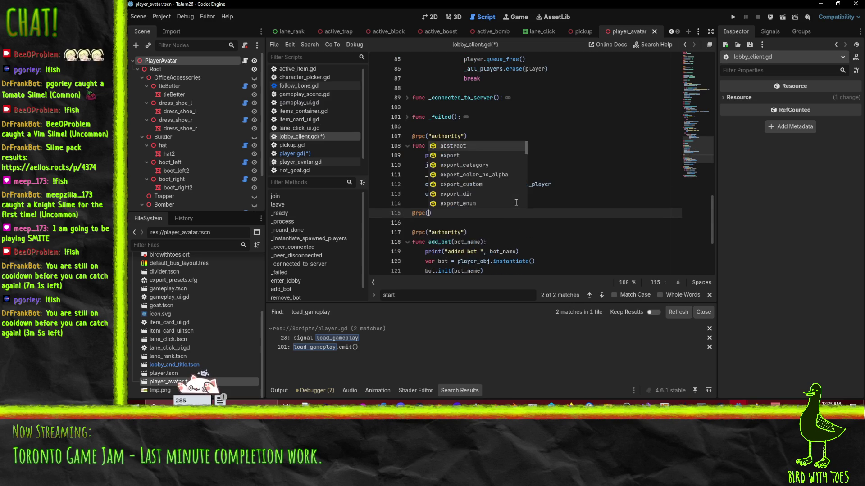
type("authori")
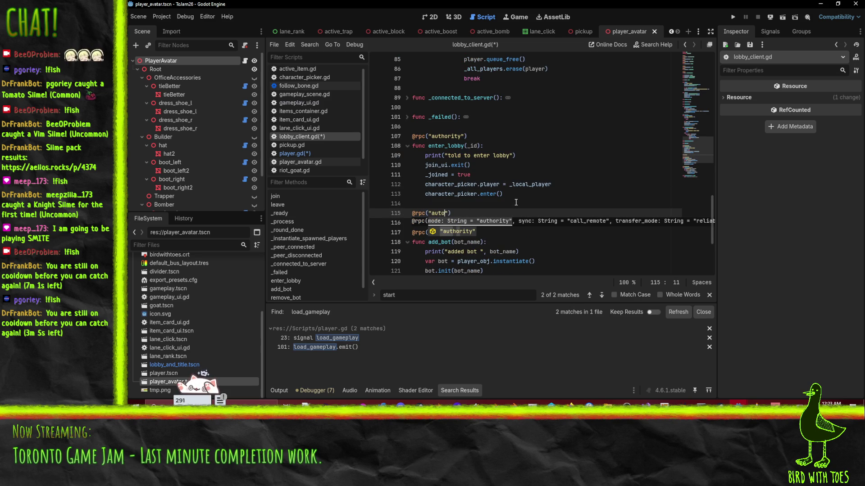
key("Return")
key("Home")
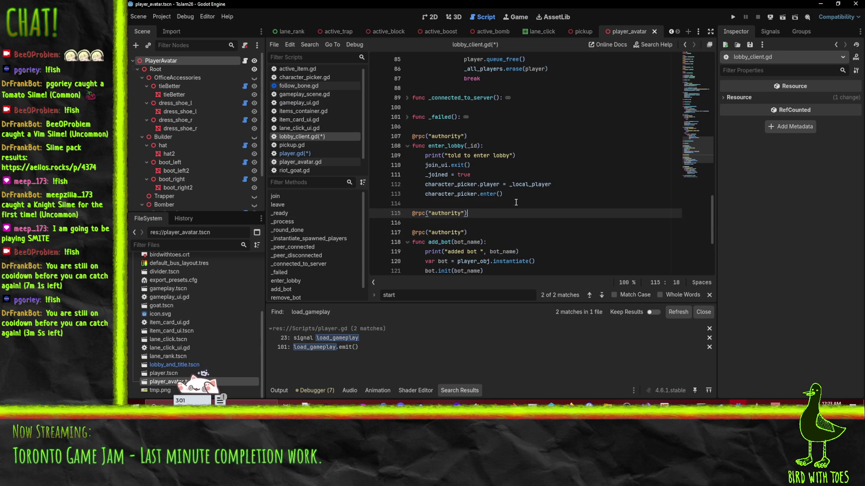
key("Return")
type("func enter_game()")
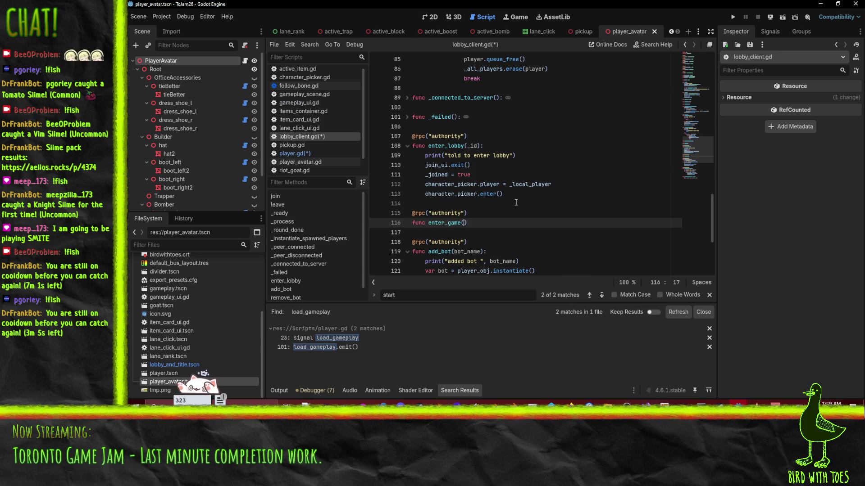
type(":")
Step: Give enter_game a print("told to enter game") and a _instantiate_spawned_players() call
key("Return")
type("print(\"told")
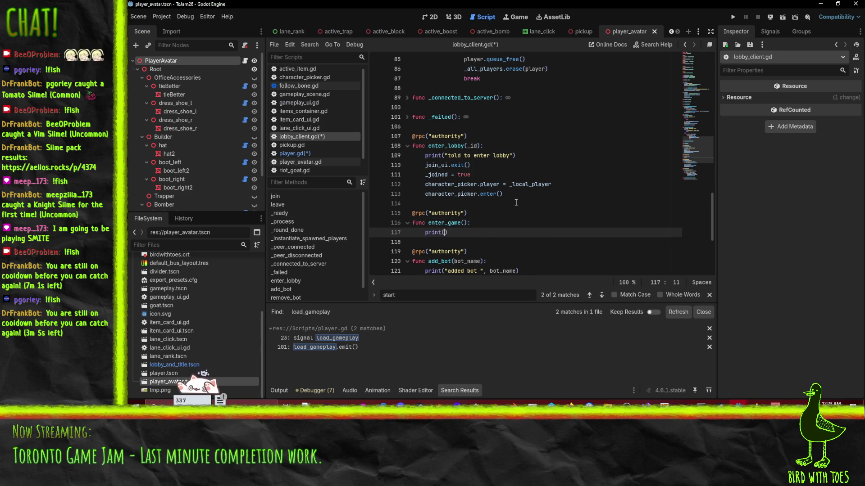
type(" to enter game")
key("End")
key("Return")
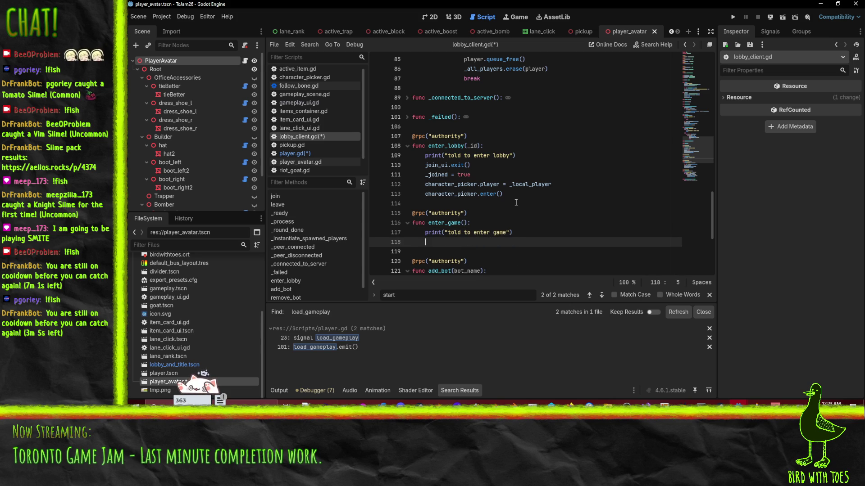
type("_instantiate_spawned_players()")
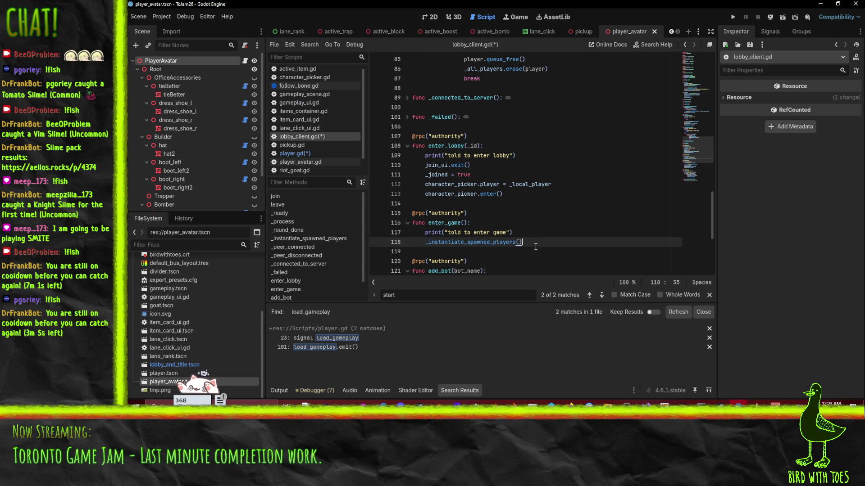
left_click(566, 221)
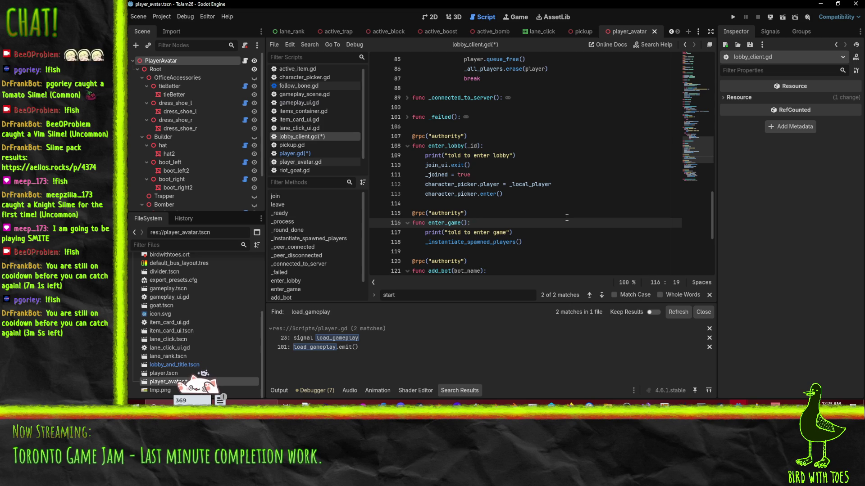
left_click(573, 234)
left_click(539, 247)
Step: Add rpc_id(1, "in_game") to enter_game and save lobby_client.gd
key("Tab")
key("Return")
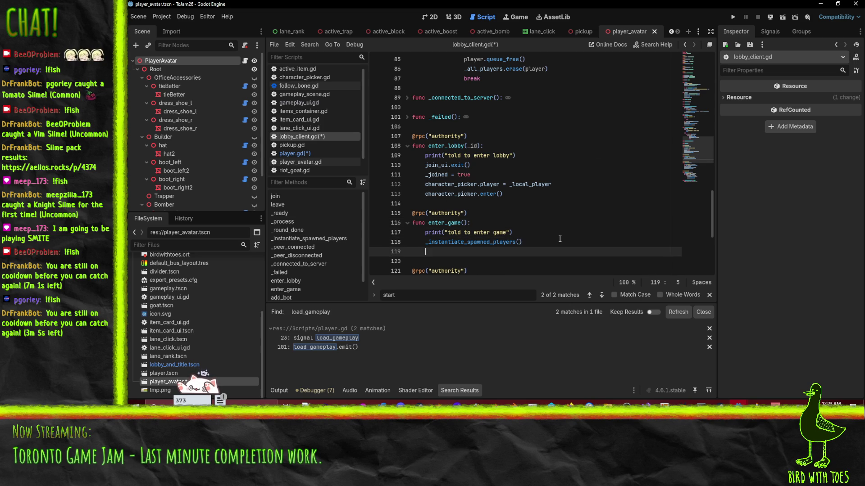
type("rpc(\"in_game")
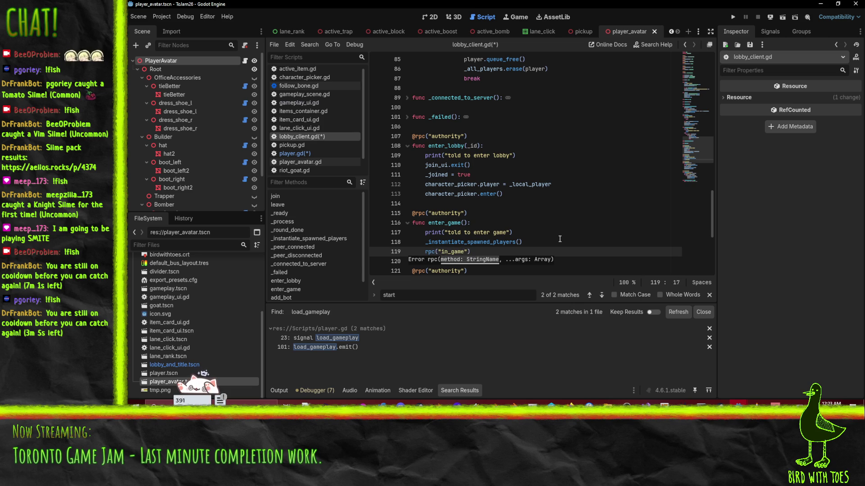
key("Left")
key("Left")
key("Left")
type("_id")
key("Right")
type("1,")
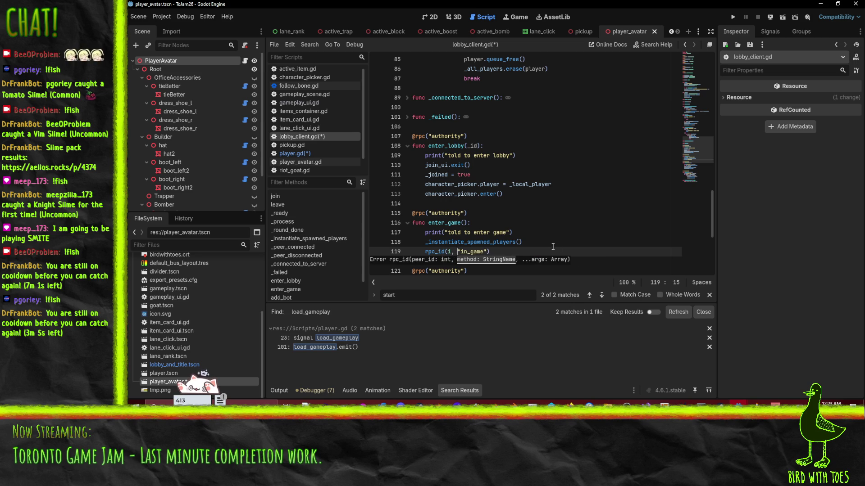
key("End")
key("ctrl+s")
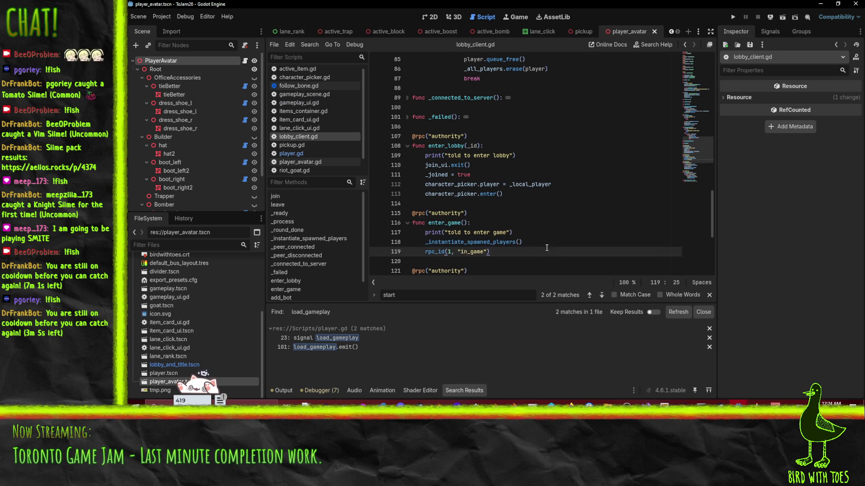
scroll(546, 248, "down", 2)
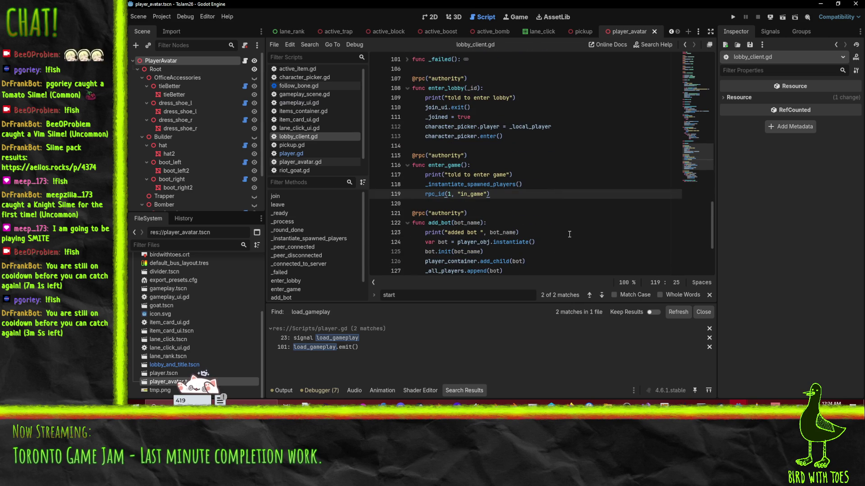
key("Return")
key("Return")
type("@rpc(\"anyu_")
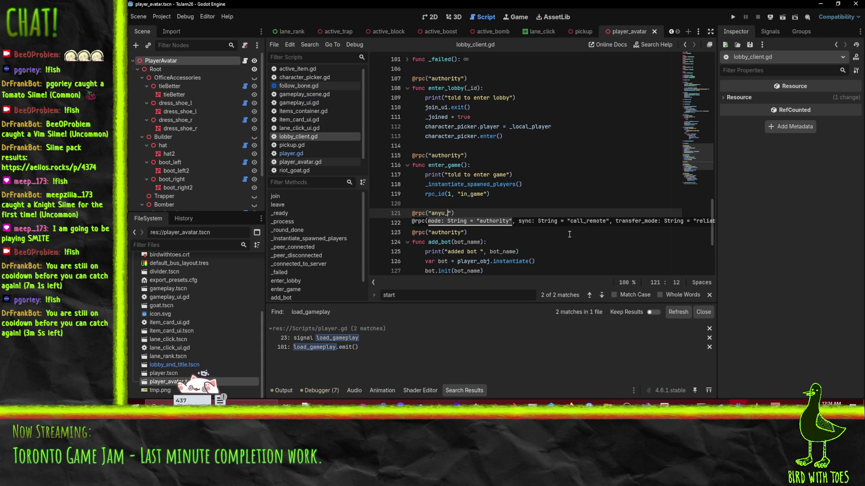
type("y\"")
key("BackSpace")
type("_peer\")")
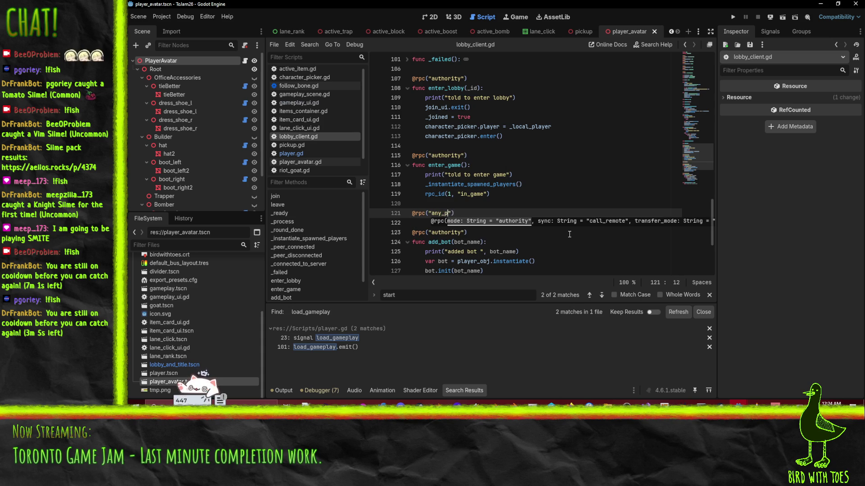
key("Return")
type("func ")
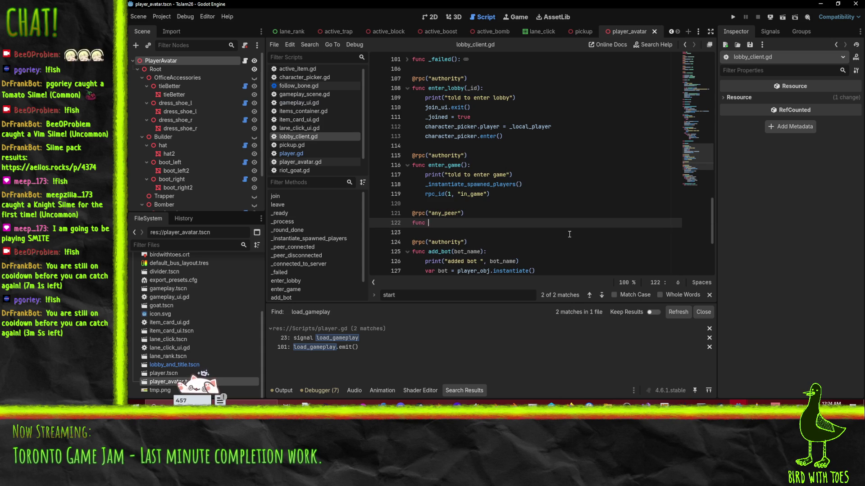
type("in_game():")
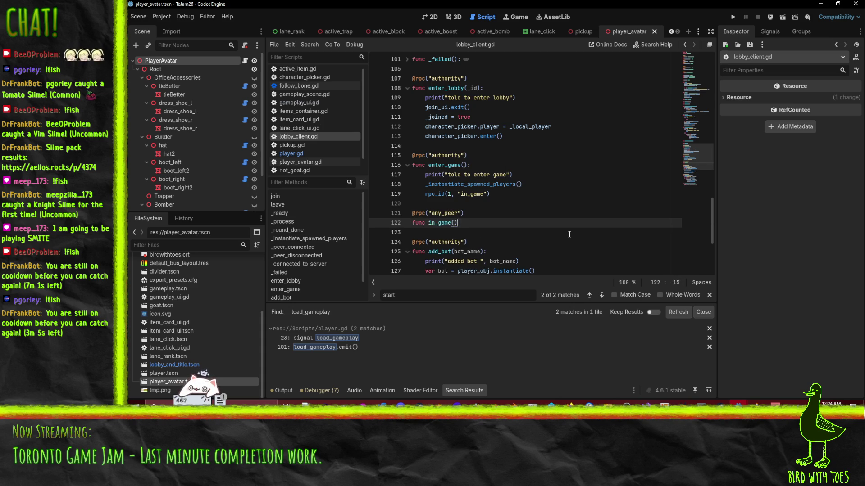
key("Return")
type("pass")
key("Up")
key("Up")
key("Up")
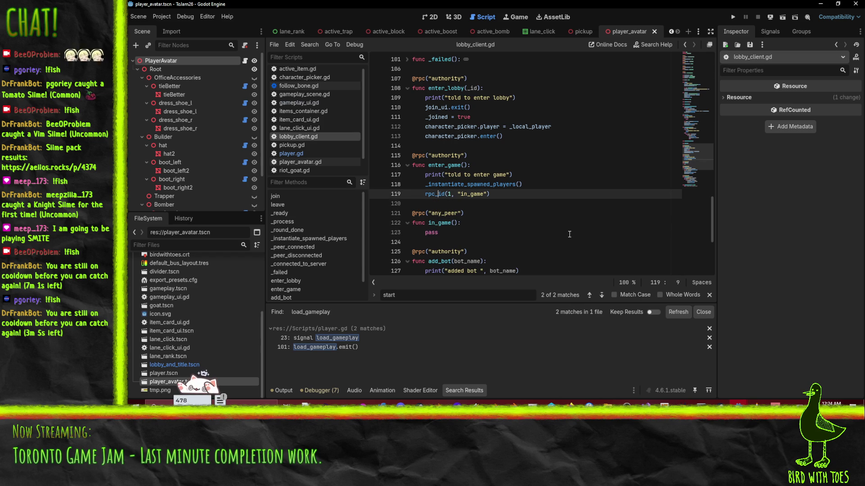
Step: Fold the _peer_connected function in lobby_client.gd
left_click(513, 192)
scroll(518, 191, "up", 12)
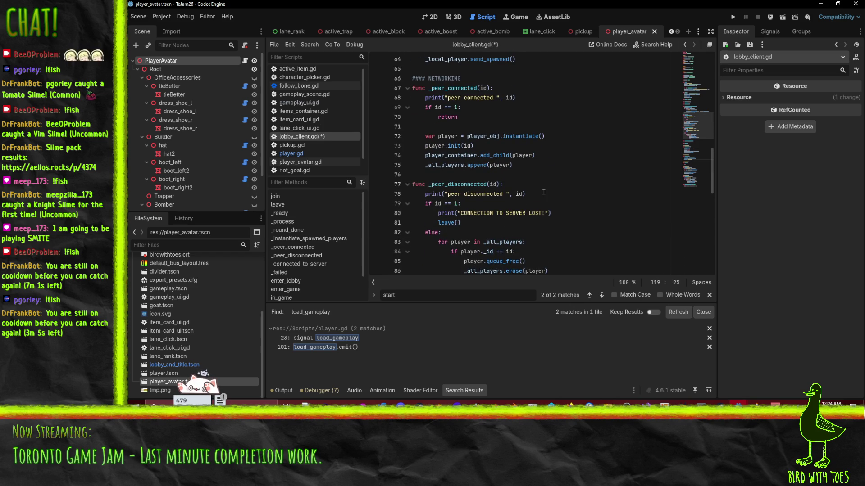
scroll(542, 194, "up", 4)
left_click(407, 203)
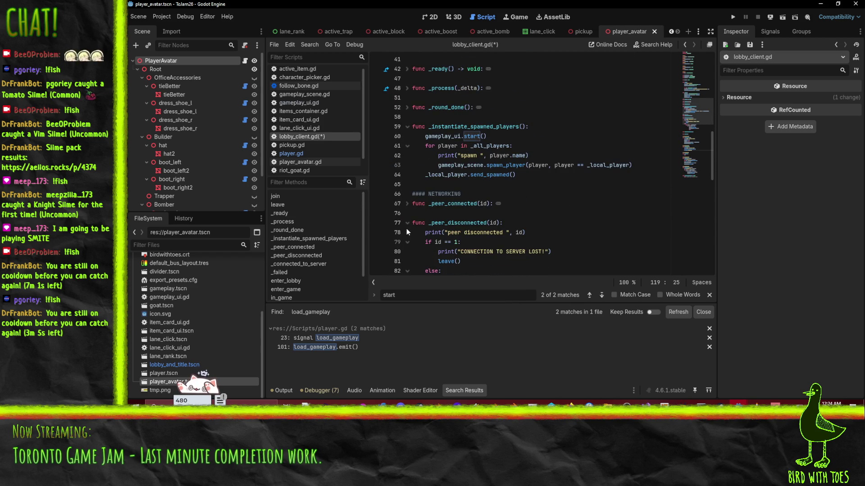
scroll(557, 214, "down", 2)
scroll(559, 196, "up", 2)
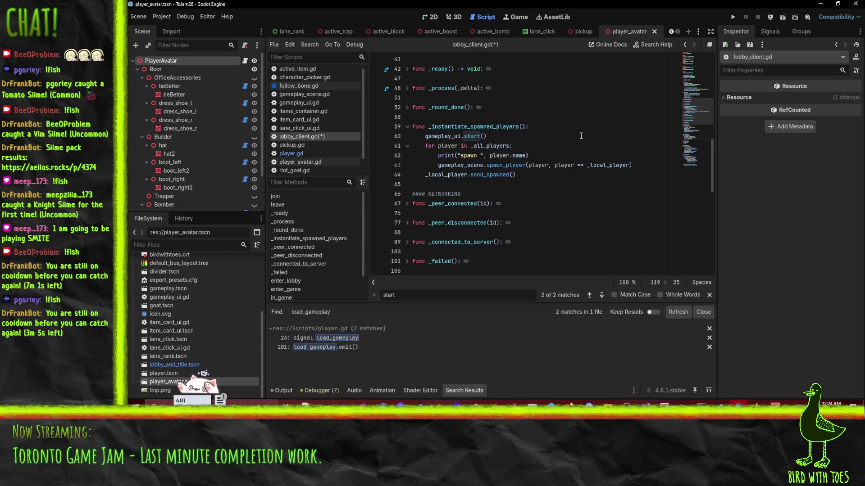
Step: Review _instantiate_spawned_players and its spawn loop lines
left_click(580, 136)
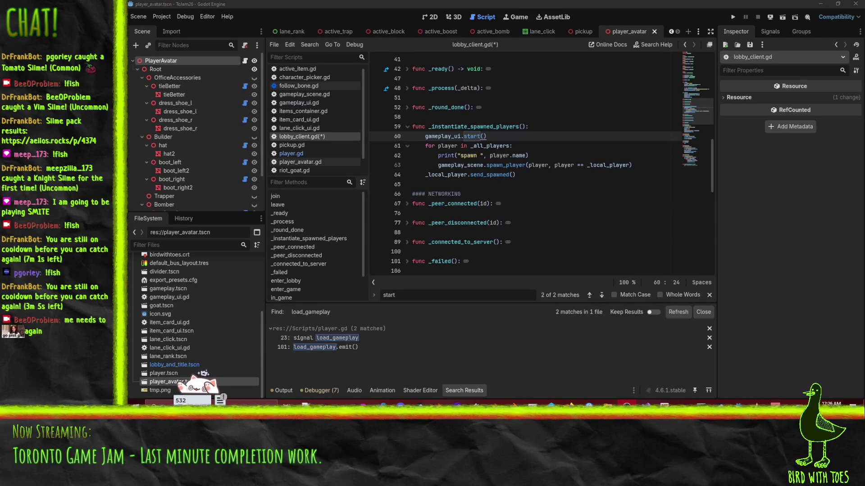
left_click(474, 126)
scroll(532, 159, "up", 5)
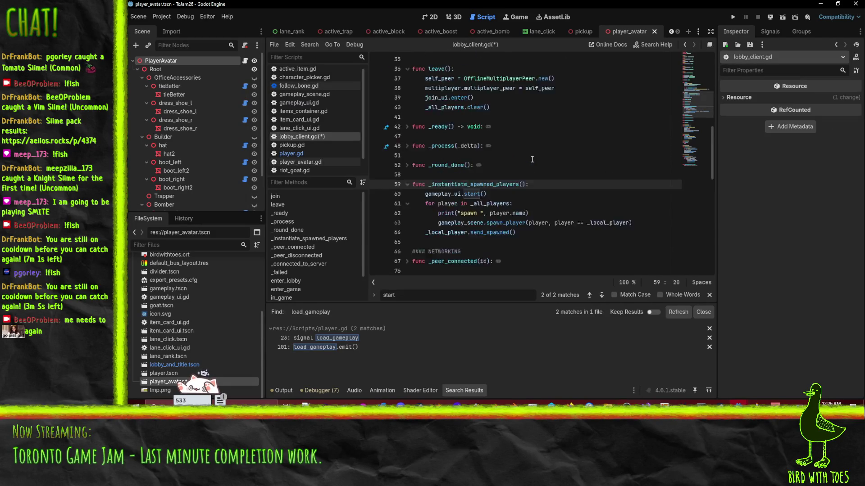
scroll(568, 180, "down", 3)
left_click(489, 194)
Step: Cut the spawn loop out of _instantiate_spawned_players and delete the emptied function
key("Home")
key("shift+Down")
key("shift+Down")
key("shift+Down")
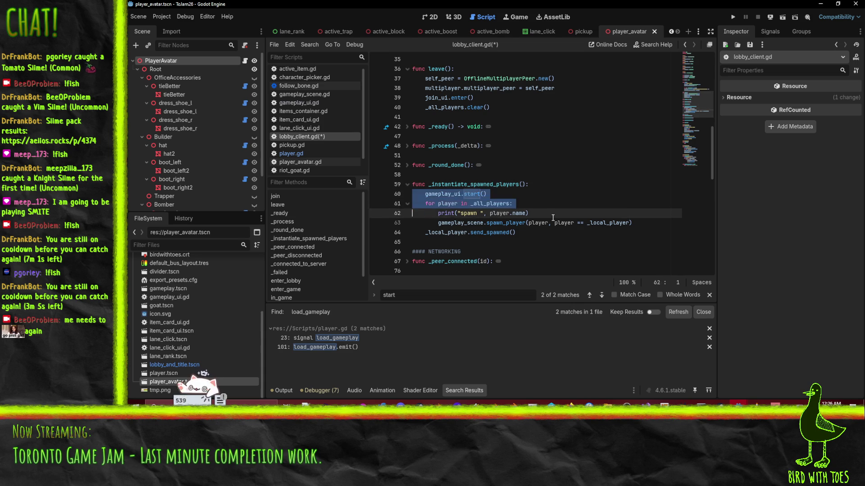
key("ctrl+x")
key("shift+Up")
key("BackSpace")
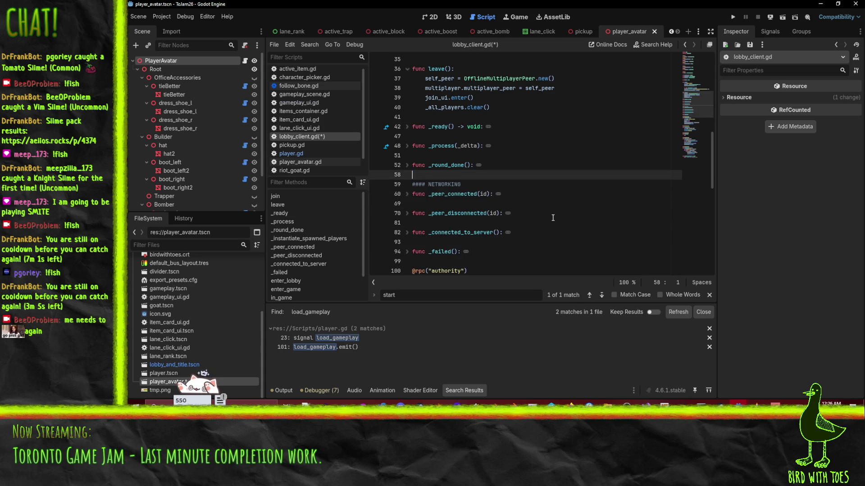
scroll(543, 215, "down", 10)
scroll(543, 215, "down", 4)
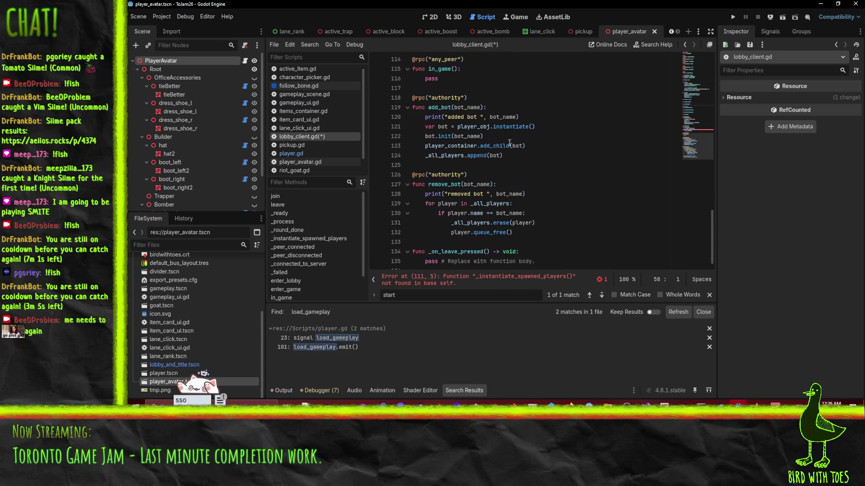
scroll(513, 151, "up", 4)
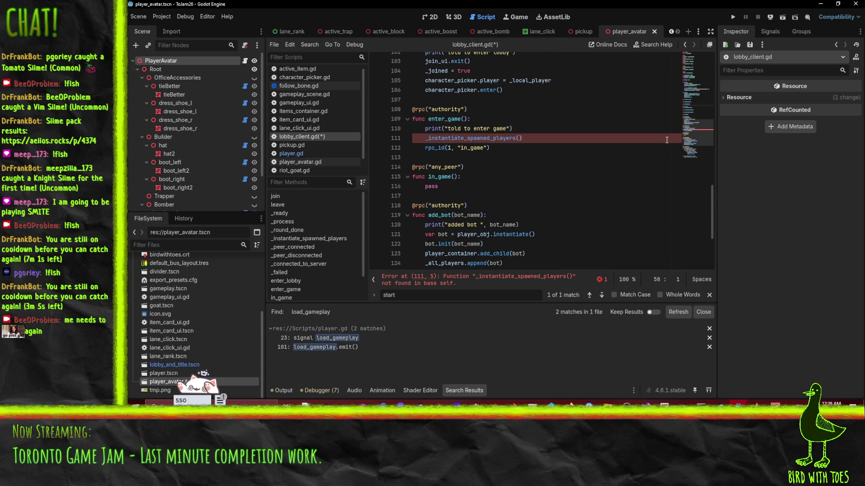
Step: Paste the spawn loop over the call in enter_game, remove the send_spawned line, and save
triple_click(567, 136)
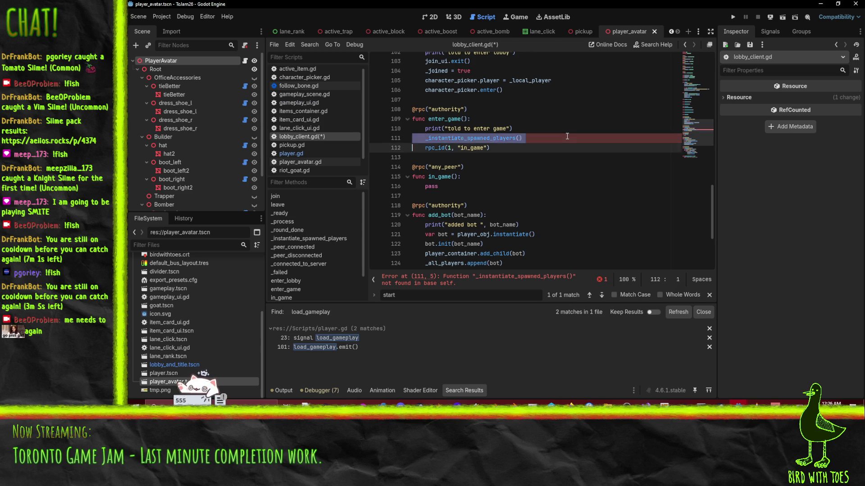
key("ctrl+v")
key("End")
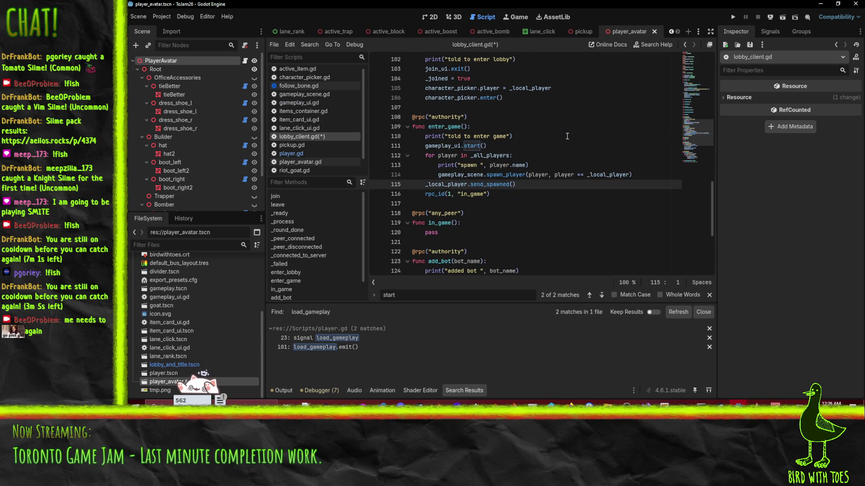
double_click(487, 185)
key("BackSpace")
key("ctrl+shift+k")
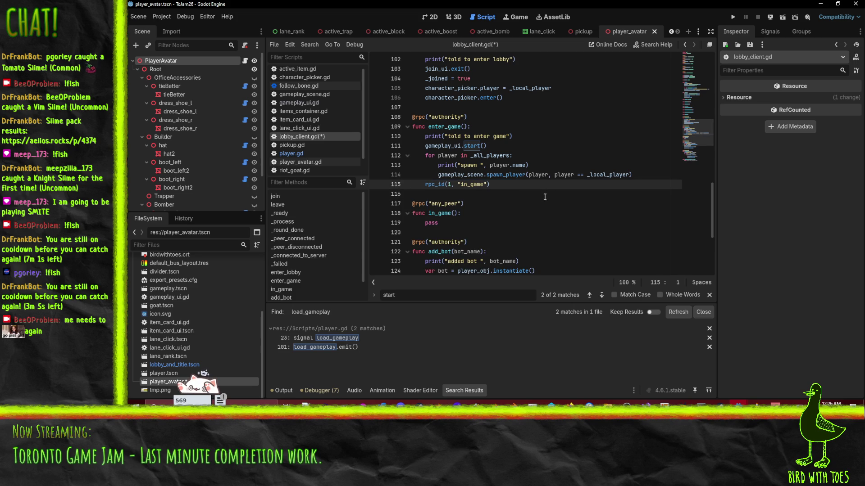
key("ctrl+s")
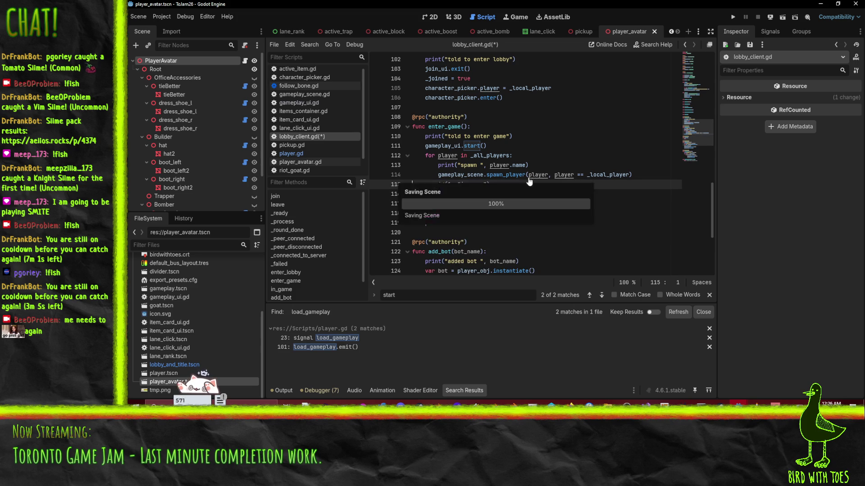
left_click(291, 154)
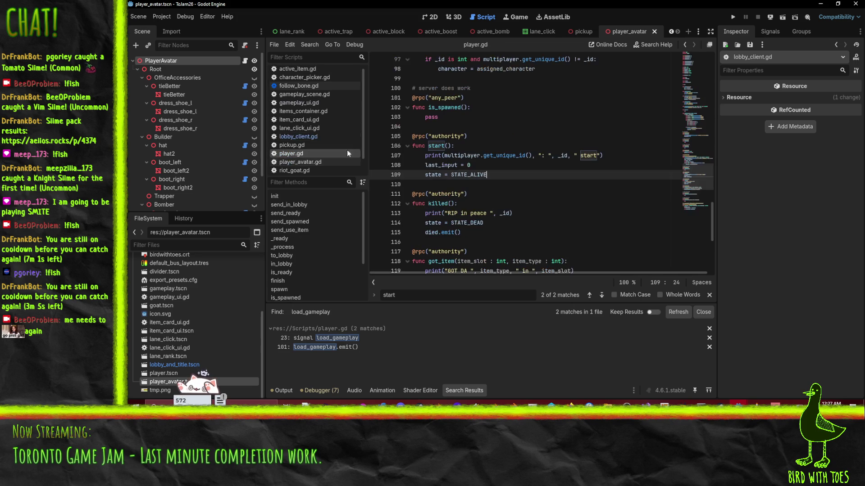
Step: Search player.gd for send_spawned to check the send_spawned function
key("ctrl+f")
type("send_spawned")
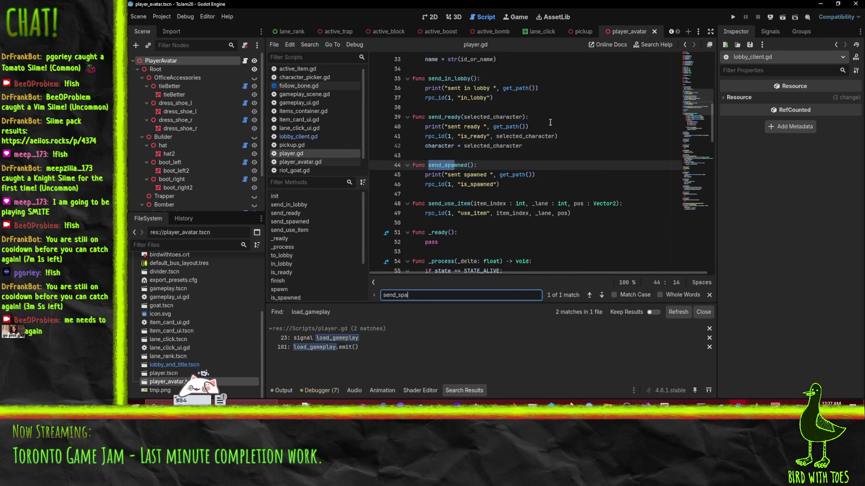
left_click(414, 155)
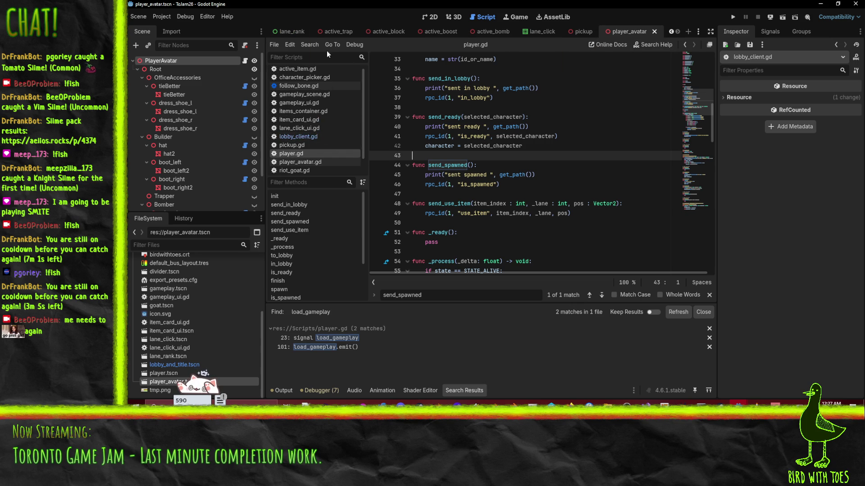
Step: In lobby_client.gd, delete the rpc_id(1, "in_game") line and the unused in_game function
left_click(315, 136)
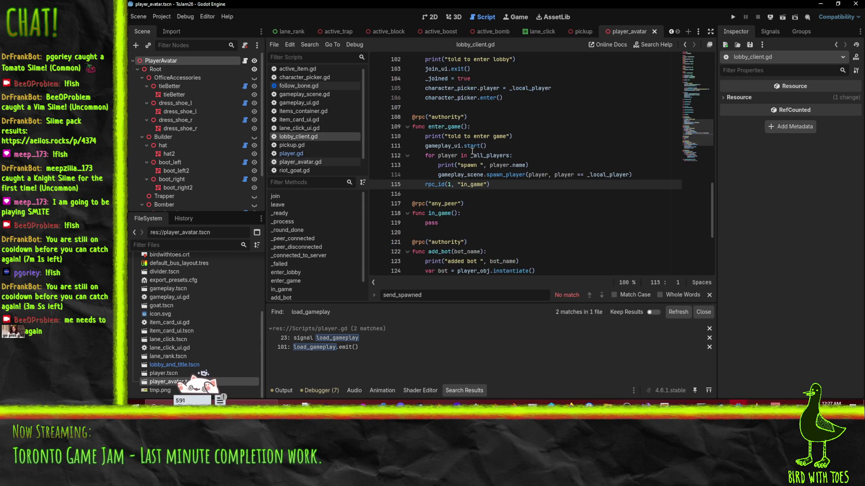
triple_click(544, 180)
type("_local_player.send_spawned(")
key("ctrl+shift+k")
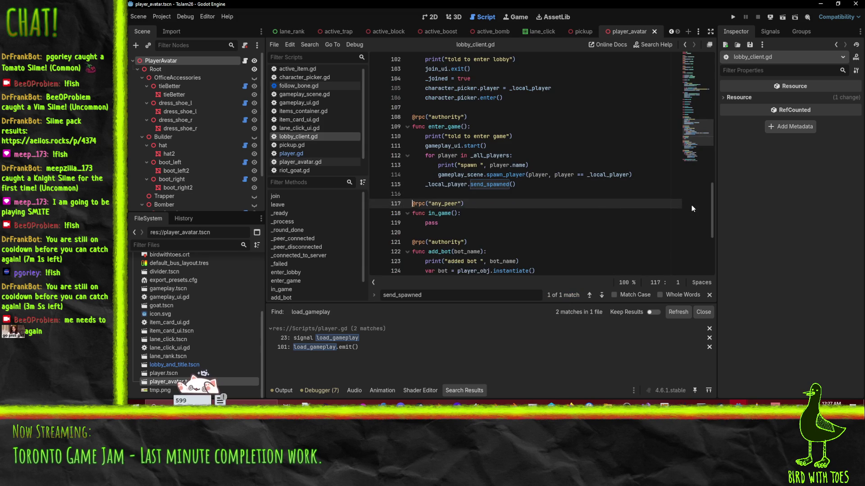
key("shift+Down")
key("shift+Down")
key("shift+Down")
key("ctrl+shift+k")
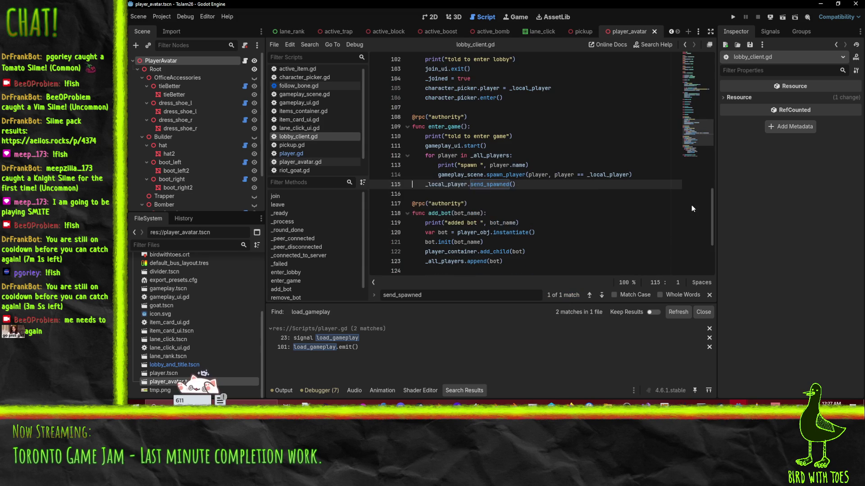
left_click(581, 165)
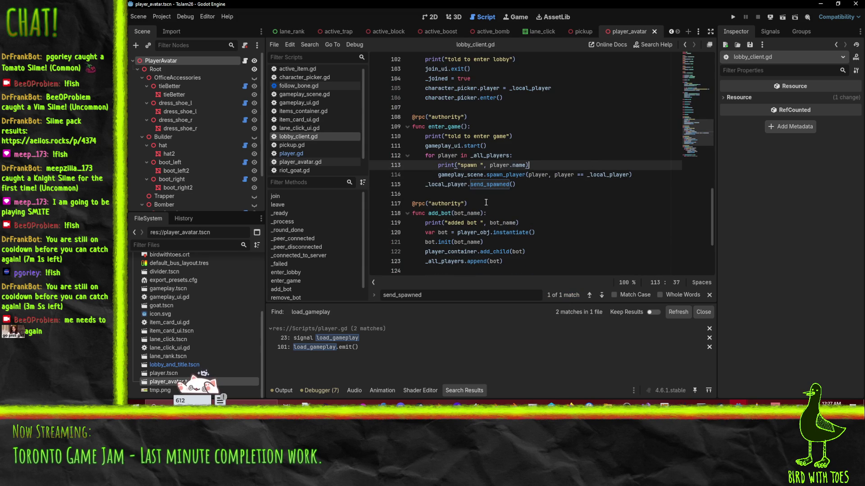
left_click(520, 193)
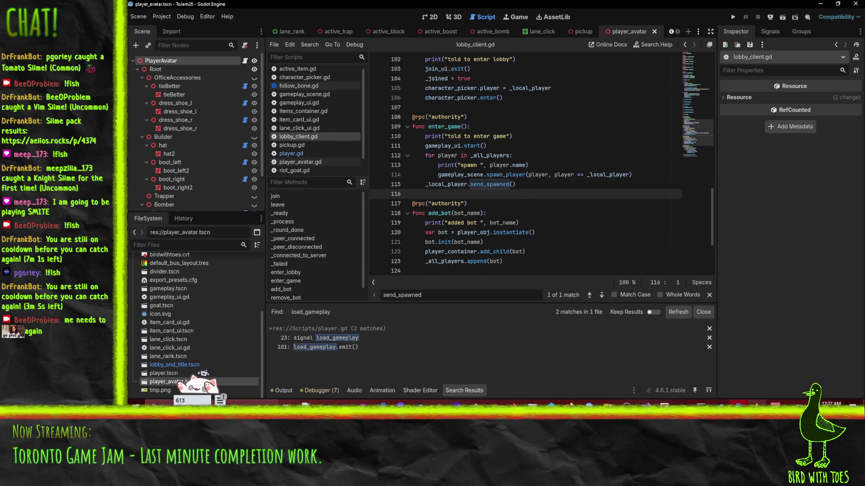
mouse_move(757, 402)
left_click(677, 373)
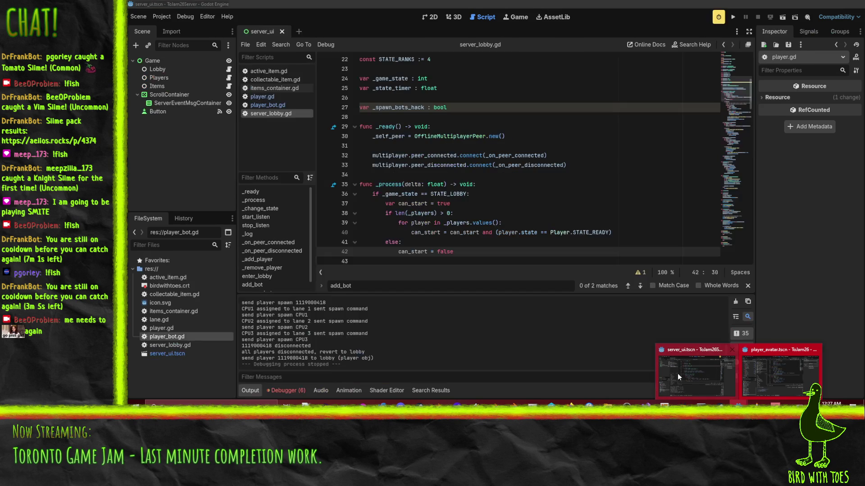
Step: Select the whole enter_game function in the client's lobby_client.gd
left_click(779, 374)
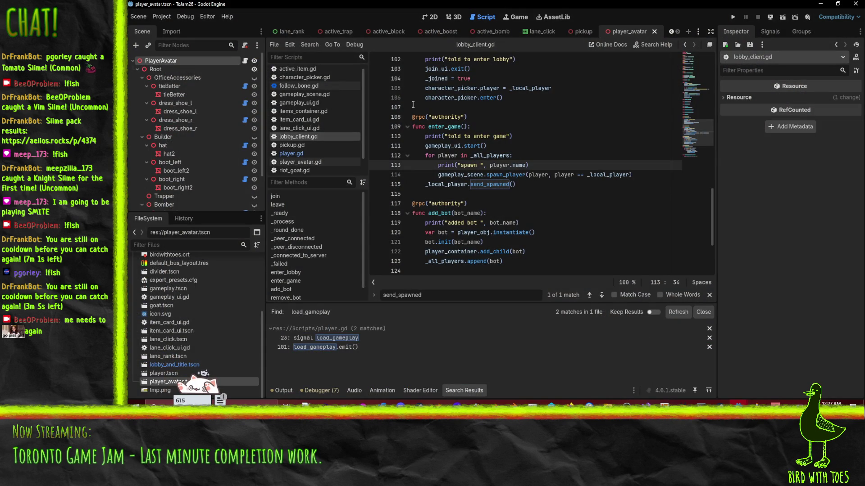
left_click(412, 107)
left_click_drag(414, 105, 398, 192)
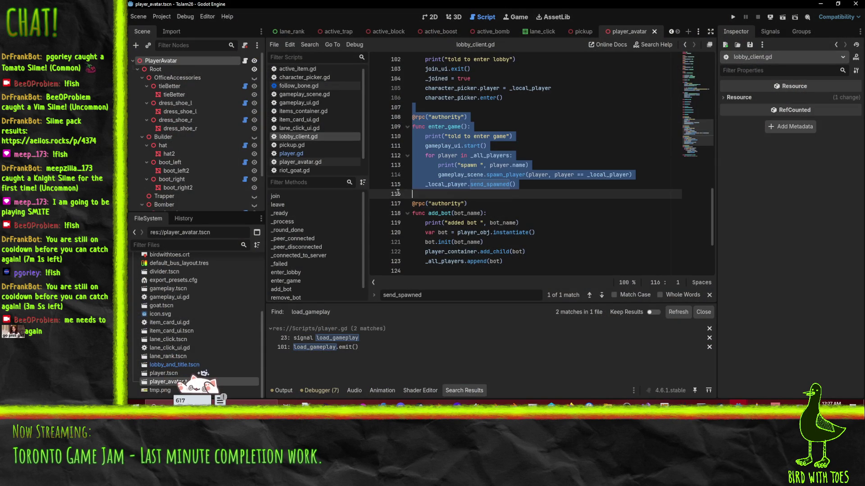
Step: In the server's server_lobby.gd, fold _process, _change_state, start_listen and stop_listen
mouse_move(757, 403)
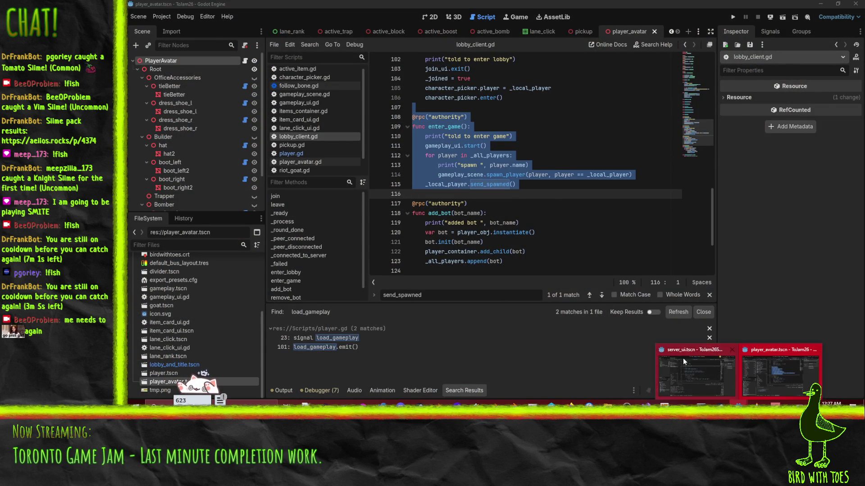
left_click(696, 367)
scroll(431, 162, "down", 10)
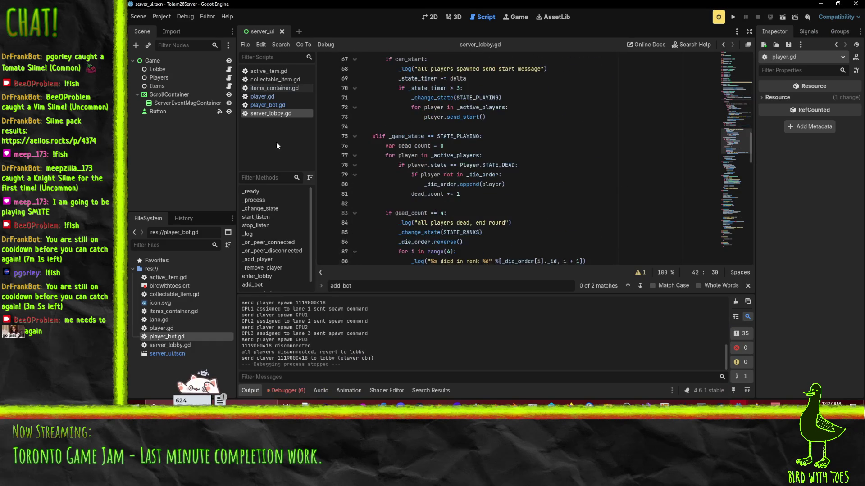
scroll(436, 166, "up", 9)
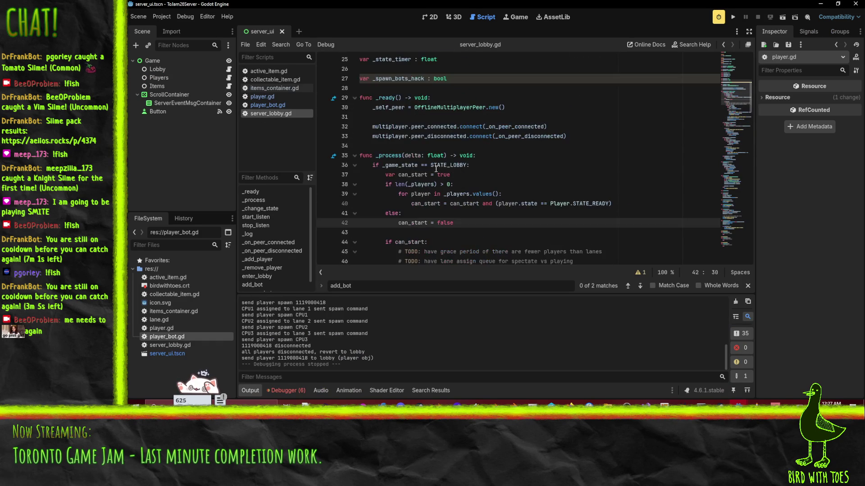
left_click(355, 155)
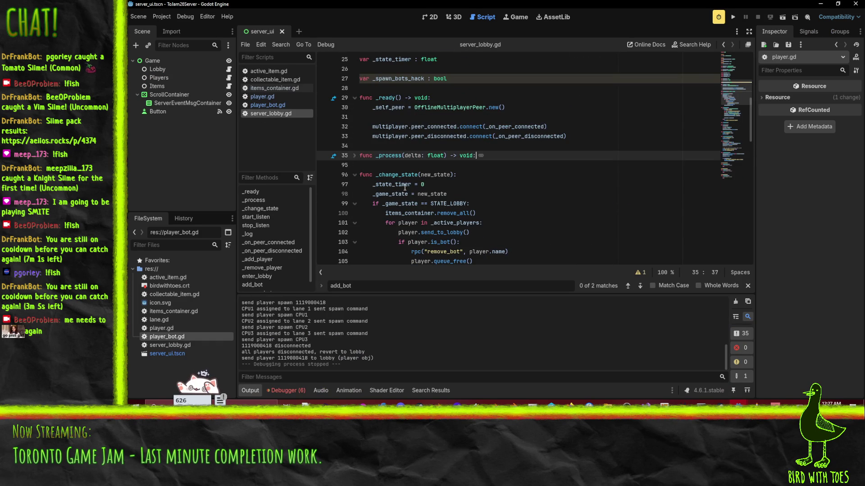
left_click(354, 175)
left_click(355, 193)
left_click(355, 213)
scroll(364, 208, "down", 1)
scroll(363, 208, "down", 6)
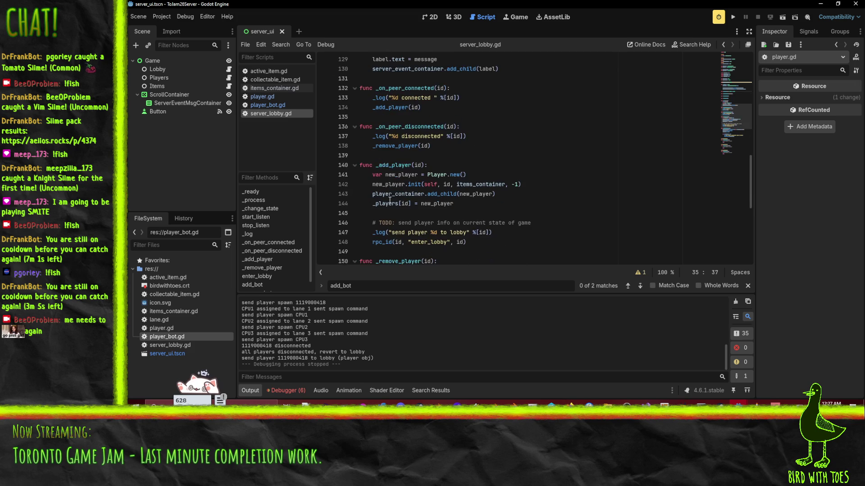
scroll(388, 134, "down", 7)
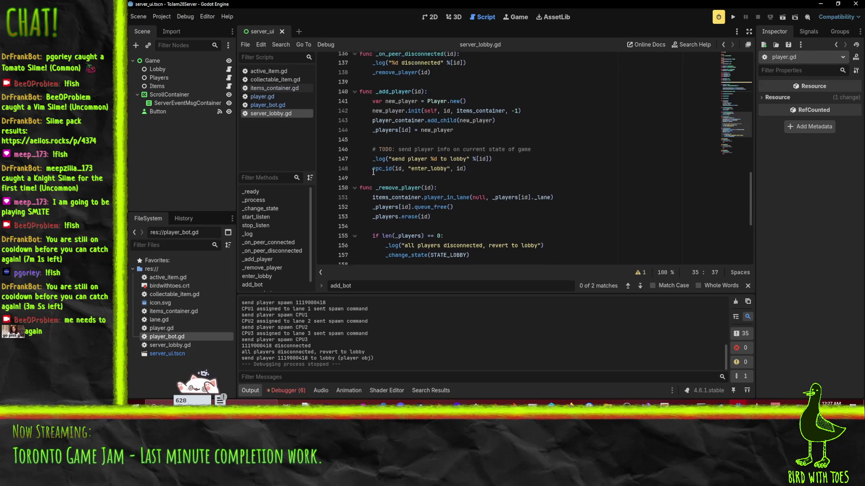
Step: Paste enter_game after enter_lobby with a '# work happens in client' pass body, and save
left_click(480, 156)
scroll(478, 170, "up", 2)
scroll(400, 191, "down", 3)
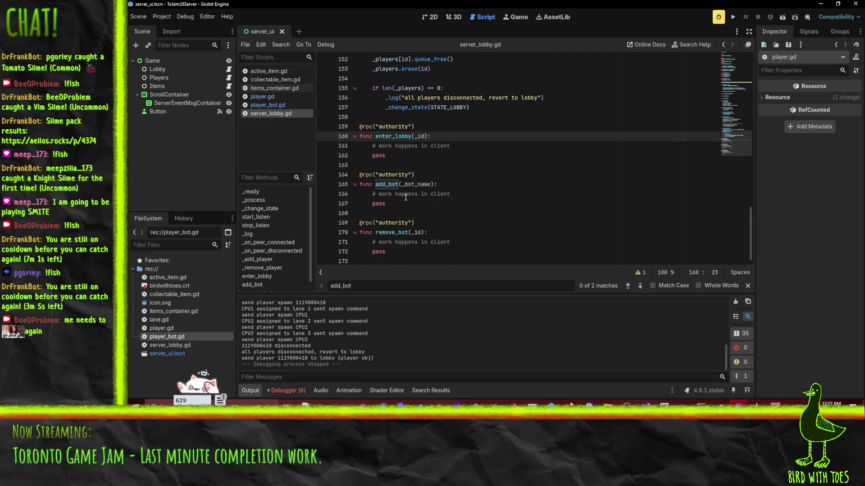
left_click(386, 169)
key("ctrl+v")
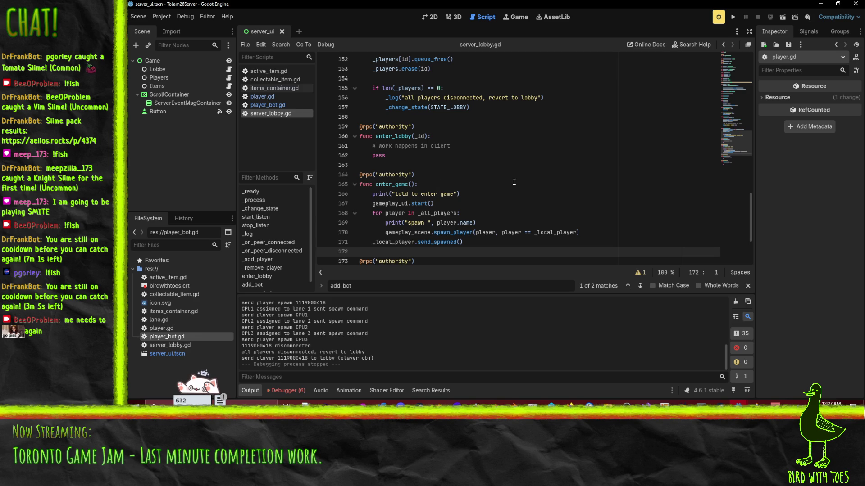
key("shift+Up")
key("shift+Up")
key("shift+Up")
key("Delete")
key("Up")
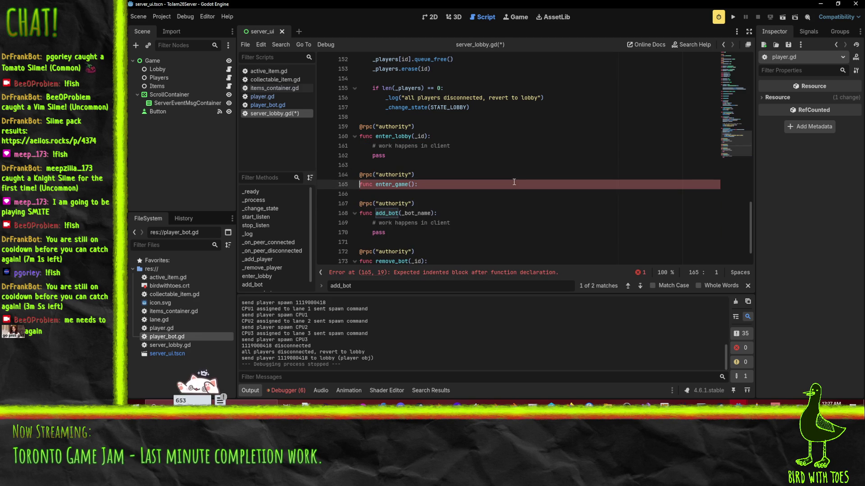
key("ctrl+z")
key("ctrl+s")
Step: Return to the client's lobby_client.gd for comparison
scroll(489, 220, "down", 1)
scroll(489, 221, "down", 1)
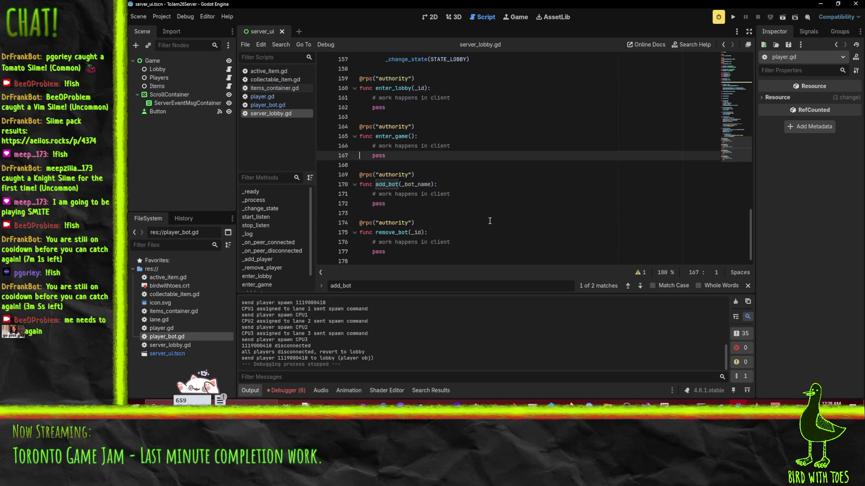
scroll(478, 217, "up", 7)
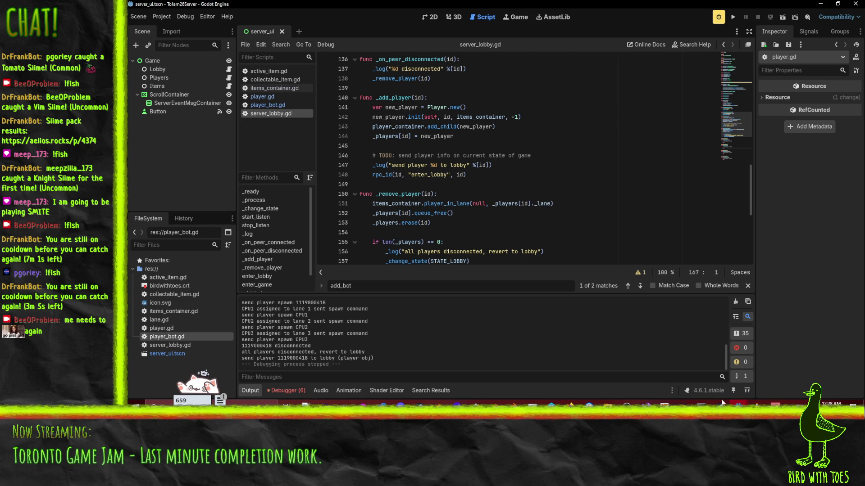
mouse_move(722, 402)
left_click(779, 371)
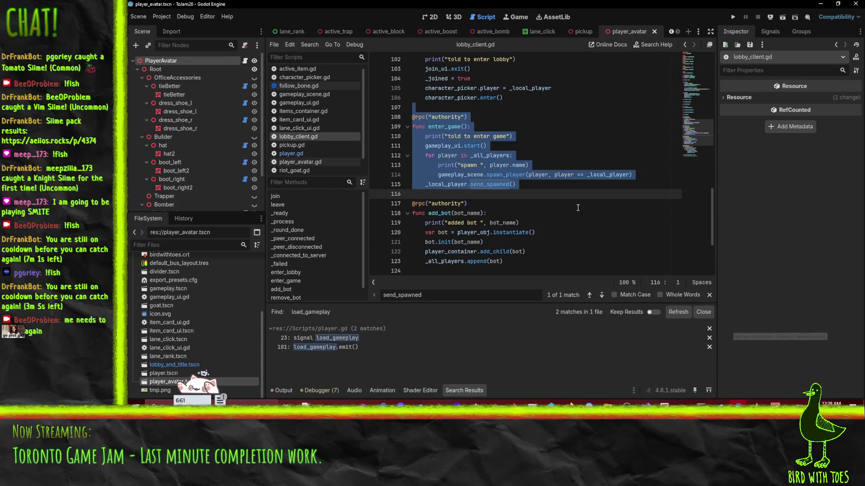
Step: Compare the client's enter_game with the server's new enter_game stub
left_click(561, 149)
scroll(562, 152, "up", 2)
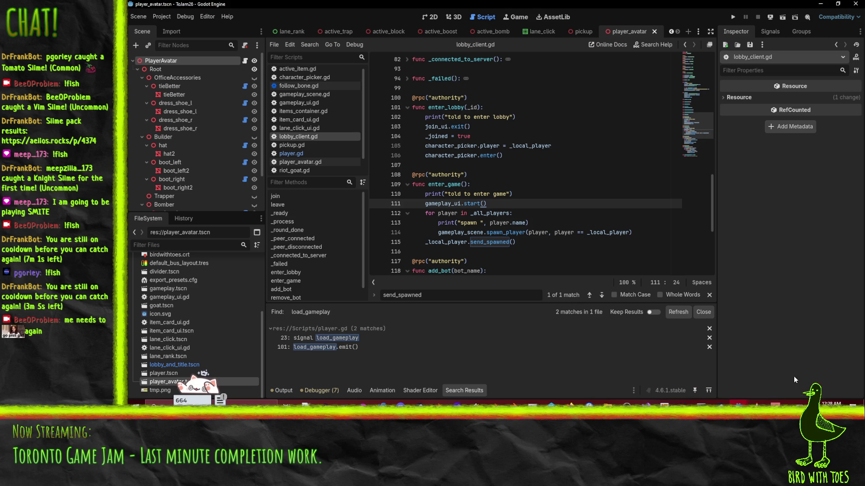
left_click(697, 372)
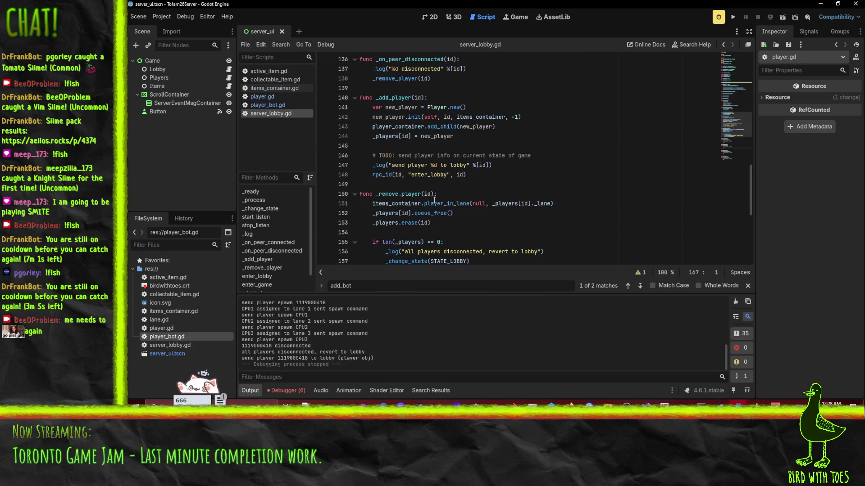
scroll(442, 198, "down", 1)
double_click(395, 165)
scroll(569, 176, "up", 10)
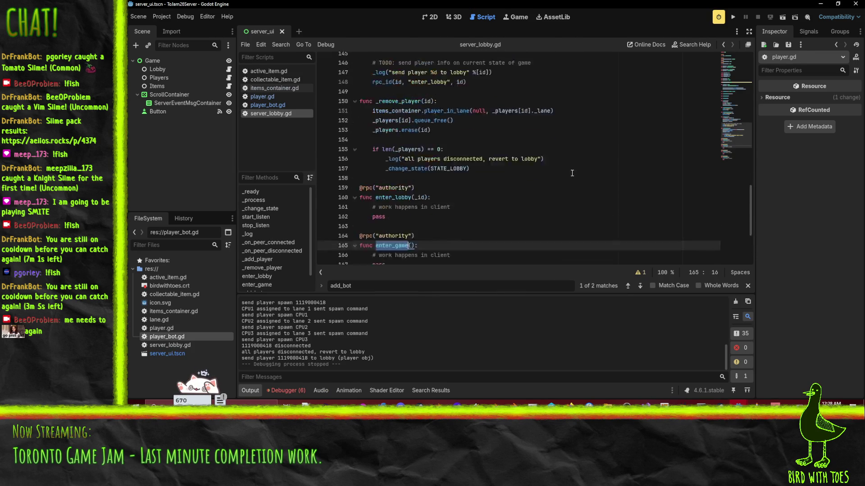
scroll(568, 176, "up", 10)
Step: Search server_lobby.gd for 'spawn' and locate the end of the lane-assignment loop
key("ctrl+f")
type("s")
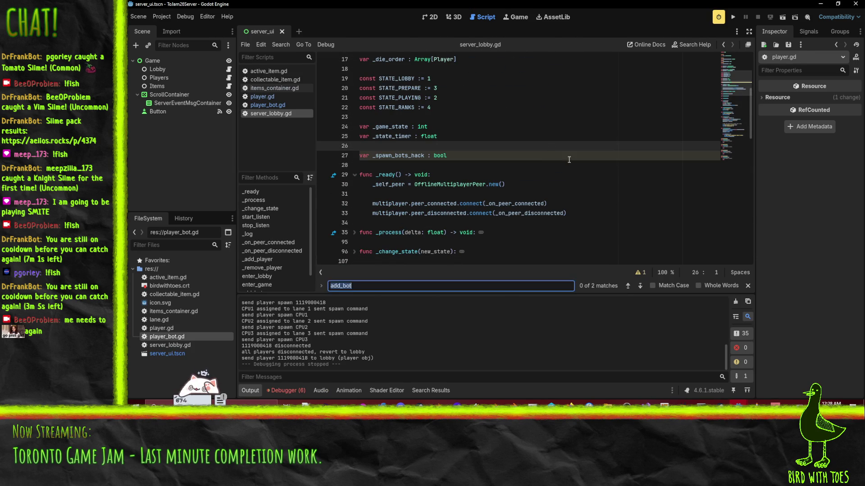
type("pawn")
key("Return")
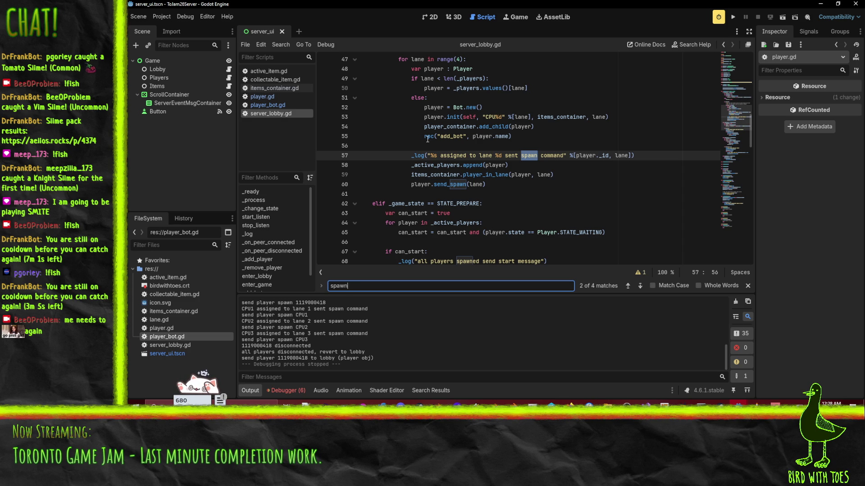
scroll(427, 140, "up", 2)
left_click(396, 117)
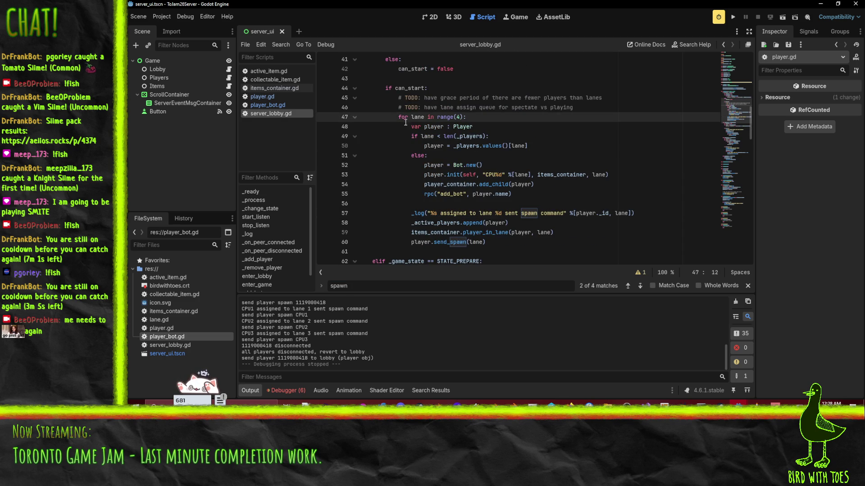
scroll(407, 120, "up", 1)
scroll(407, 121, "down", 2)
left_click(398, 88)
left_click(354, 88)
scroll(378, 97, "up", 4)
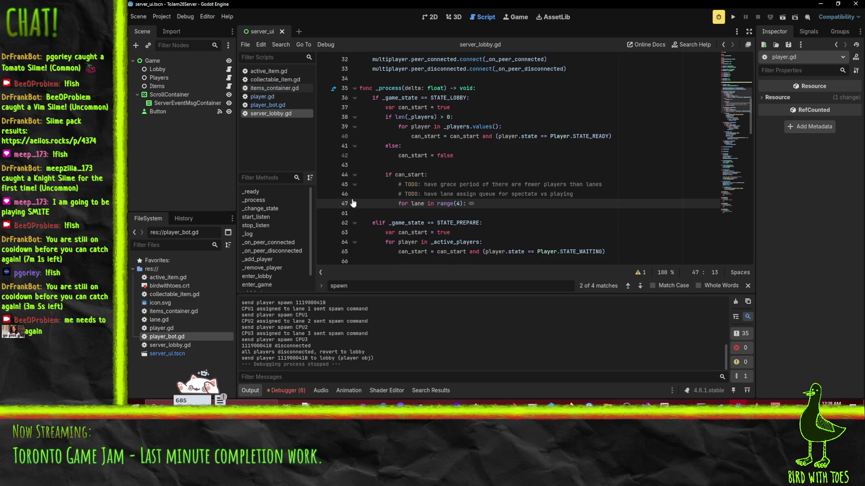
left_click(355, 203)
scroll(397, 143, "down", 3)
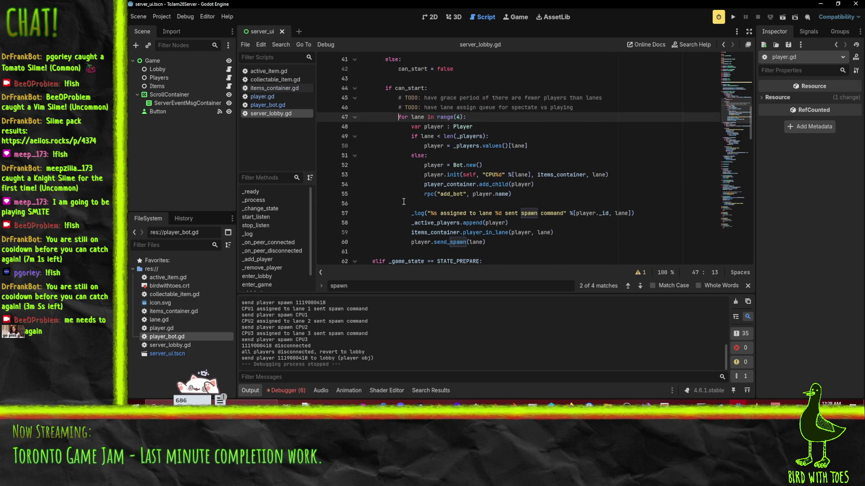
mouse_move(417, 218)
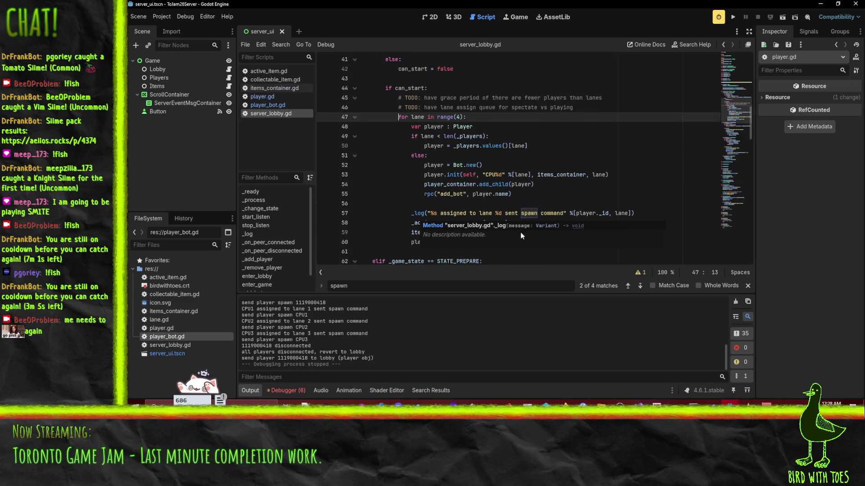
left_click(374, 232)
scroll(386, 180, "down", 4)
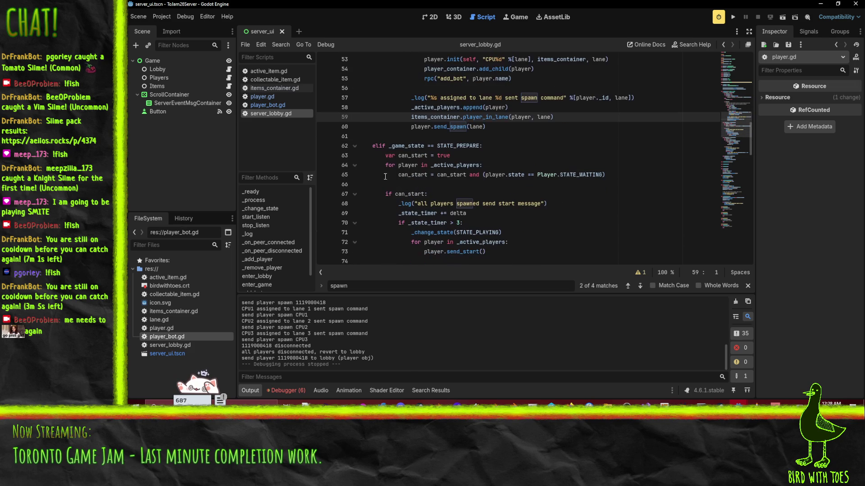
Step: Add an rpc("enter_game") call on a new line after the lane loop
left_click(405, 132)
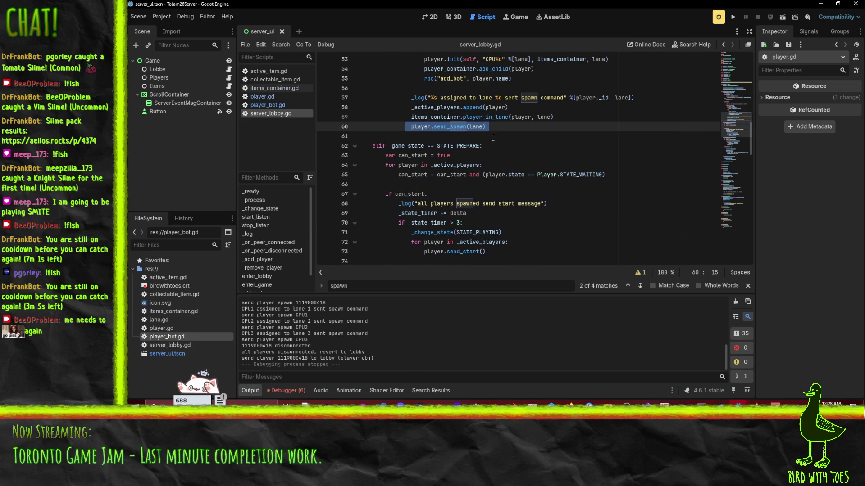
type("enter_game")
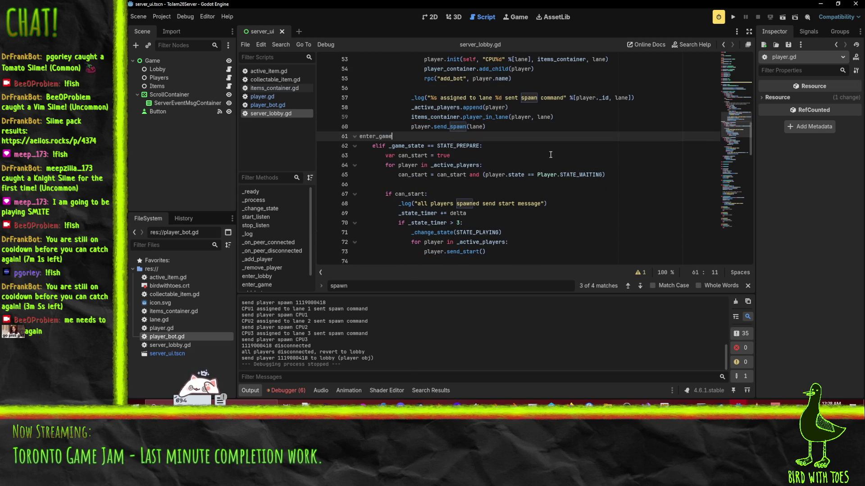
key("ctrl+z")
key("Up")
key("End")
key("Return")
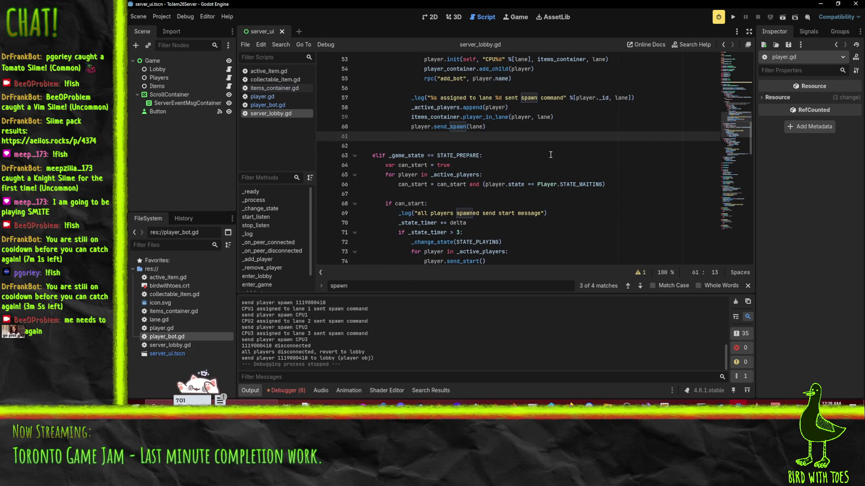
type("c(\"enter_game")
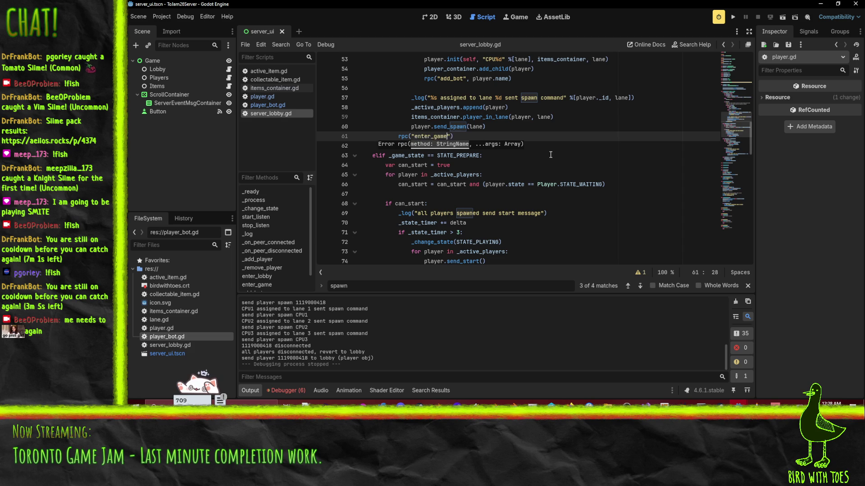
key("Home")
scroll(545, 155, "up", 3)
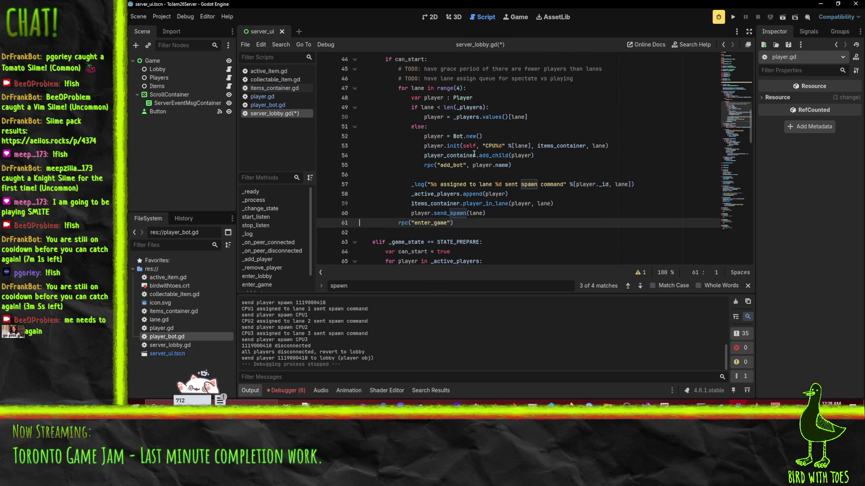
scroll(498, 127, "down", 1)
scroll(459, 144, "up", 2)
scroll(418, 160, "down", 2)
scroll(414, 144, "up", 2)
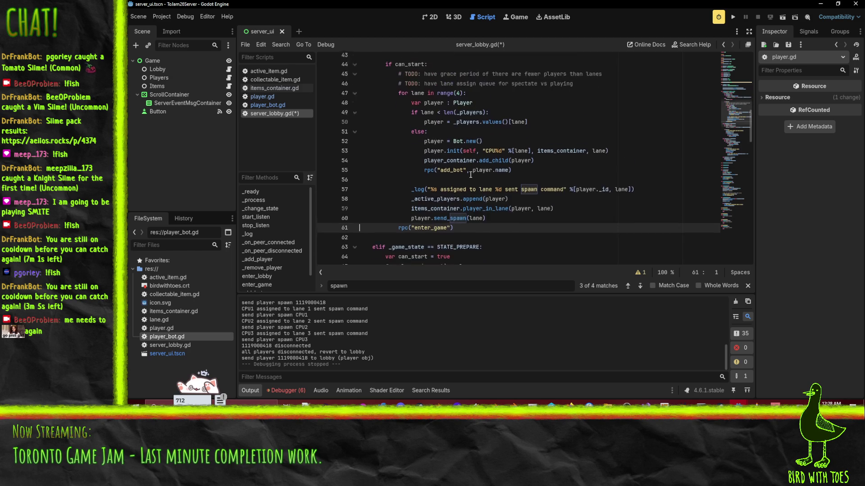
scroll(475, 253, "down", 1)
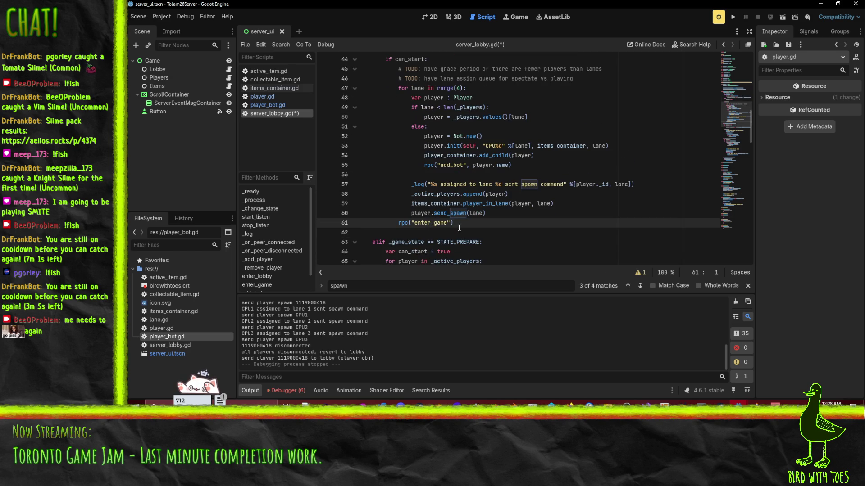
Step: Add _change_state(STATE_PREPARE) after the rpc call, check STATE_PREPARE usages, and save
left_click(512, 228)
type("_change_state")
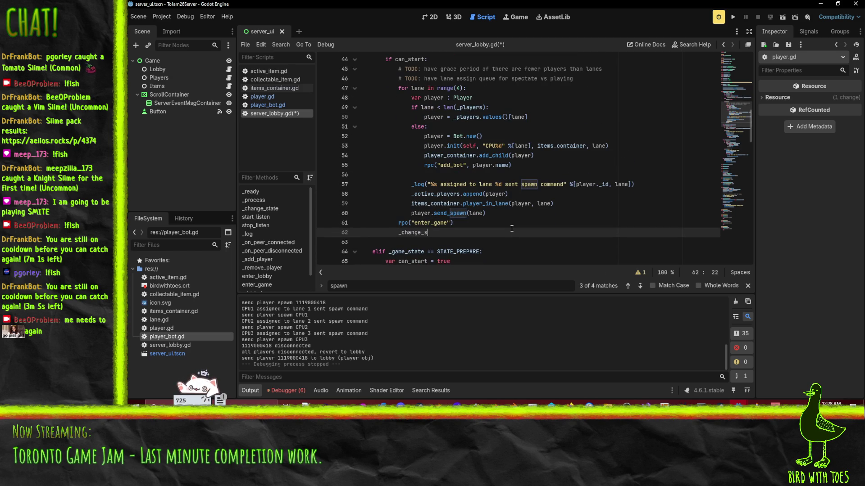
type("(")
type("STATE_PREPARE")
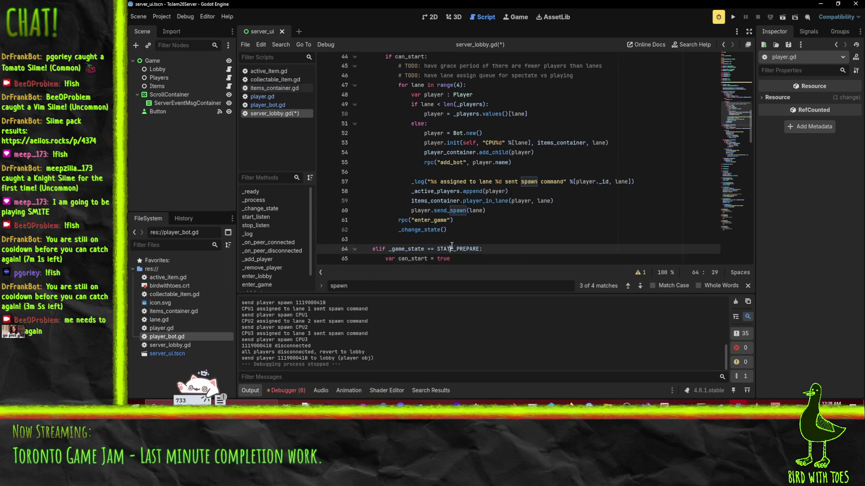
key("Up")
key("Up")
double_click(462, 232)
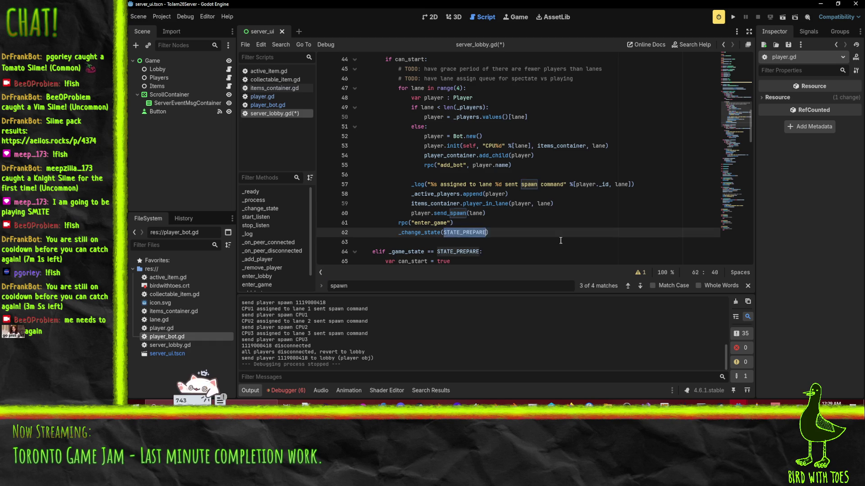
key("ctrl+f")
key("Return")
key("Return")
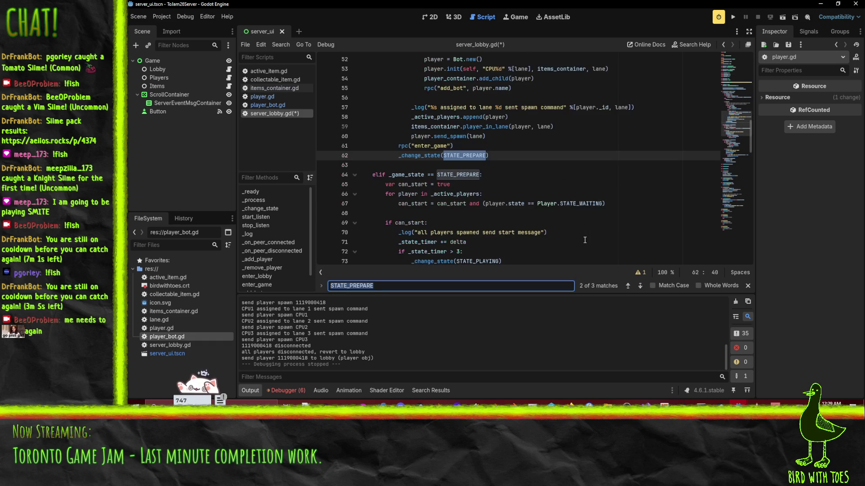
left_click(522, 148)
key("ctrl+s")
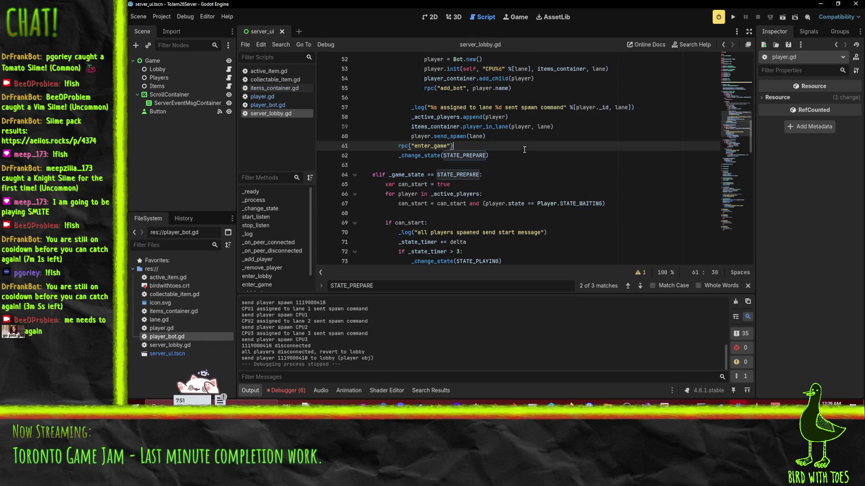
Step: Review the STATE_PREPARE handling: waiting check, _active_players loop, and send_start call
scroll(524, 150, "down", 3)
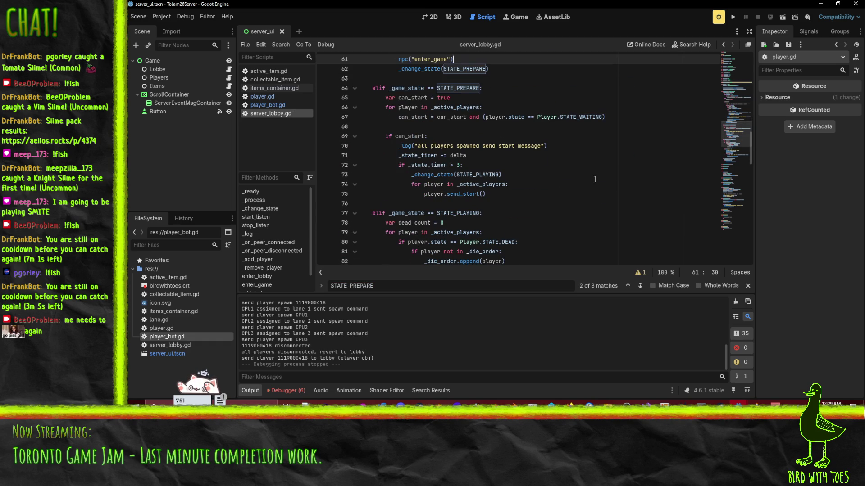
key("Down")
key("Down")
key("Down")
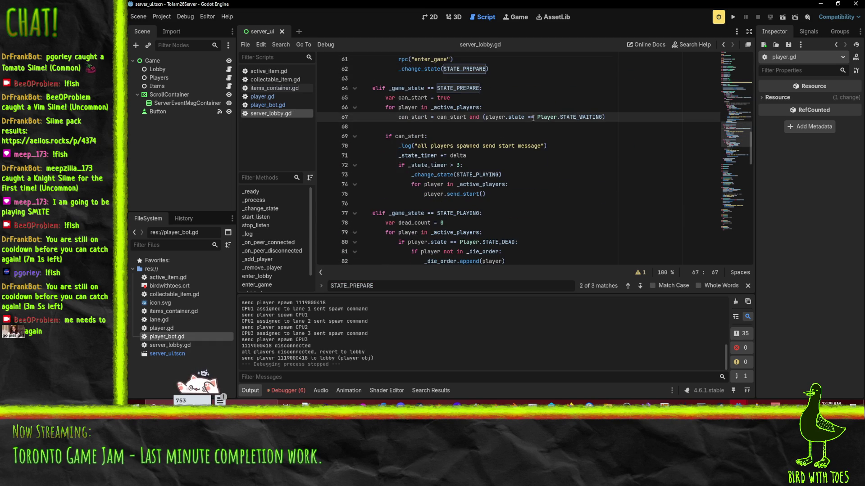
left_click(445, 107)
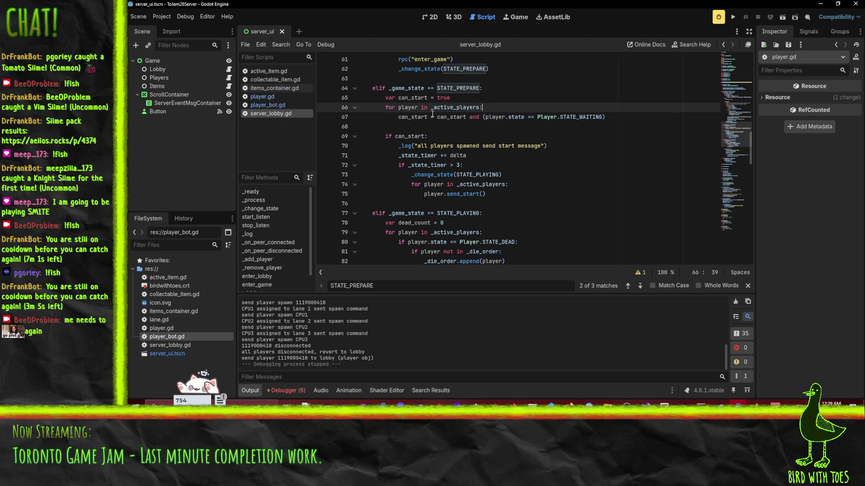
double_click(444, 107)
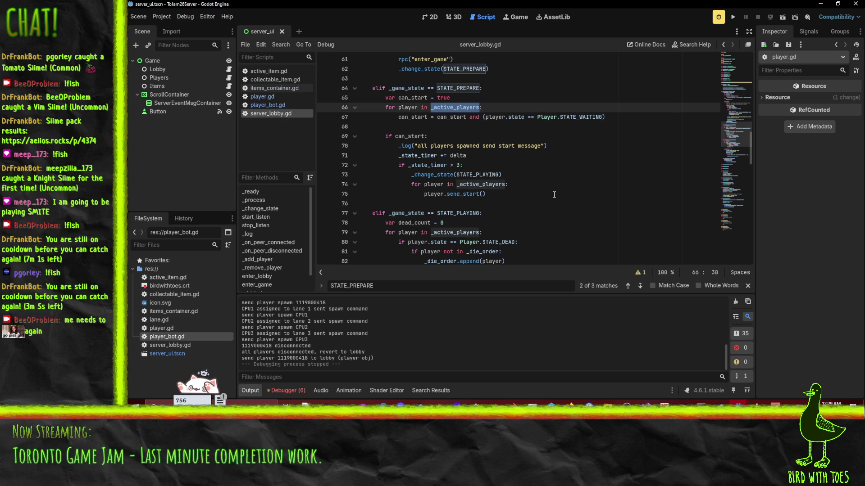
left_click(544, 147)
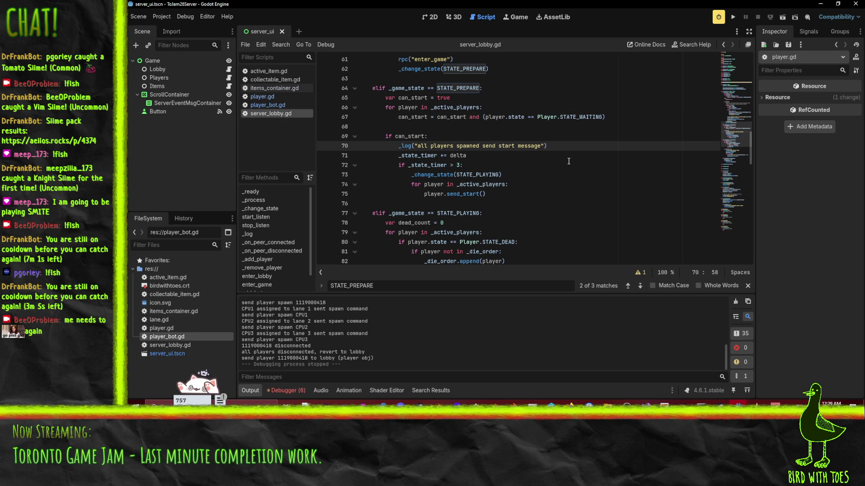
left_click(500, 195)
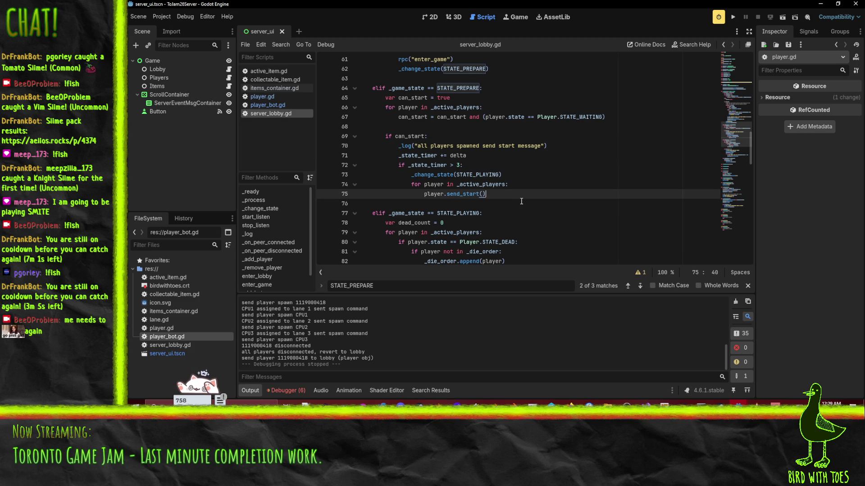
left_click(464, 193)
Step: Bring the client project's window back to the front
scroll(518, 200, "down", 3)
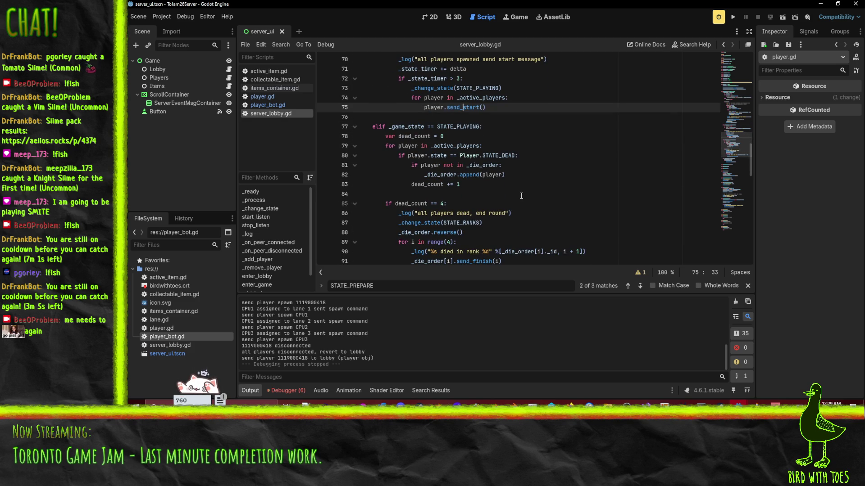
scroll(521, 196, "up", 2)
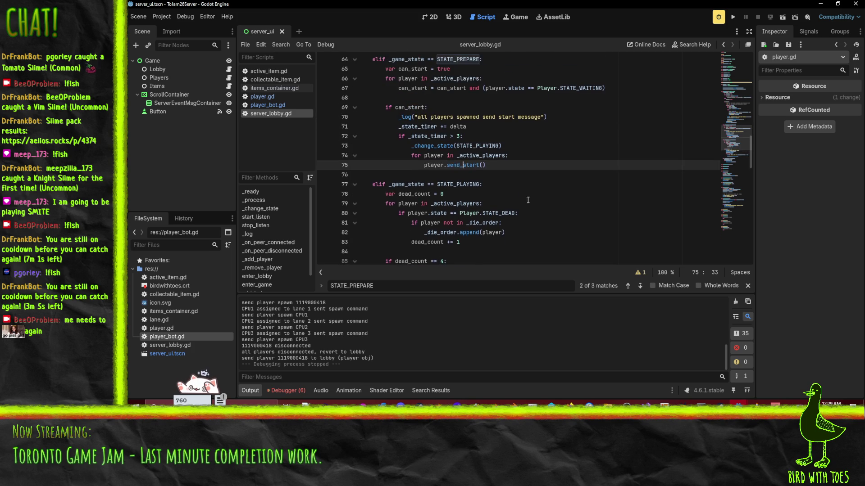
mouse_move(741, 399)
left_click(782, 375)
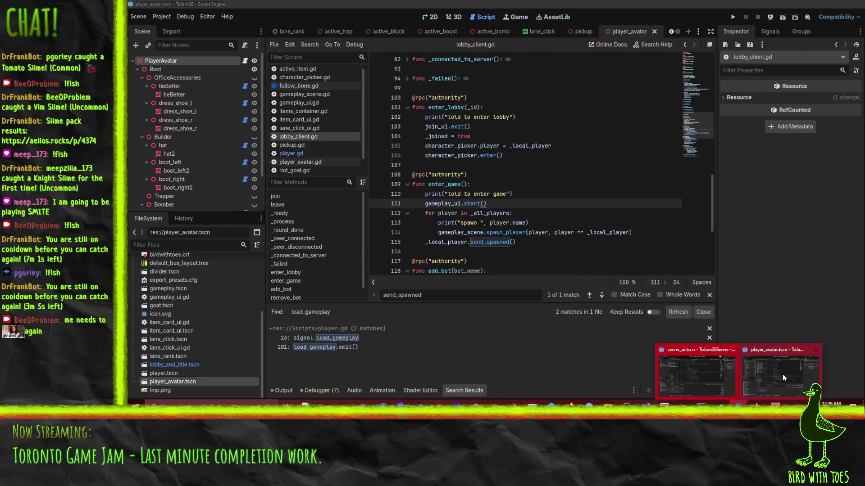
Step: Review enter_game's gameplay_ui.start(), spawn print and send_spawned lines in lobby_client.gd
scroll(533, 188, "down", 2)
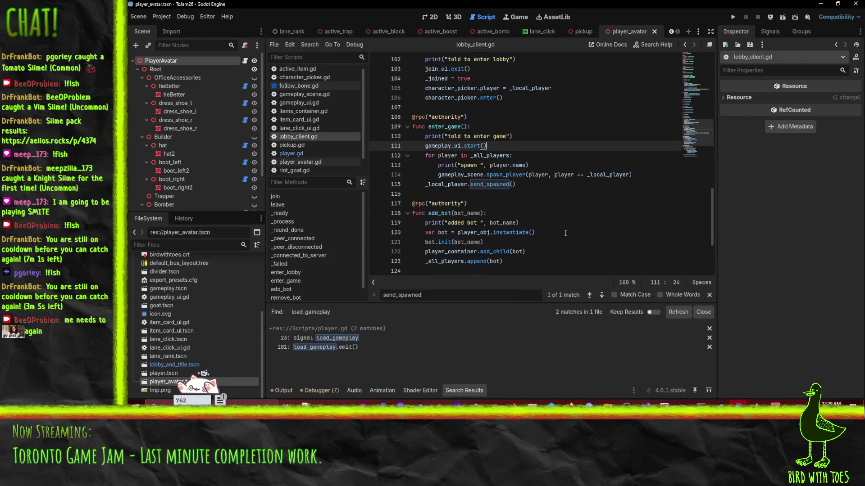
left_click(533, 188)
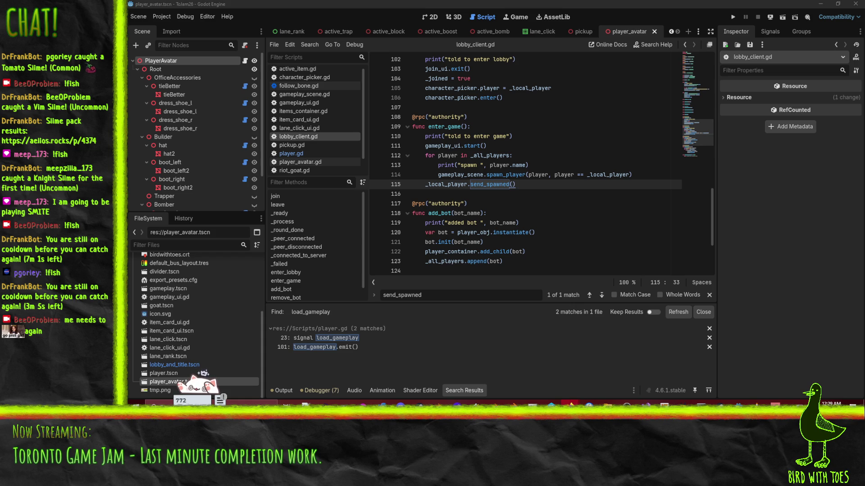
left_click(486, 184)
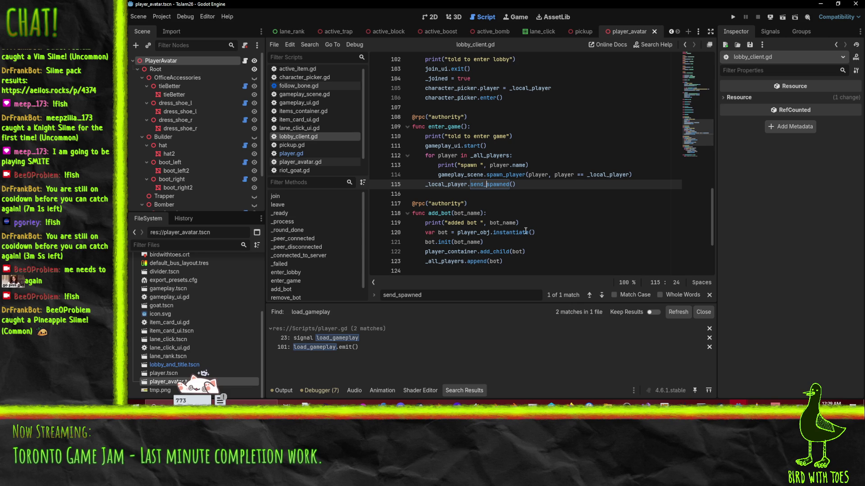
mouse_move(526, 231)
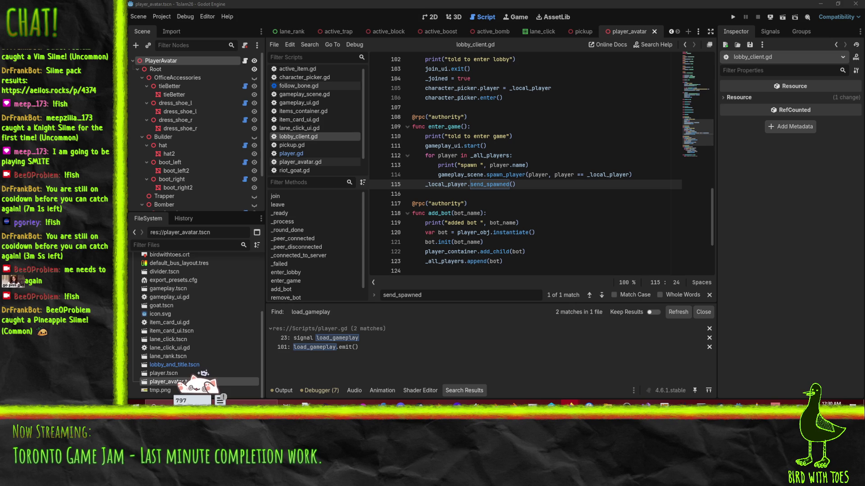
left_click(534, 191)
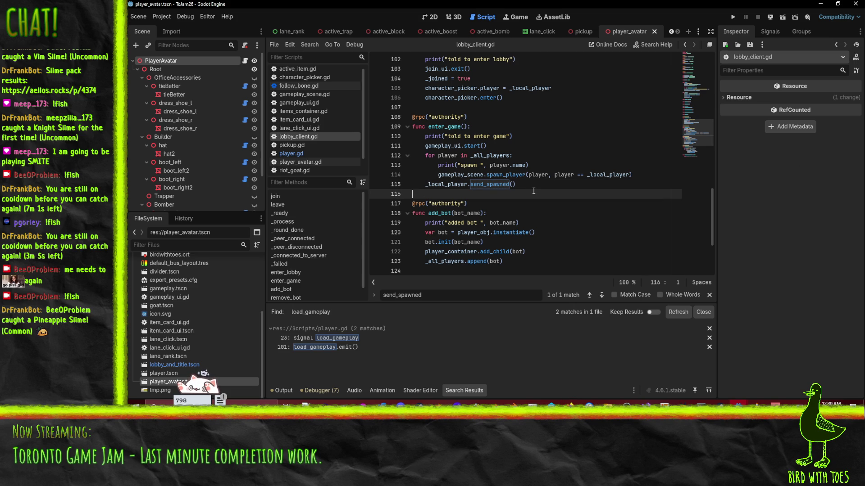
left_click(554, 184)
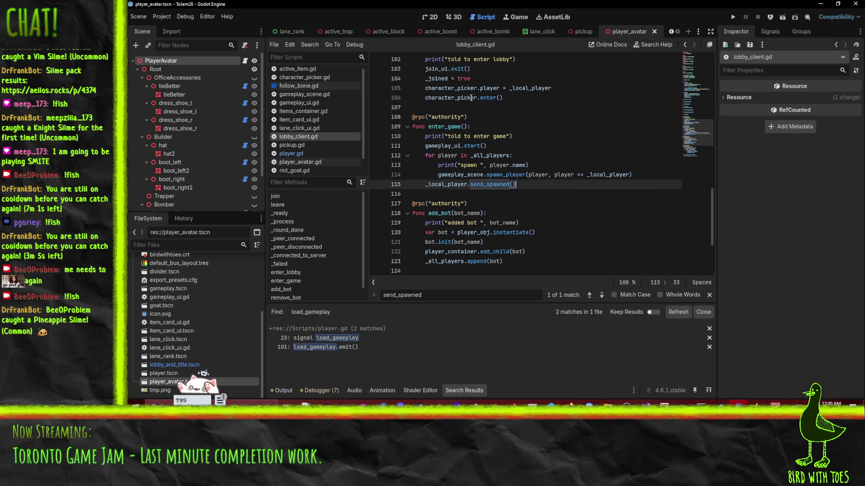
left_click(456, 129)
left_click(481, 146)
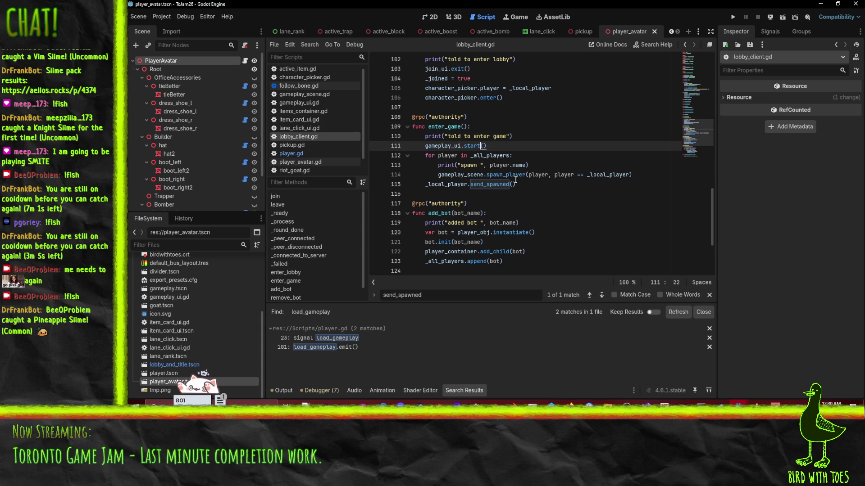
left_click(531, 186)
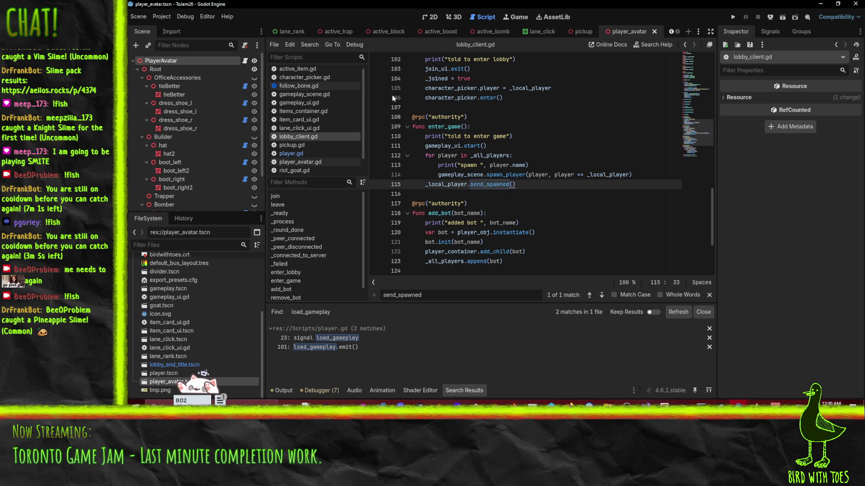
double_click(452, 145)
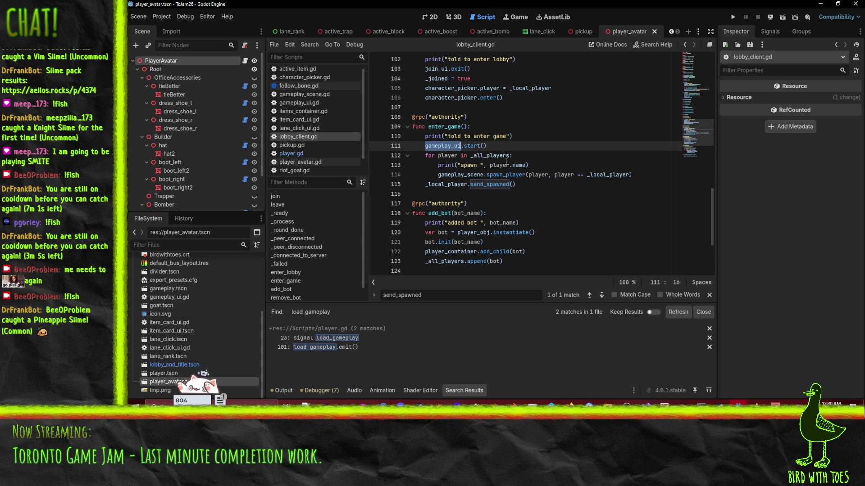
left_click(508, 158)
left_click(546, 166)
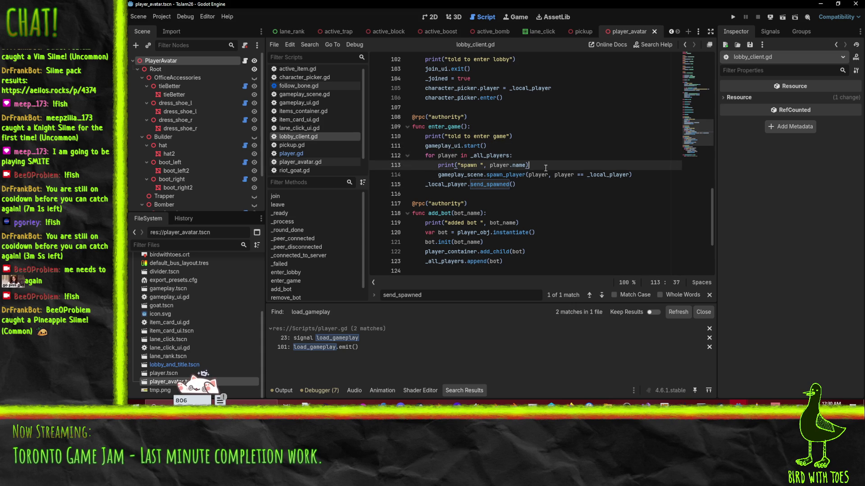
Step: Change the spawn print message to "spawn avatar for " followed by the player's name
left_click(480, 165)
type("avatar fp")
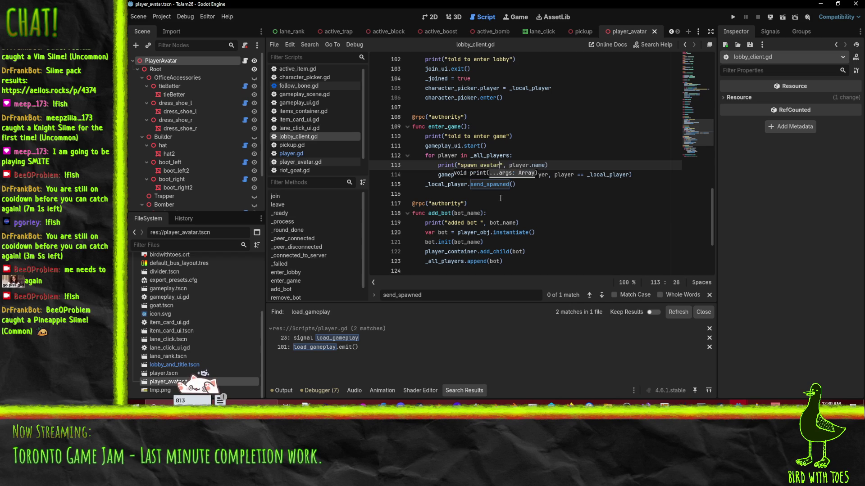
type("r")
key("BackSpace")
type("or")
left_click(560, 165)
left_click(477, 175)
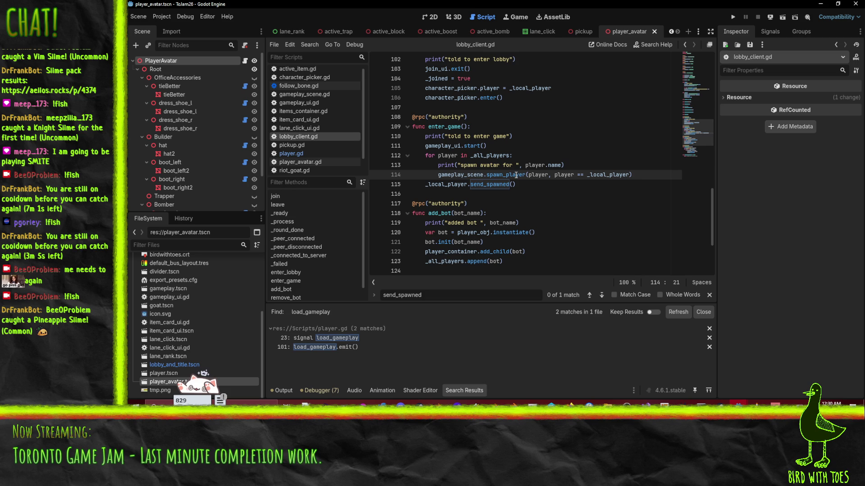
key("End")
key("Down")
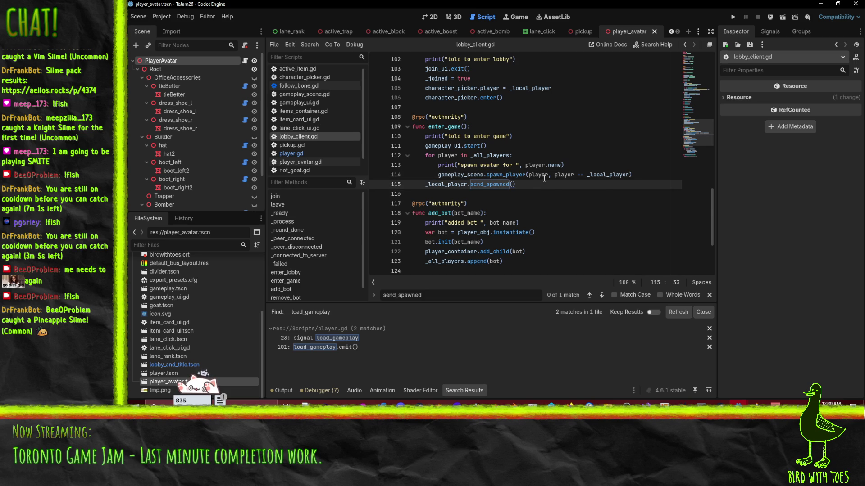
mouse_move(544, 178)
Step: Open player.gd and review the is_ready function and the print in spawn()
left_click(310, 153)
scroll(496, 180, "up", 5)
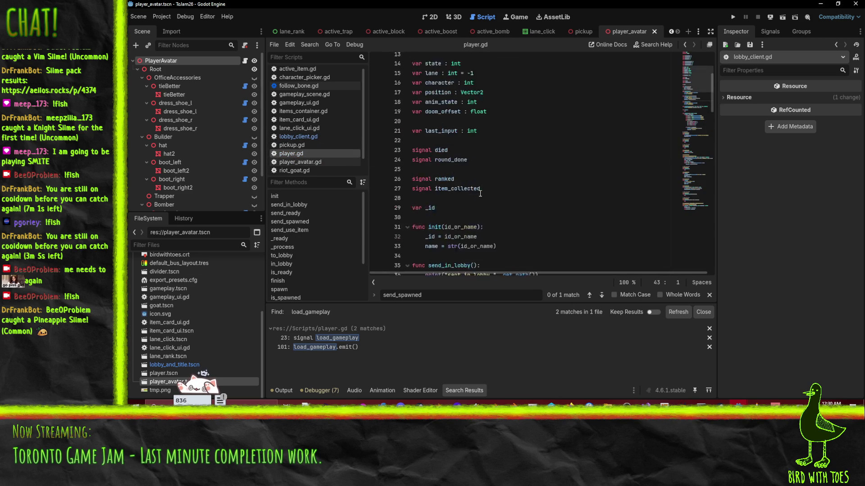
scroll(496, 180, "down", 15)
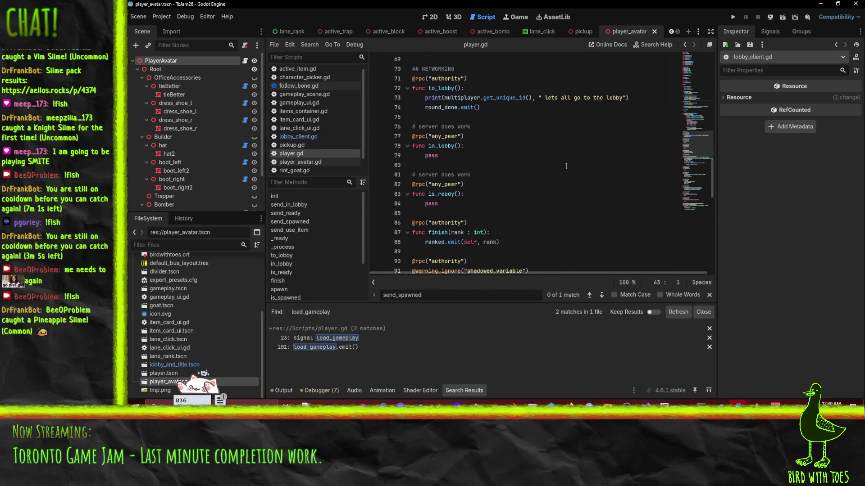
left_click(487, 146)
left_click(487, 194)
scroll(487, 198, "down", 3)
left_click(469, 155)
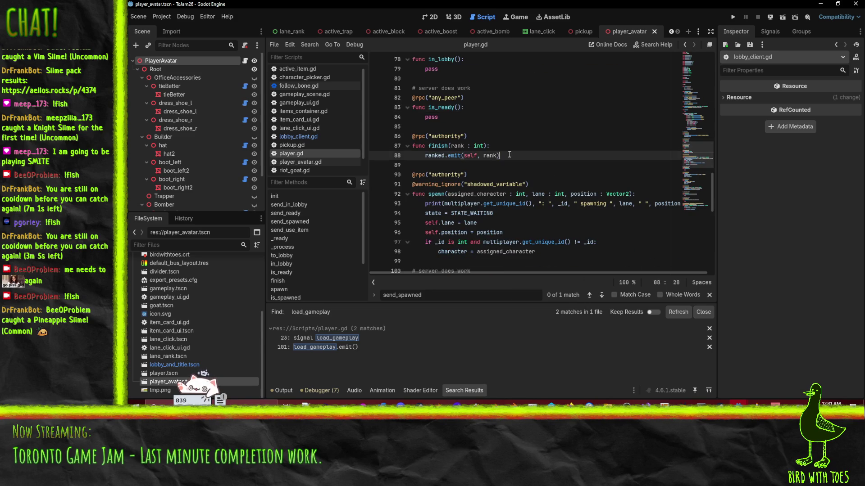
scroll(468, 155, "down", 2)
left_click(453, 146)
Step: Check the start function's lane assignment on line 95, then bring the server project window back
scroll(570, 197, "down", 2)
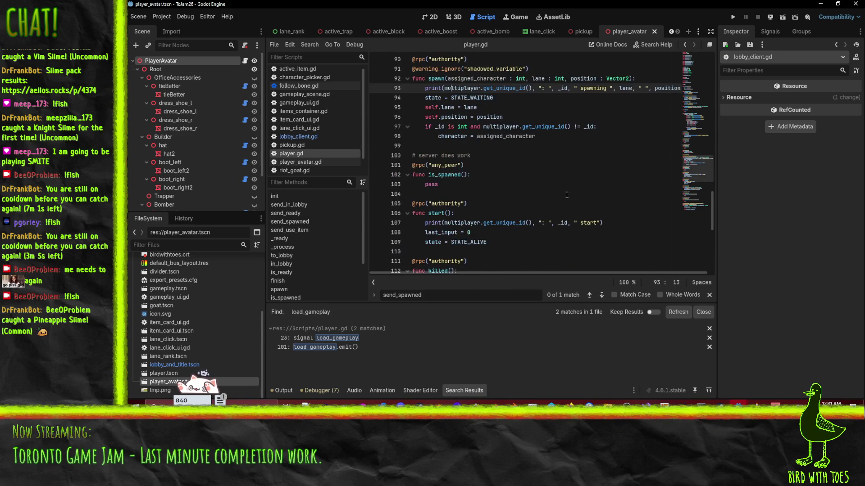
scroll(498, 184, "down", 1)
left_click(429, 156)
left_click(568, 183)
left_click(477, 79)
scroll(477, 79, "up", 2)
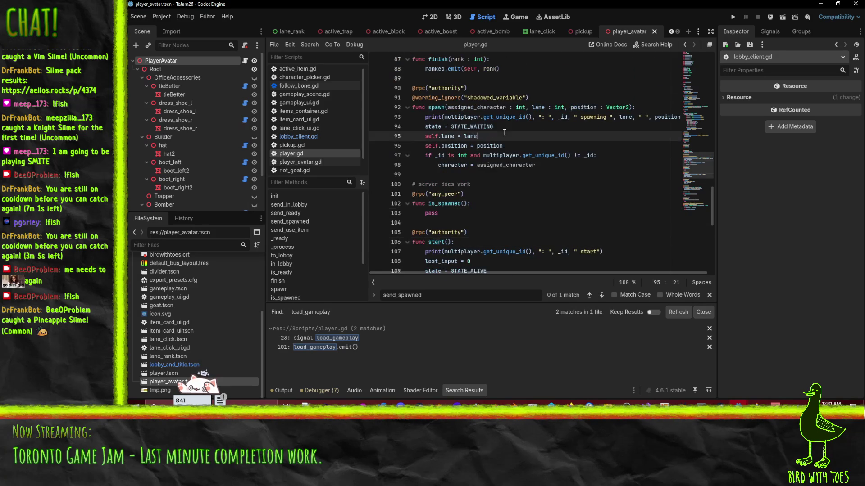
mouse_move(738, 403)
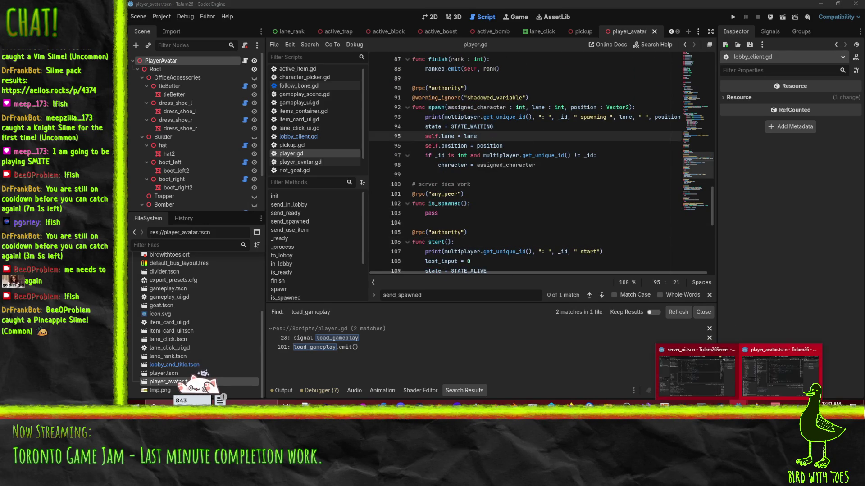
left_click(696, 360)
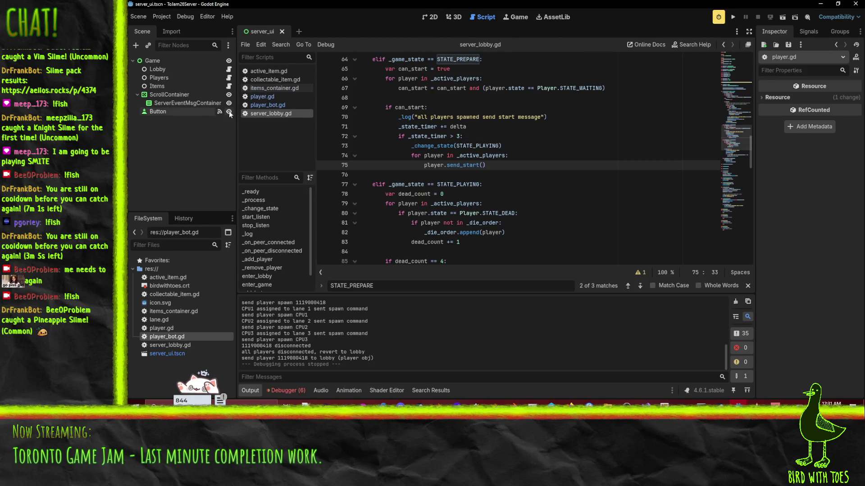
Step: Open the server's player.gd script and bring up the search bar
left_click(262, 96)
left_click(501, 127)
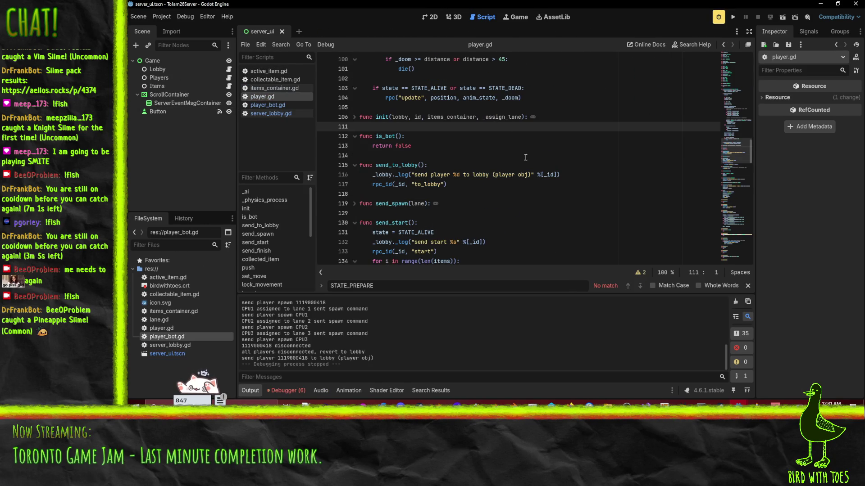
scroll(559, 141, "up", 1)
left_click(559, 141)
key("ctrl+f")
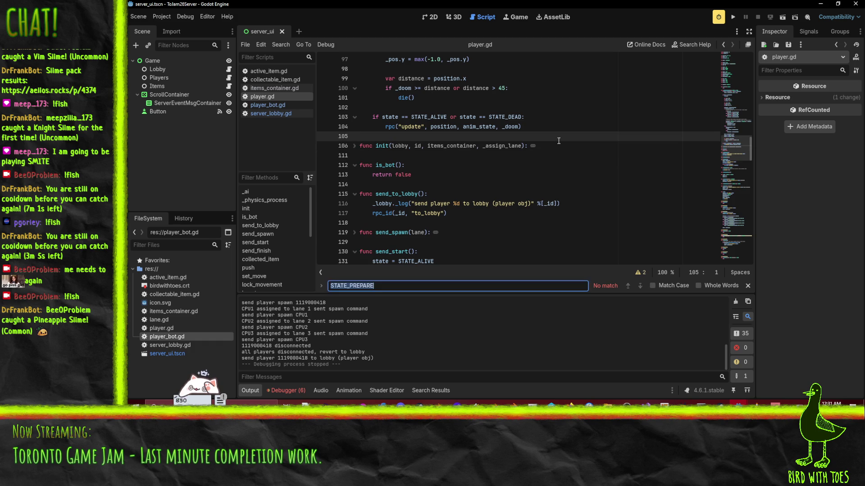
scroll(559, 141, "down", 20)
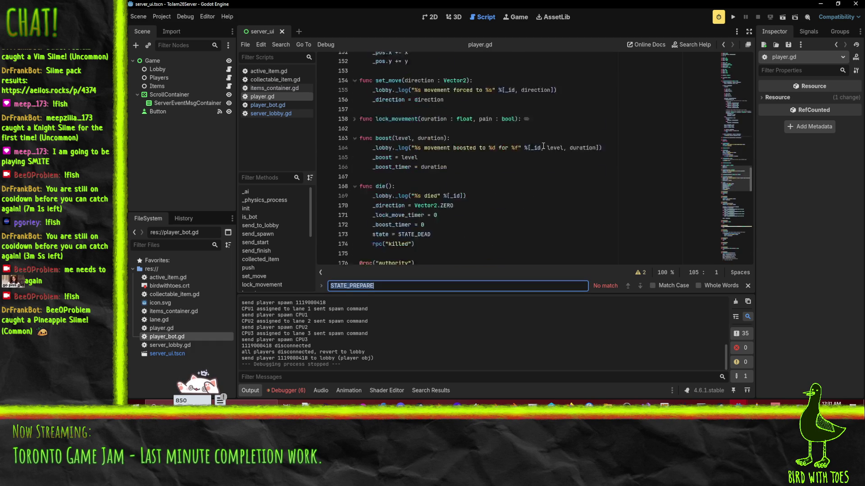
scroll(538, 159, "down", 5)
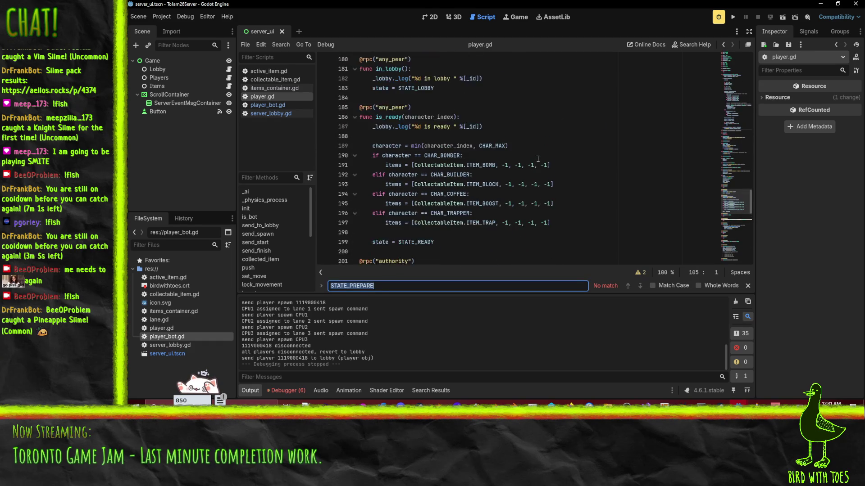
Step: Search the script for uses of spawn and inspect the character argument in send_spawn
double_click(378, 137)
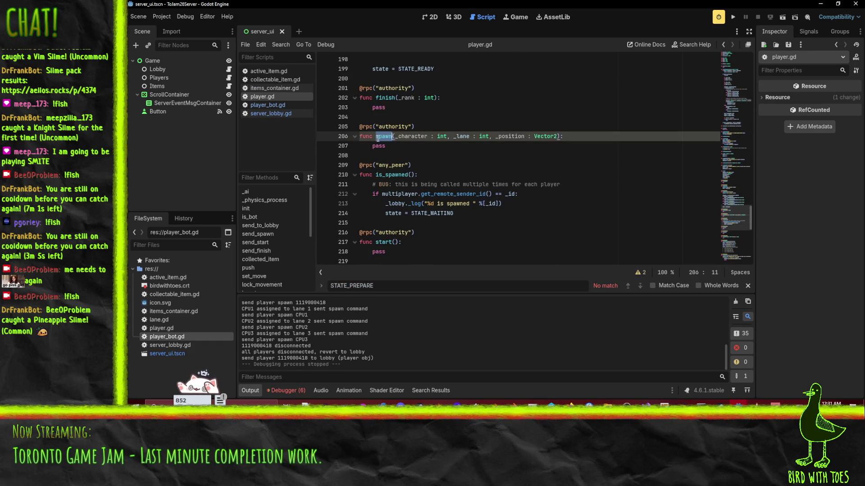
key("ctrl+f")
key("Return")
key("Return")
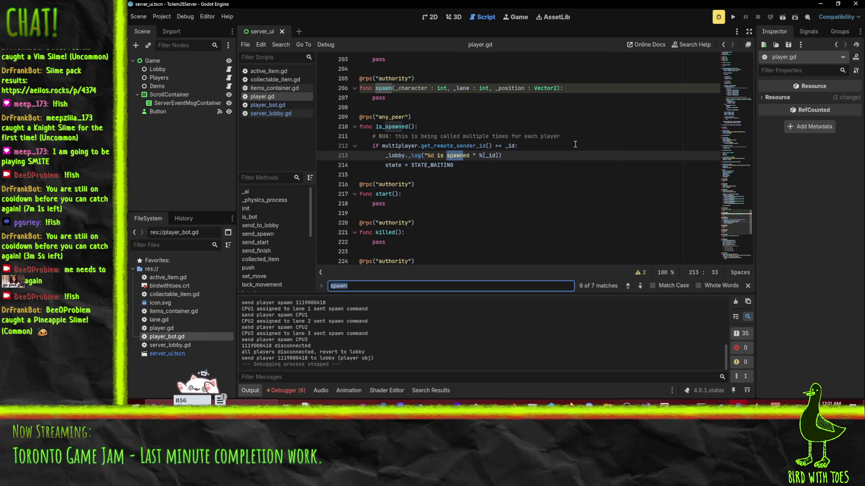
key("Return")
key("Return")
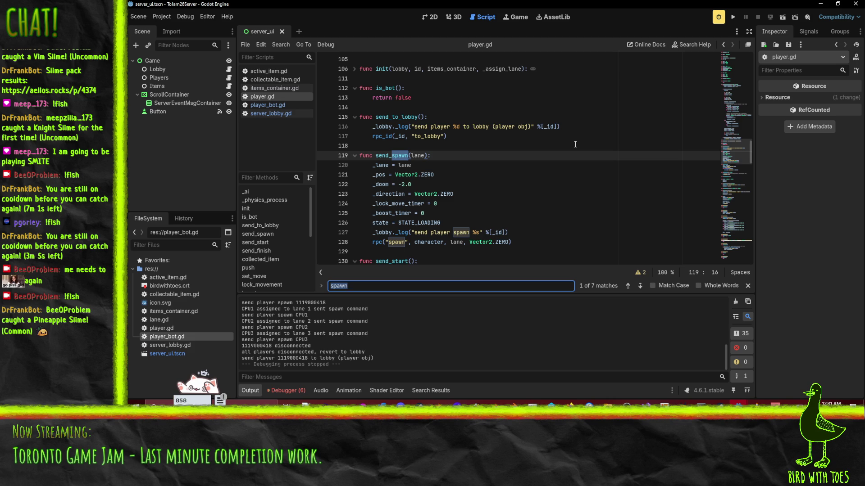
left_click(382, 166)
key("Down")
key("Down")
key("Down")
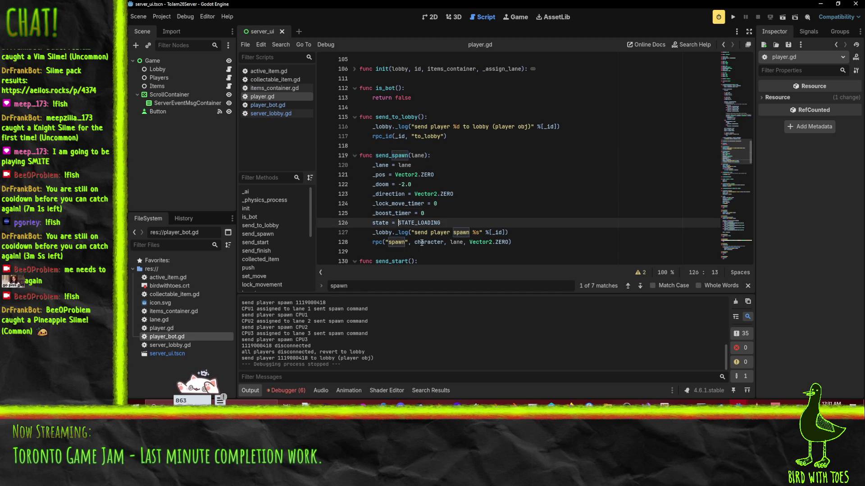
left_click(426, 242)
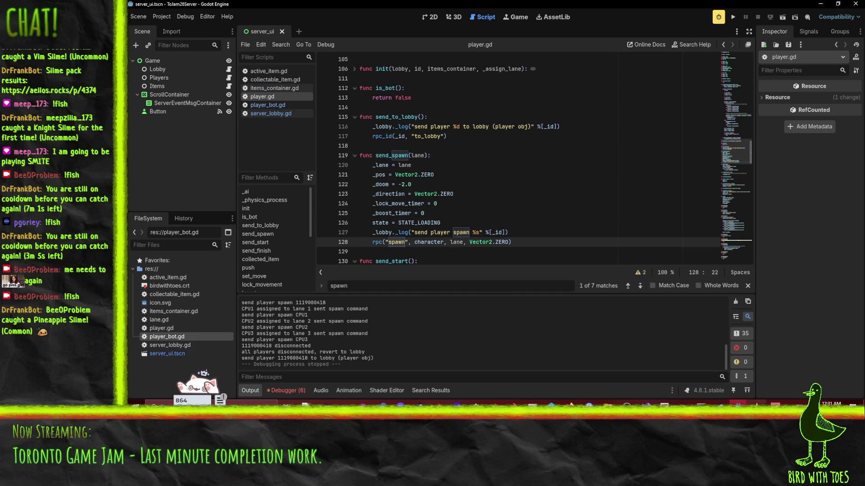
Step: In the client project's player.gd, delete the 'if _id is int' check line in spawn()
mouse_move(739, 406)
left_click(793, 371)
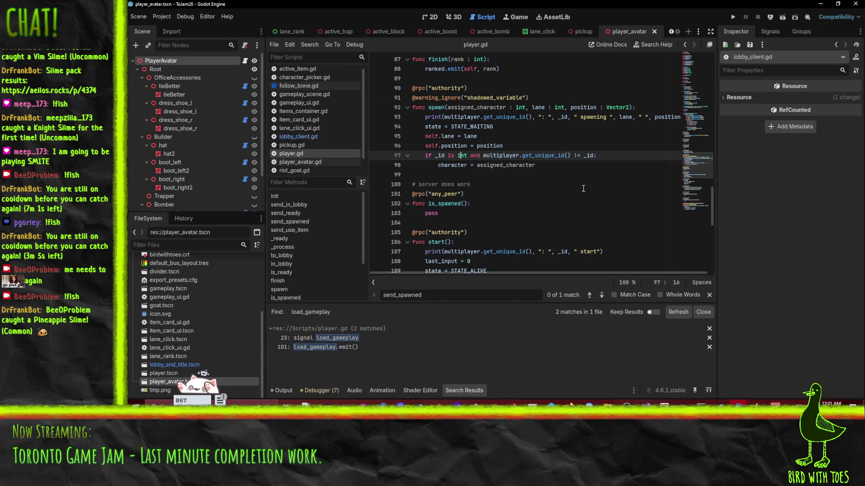
key("ctrl+shift+k")
key("Down")
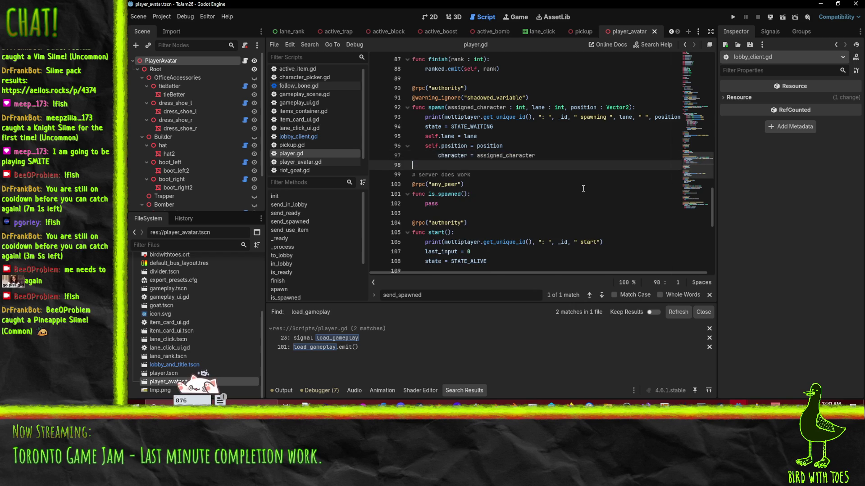
Step: Unindent the character assignment line in spawn() and save the client player script
key("Up")
key("BackSpace")
type("self.")
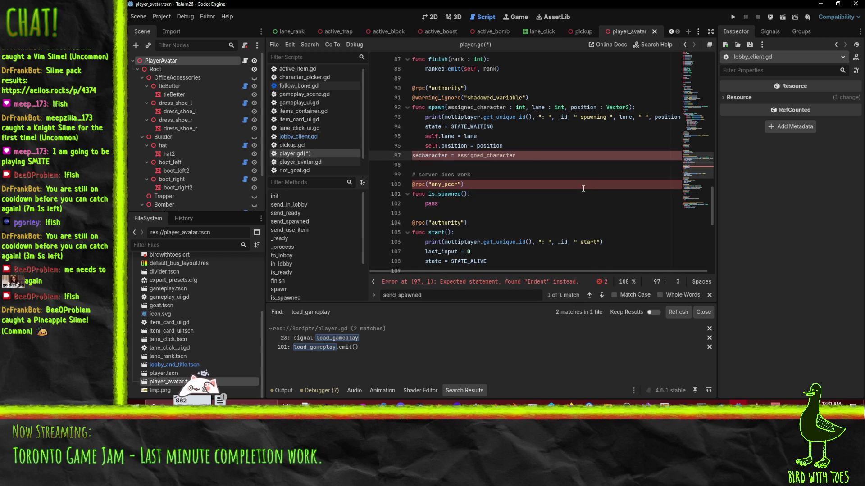
key("Up")
key("Home")
key("ctrl+s")
key("Up")
key("End")
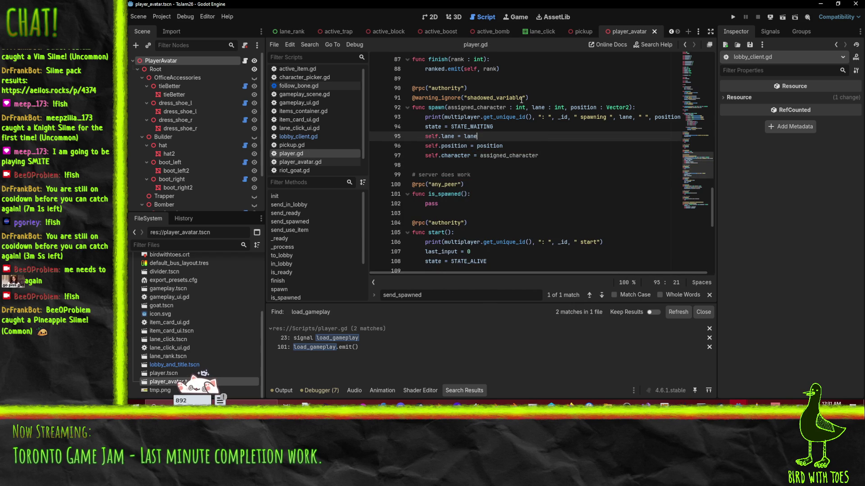
Step: Rename the spawn parameters to _lane and _position, and assign lane = _lane
left_click(527, 107)
type("_")
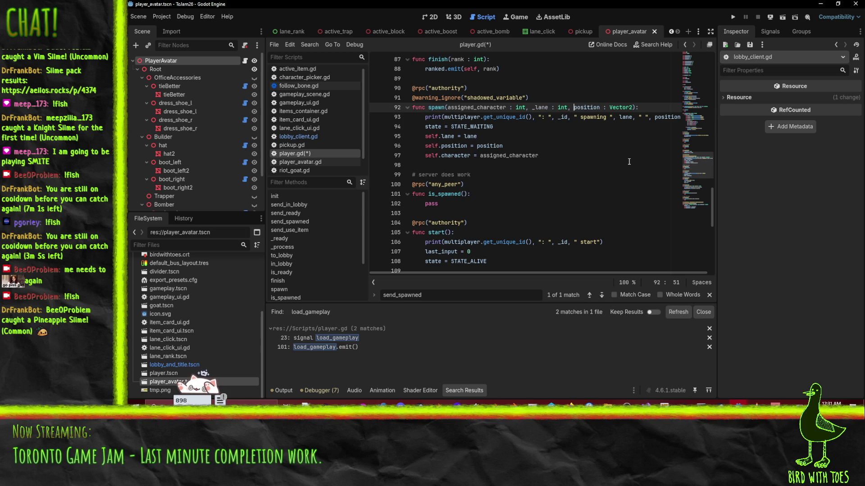
type(" _")
double_click(433, 137)
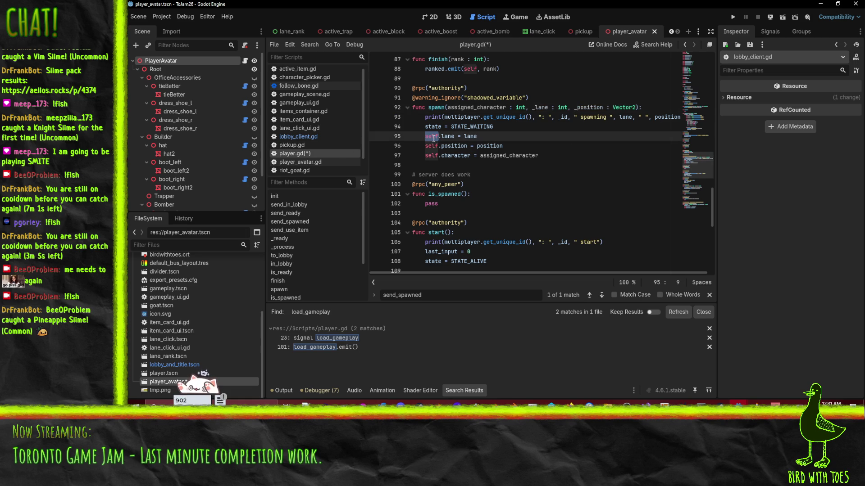
key("Delete")
key("Delete")
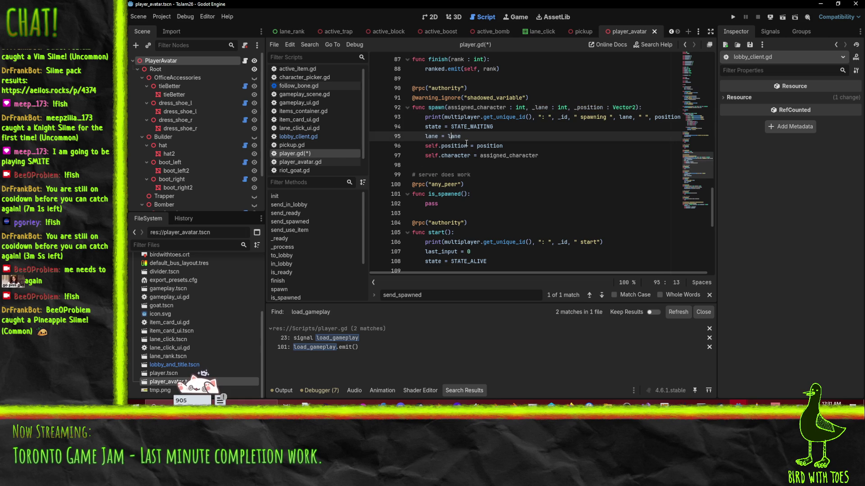
type("_")
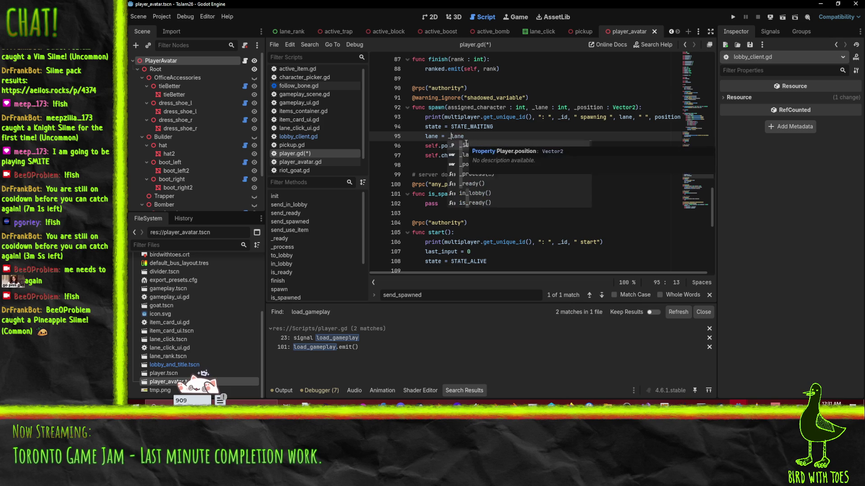
Step: Change line 96 to assign position directly instead of self.position
left_click(434, 147)
double_click(432, 147)
key("Delete")
key("ctrl+z")
key("Left")
key("ctrl+shift+Right")
key("Delete")
key("Delete")
Step: Drop self. from the character assignment, use _position as the value, and save
double_click(432, 155)
key("Delete")
key("Delete")
left_click(461, 145)
type("_")
left_click(444, 136)
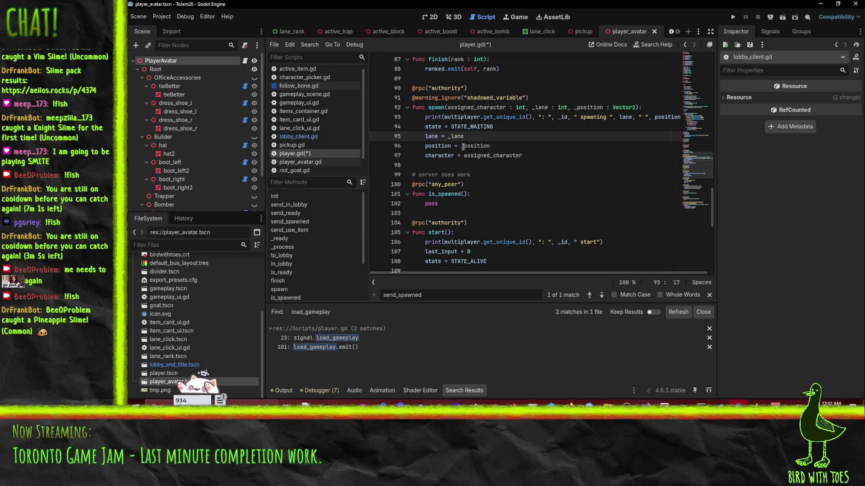
key("ctrl+s")
left_click(490, 98)
key("ctrl+shift+k")
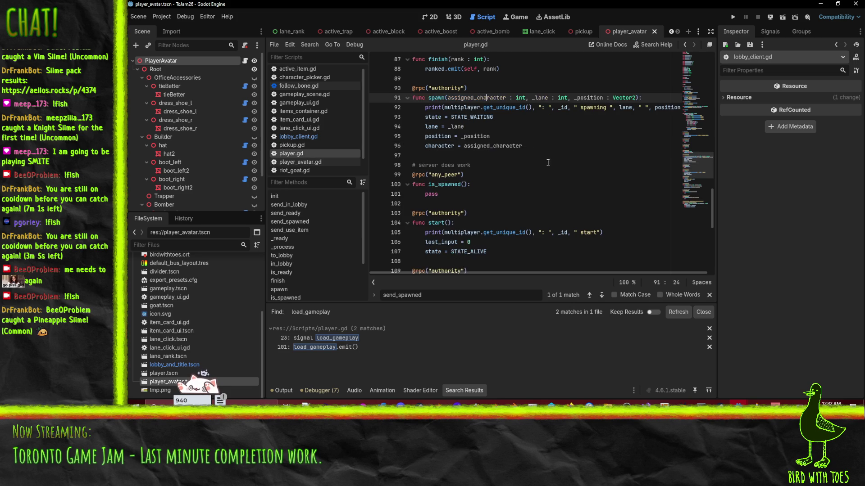
left_click(551, 153)
left_click(470, 126)
scroll(477, 177, "up", 1)
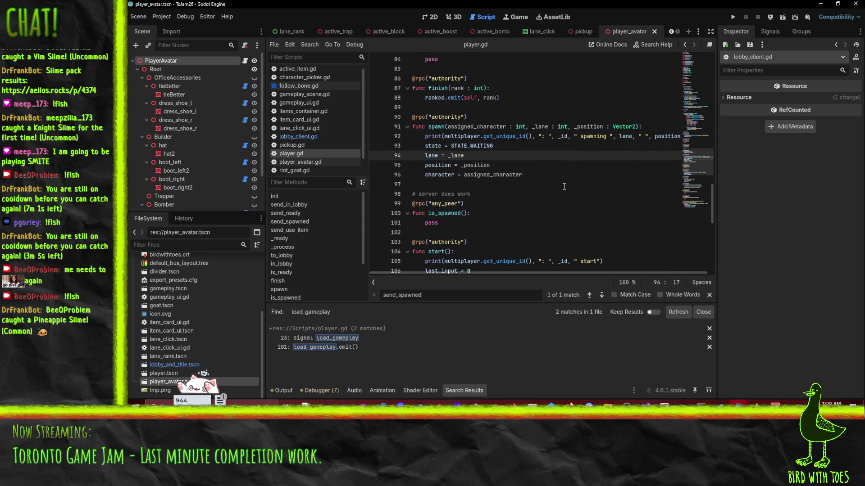
scroll(556, 178, "up", 3)
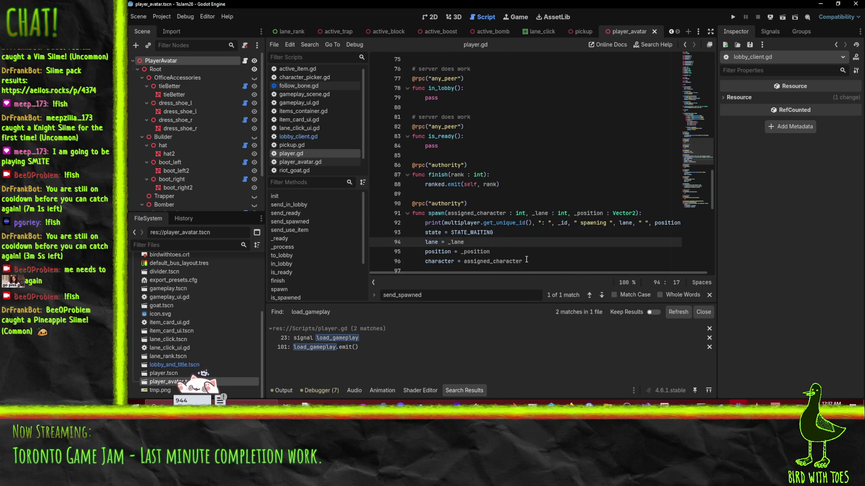
left_click(523, 189)
scroll(535, 192, "up", 8)
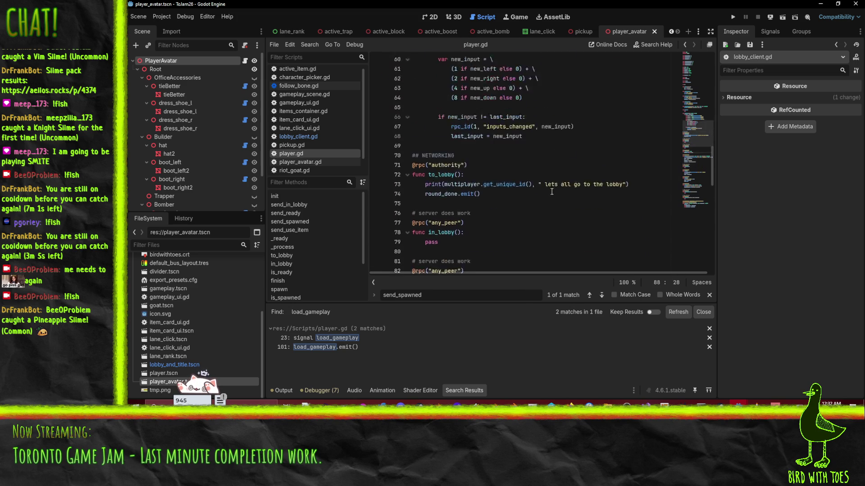
scroll(576, 189, "up", 8)
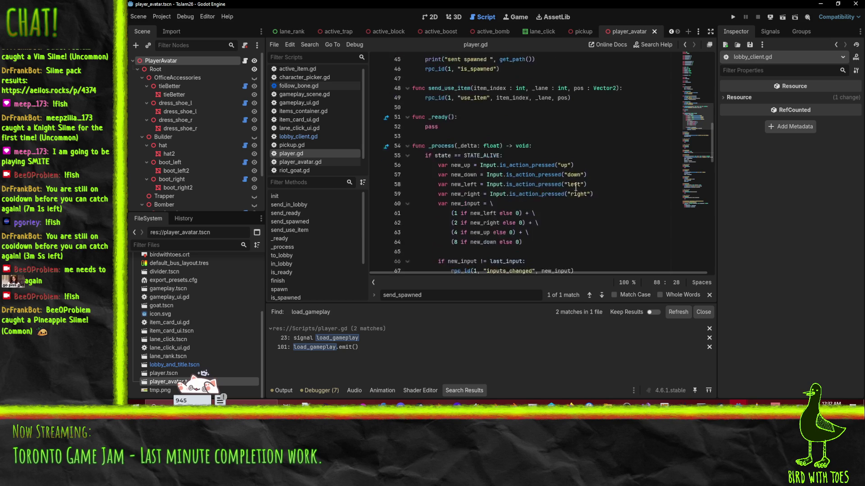
scroll(571, 191, "up", 5)
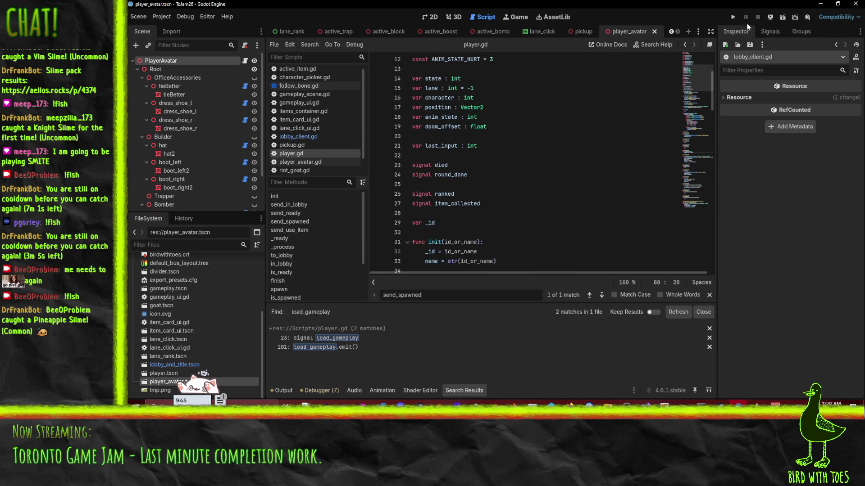
Step: Run the server project, then run the client game
left_click(753, 388)
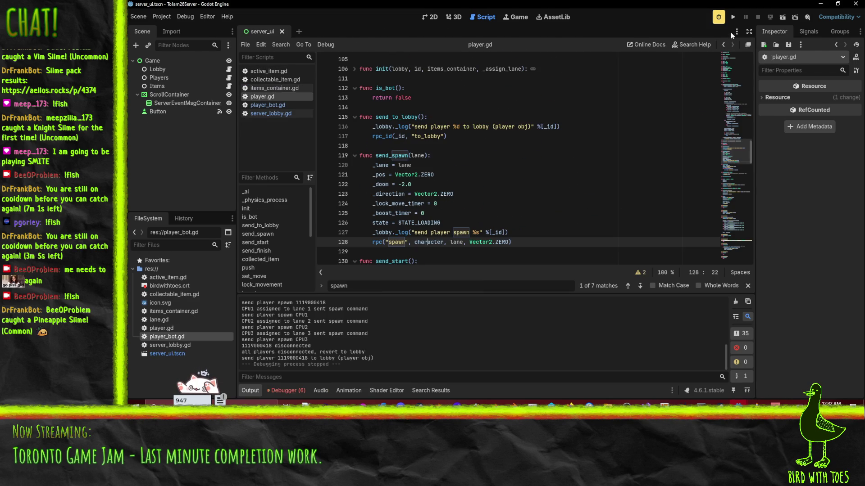
left_click(732, 17)
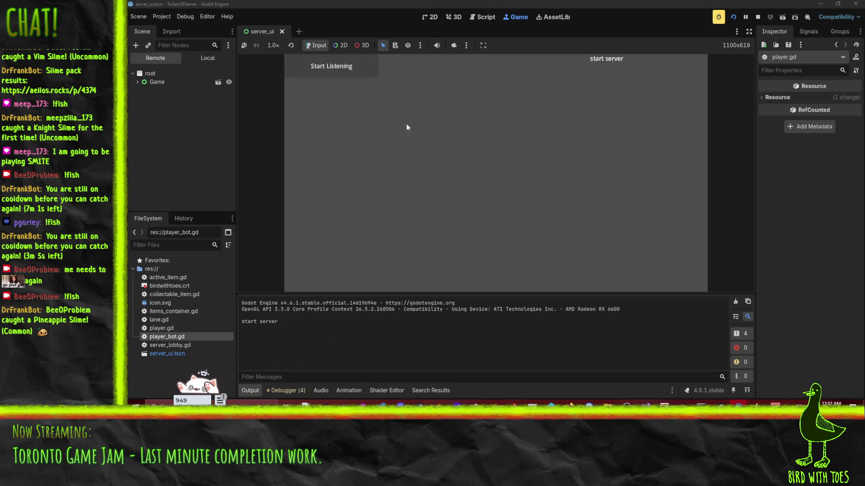
mouse_move(738, 404)
left_click(709, 374)
left_click(735, 18)
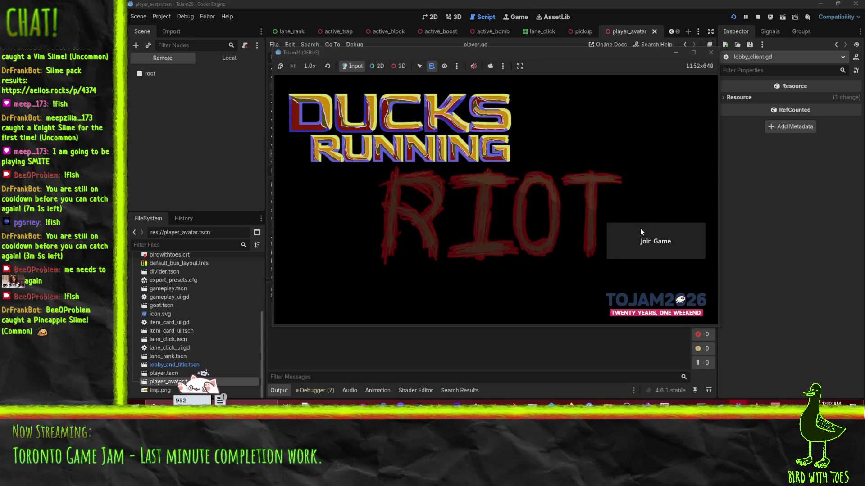
Step: Join the game, check the output log, and mark the player READY! to hit the breakpoint
left_click(639, 230)
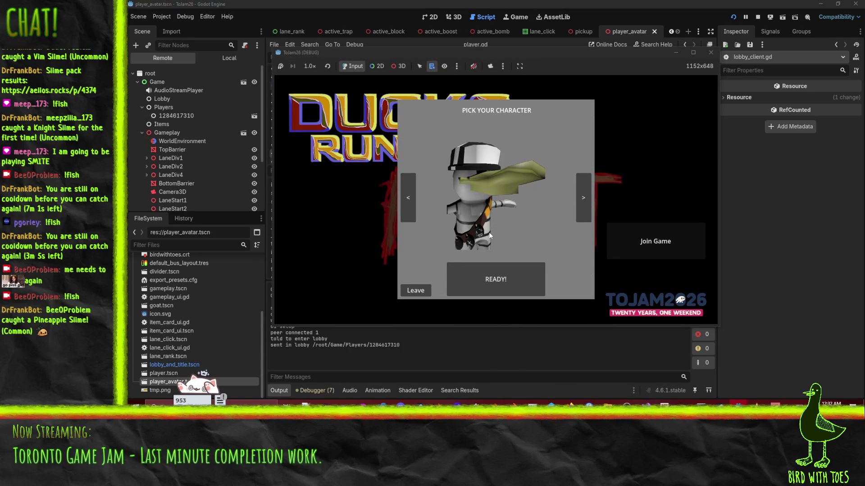
left_click(405, 348)
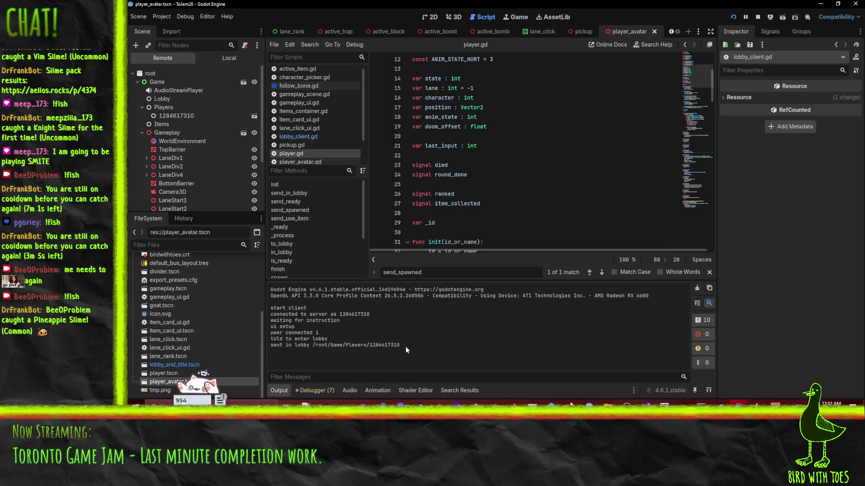
mouse_move(740, 404)
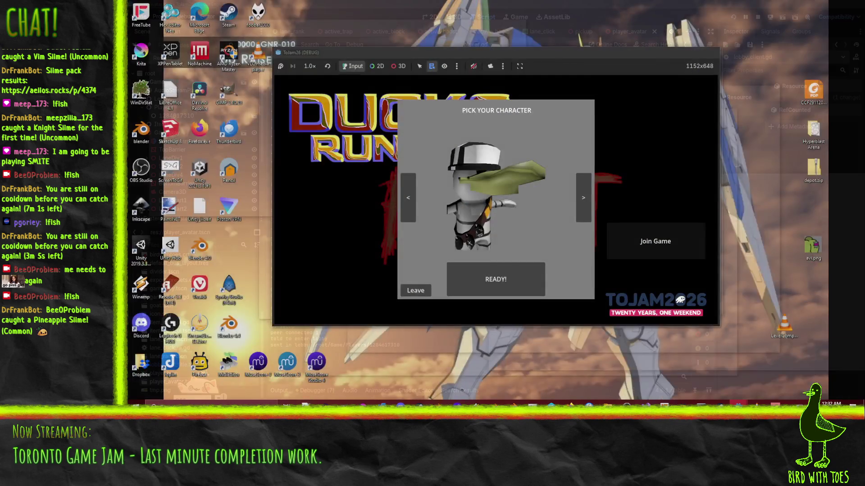
left_click(821, 374)
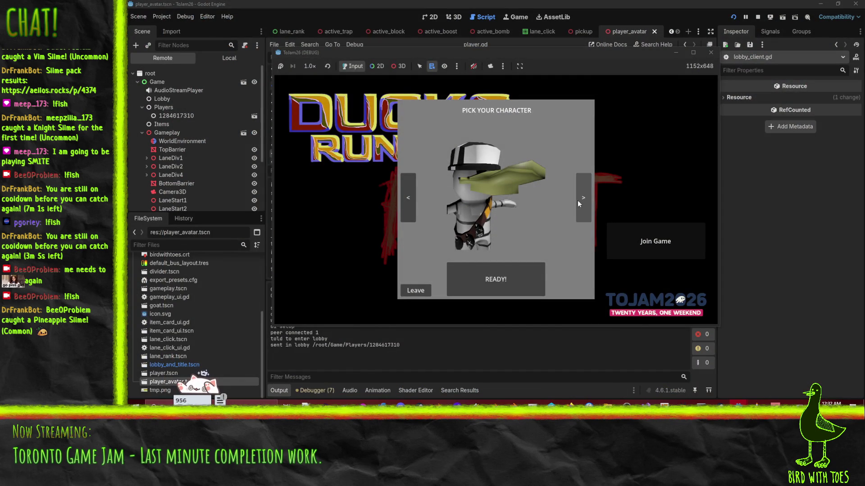
left_click(489, 285)
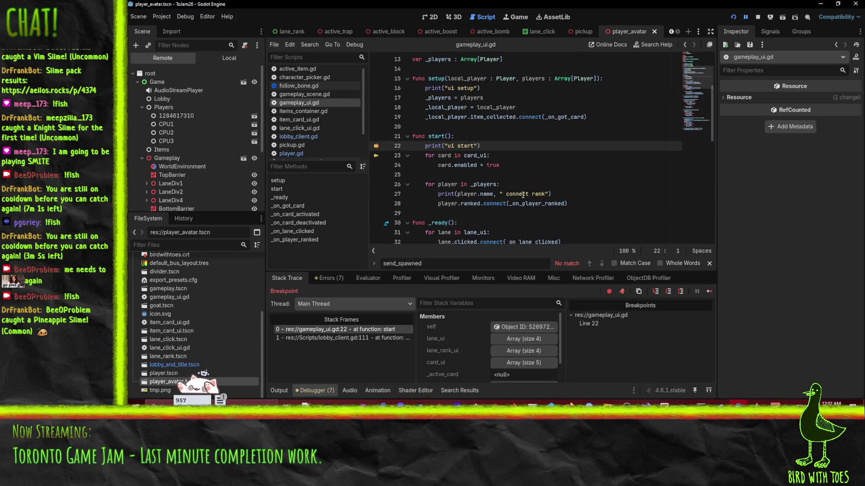
Step: Remove the line 22 breakpoint in gameplay_ui.gd, resume the client, and stop the server's game
left_click(376, 148)
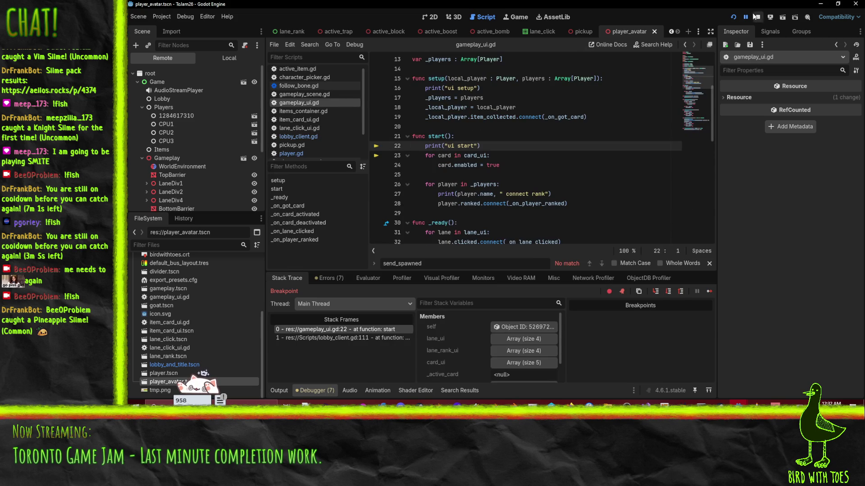
left_click(745, 16)
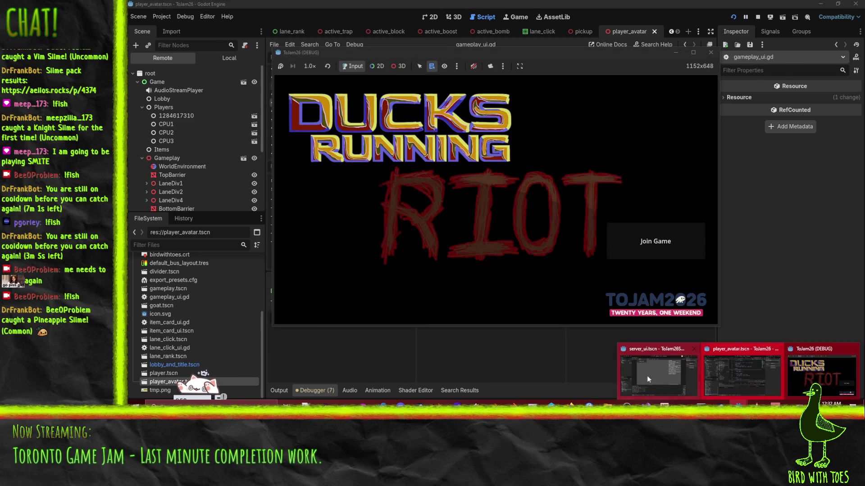
left_click(647, 376)
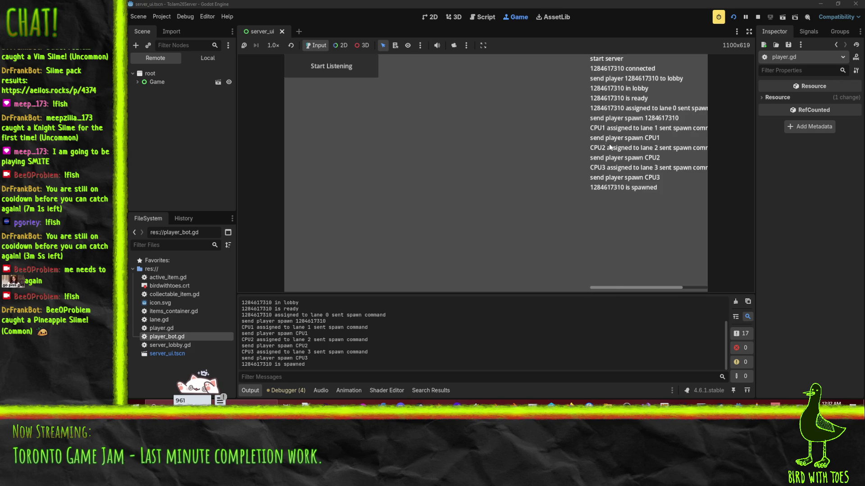
left_click(758, 17)
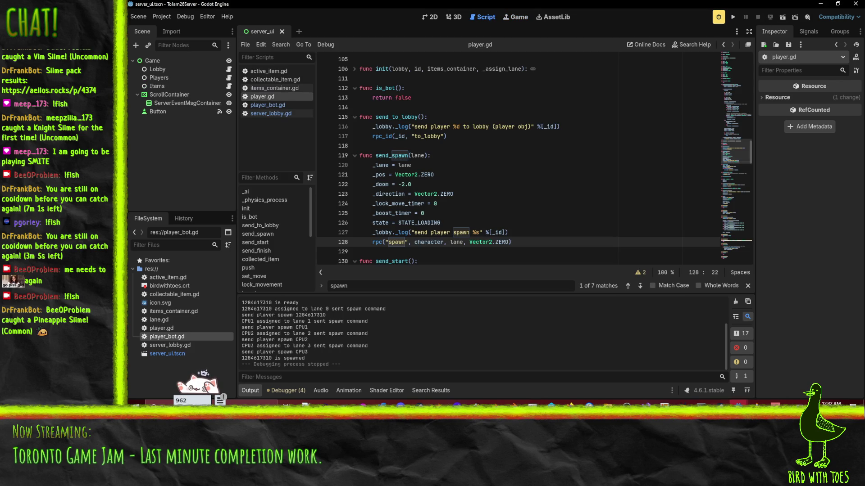
Step: Close the client game window and run the server project again
mouse_move(738, 403)
left_click(812, 374)
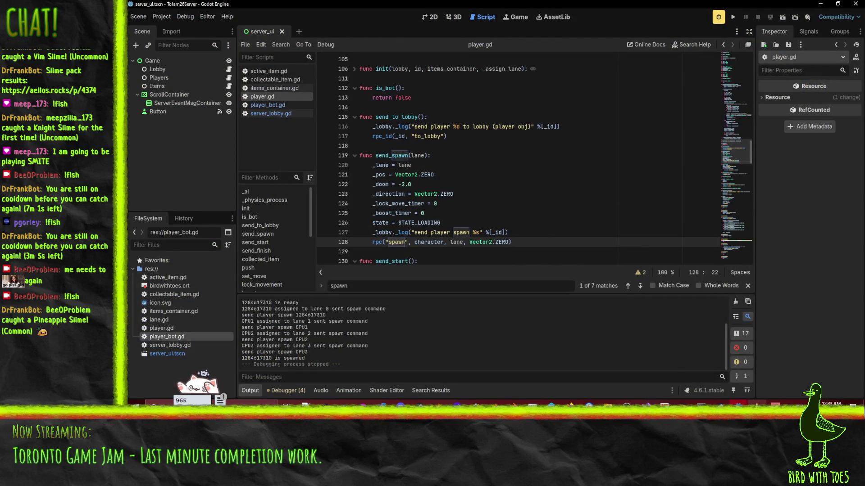
mouse_move(739, 403)
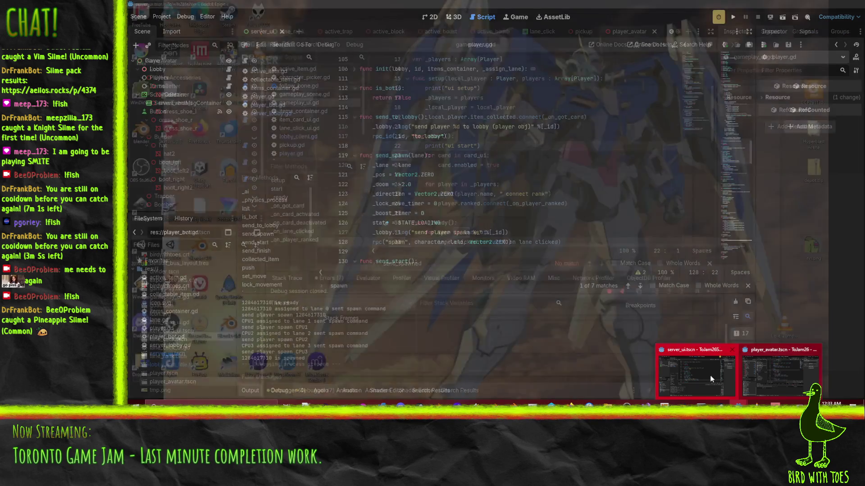
left_click(714, 374)
left_click(733, 17)
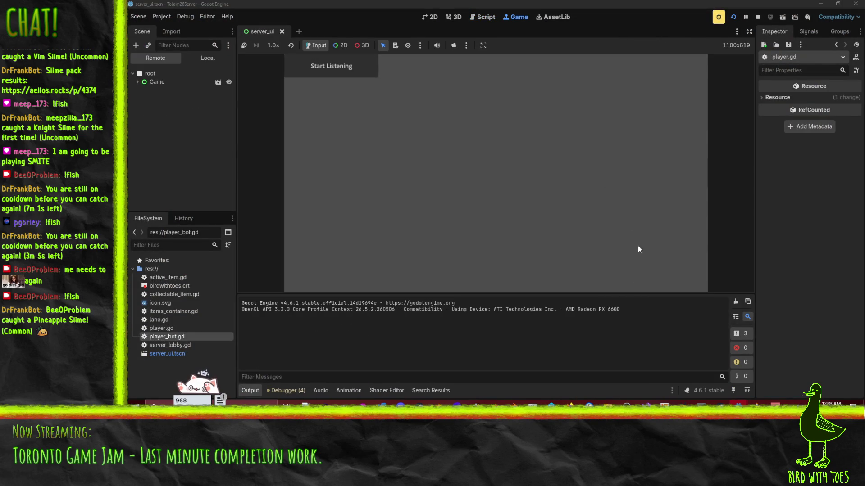
Step: Start the server listening, launch the client game and join from the title screen
left_click(333, 66)
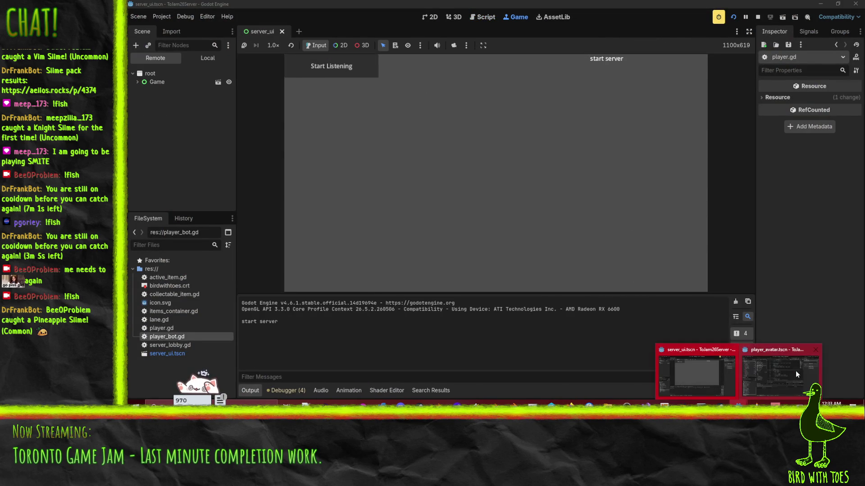
left_click(795, 374)
left_click(733, 17)
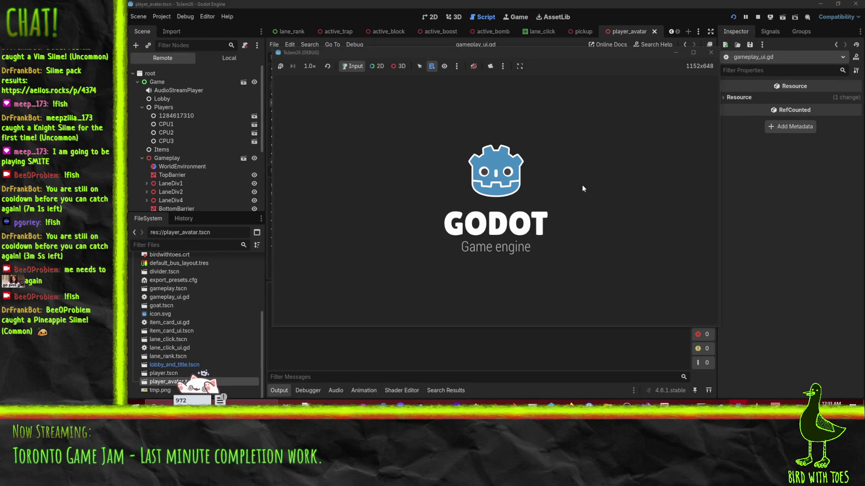
left_click(648, 233)
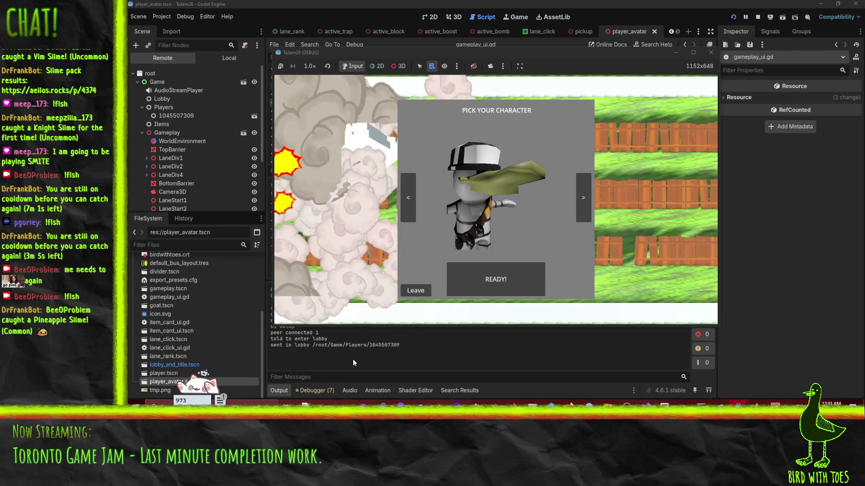
Step: Pick the red-bandana pirate duck, press READY!, then view the server's player.gd script
mouse_move(739, 406)
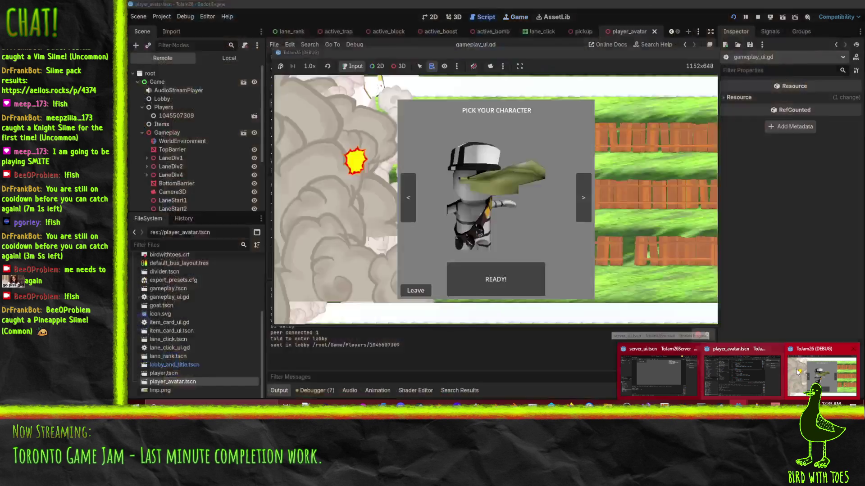
left_click(796, 372)
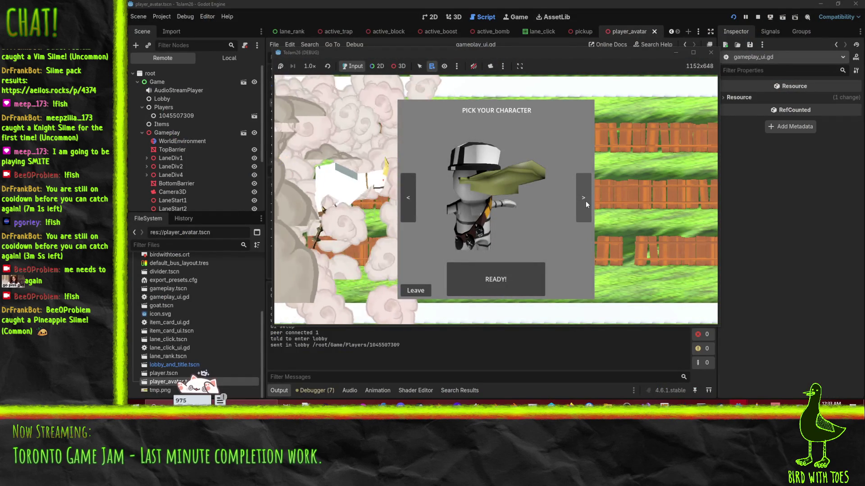
left_click(586, 202)
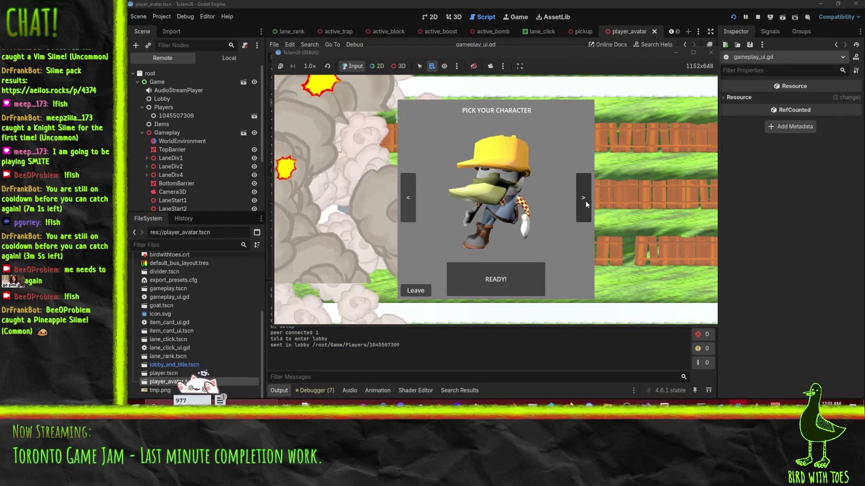
left_click(586, 201)
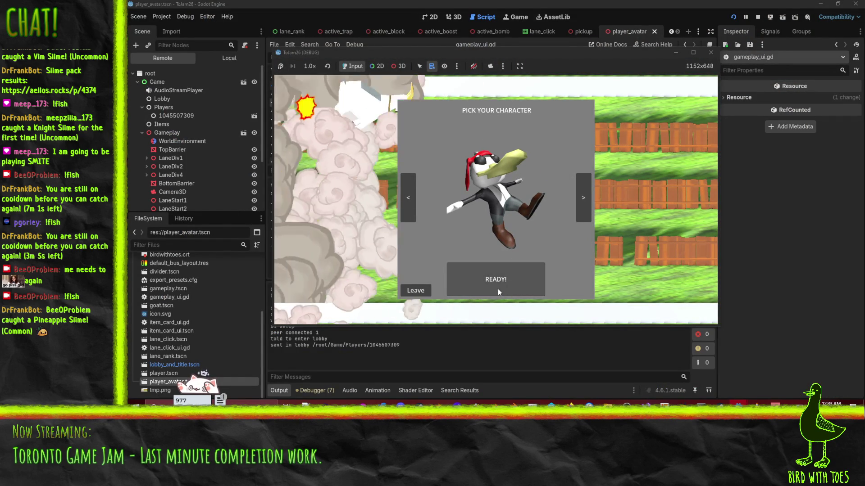
left_click(499, 291)
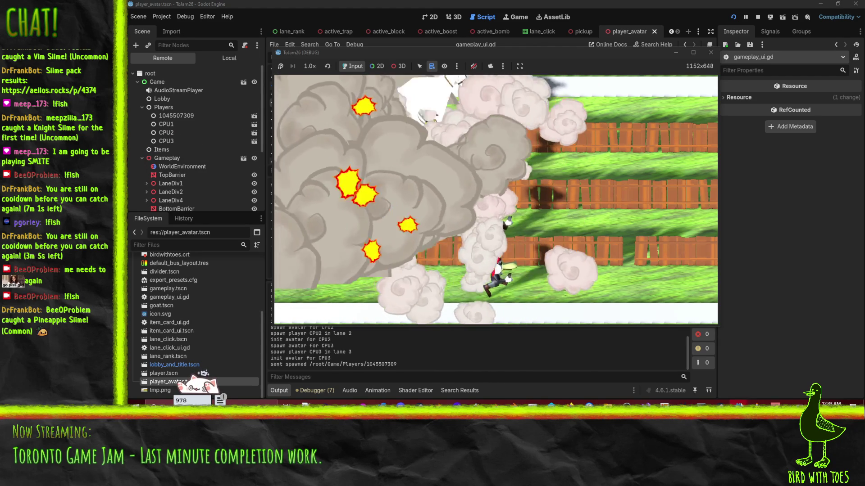
mouse_move(739, 401)
left_click(666, 372)
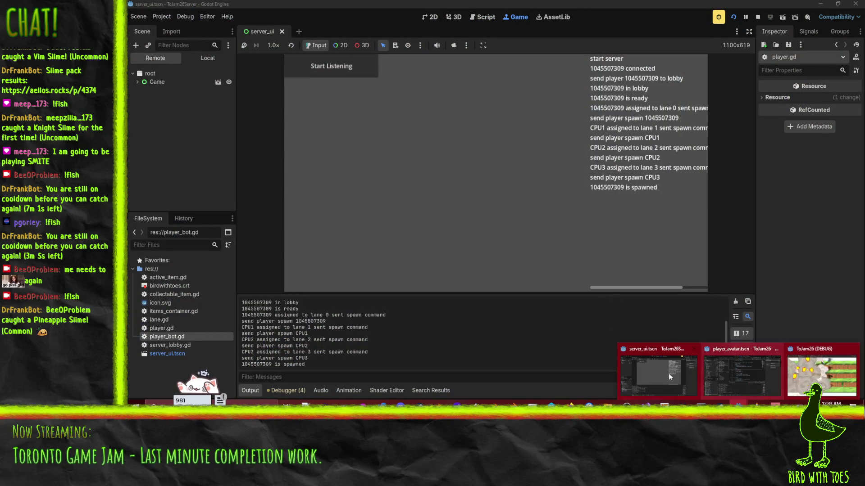
left_click(483, 17)
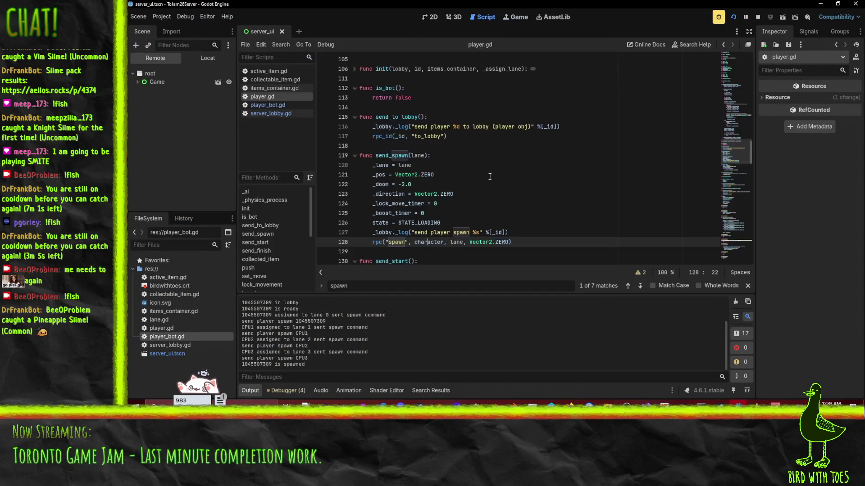
Step: Open server_lobby.gd, pause at a line 65 breakpoint in the prepare state, inspect, then remove it
scroll(484, 162, "up", 15)
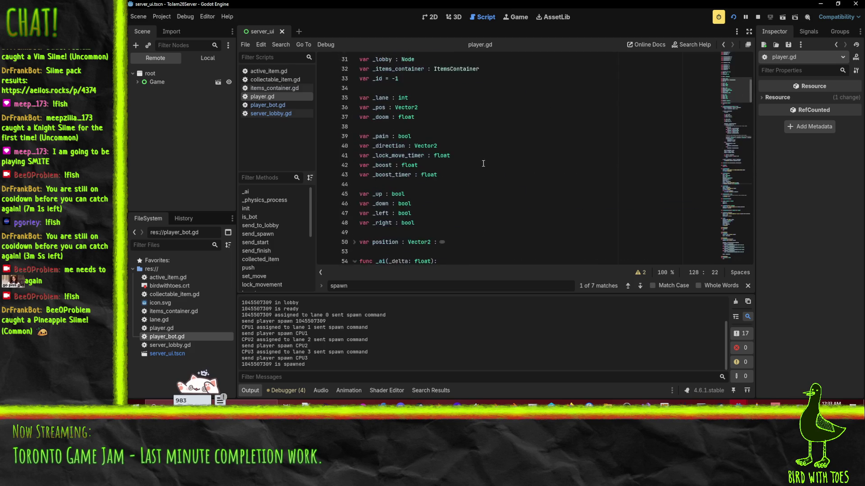
scroll(457, 155, "up", 2)
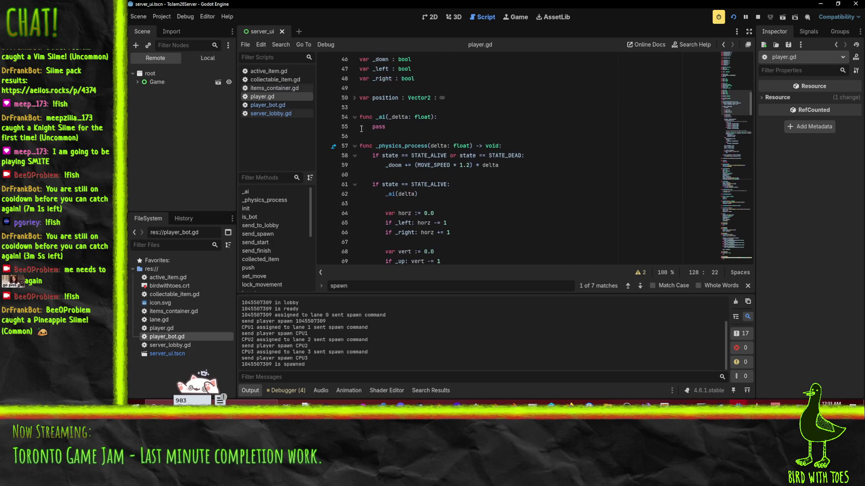
left_click(277, 114)
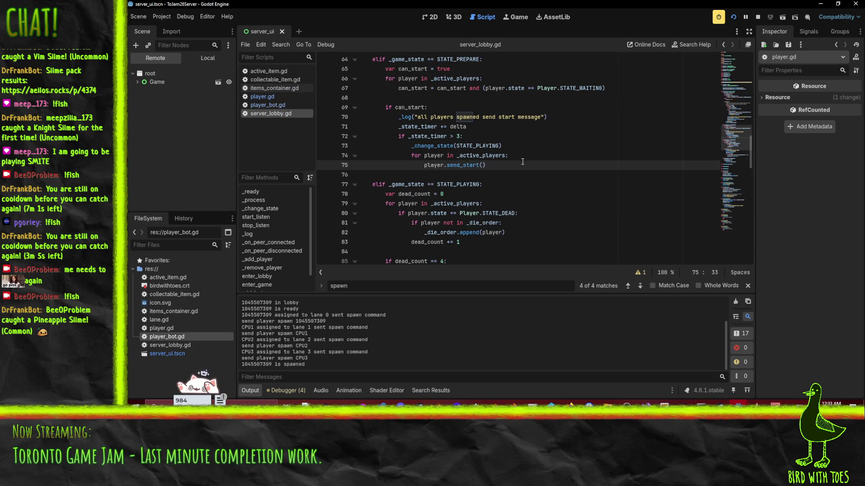
scroll(331, 186, "up", 4)
left_click(323, 185)
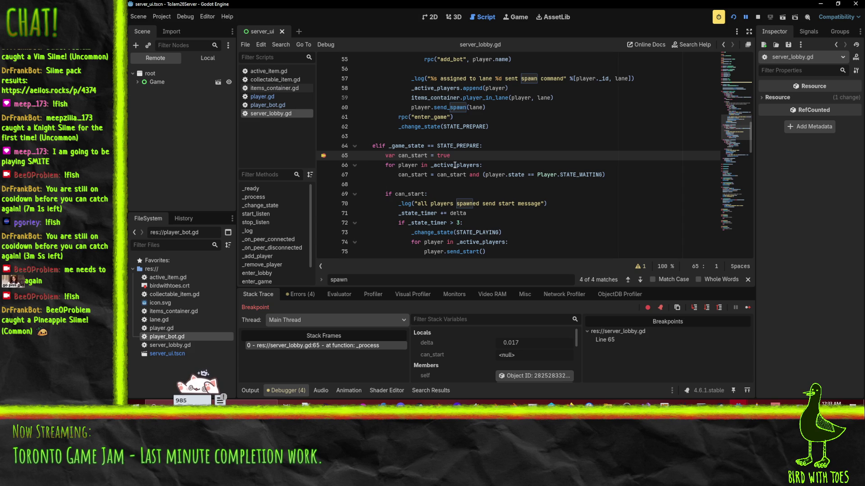
mouse_move(455, 165)
left_click(320, 158)
Step: Break at the line 69 can_start check, then at line 67, inspecting each player's waiting state
left_click(324, 194)
left_click(745, 17)
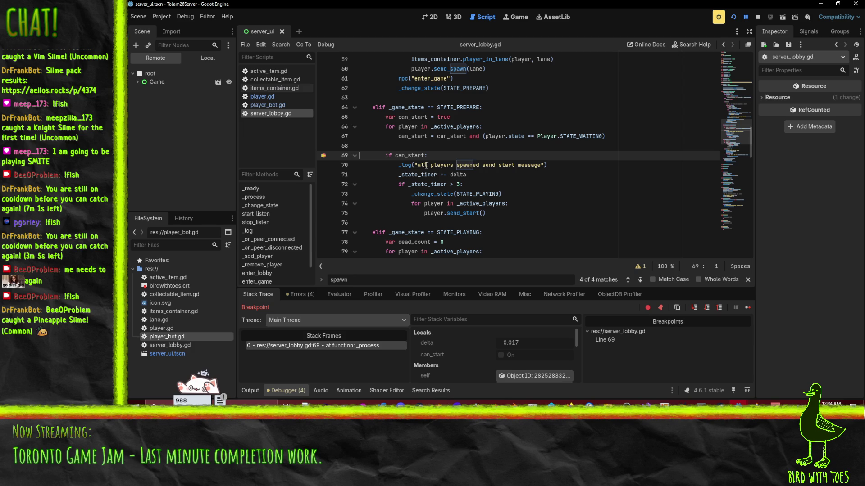
mouse_move(413, 154)
left_click(327, 156)
left_click(331, 135)
left_click(745, 17)
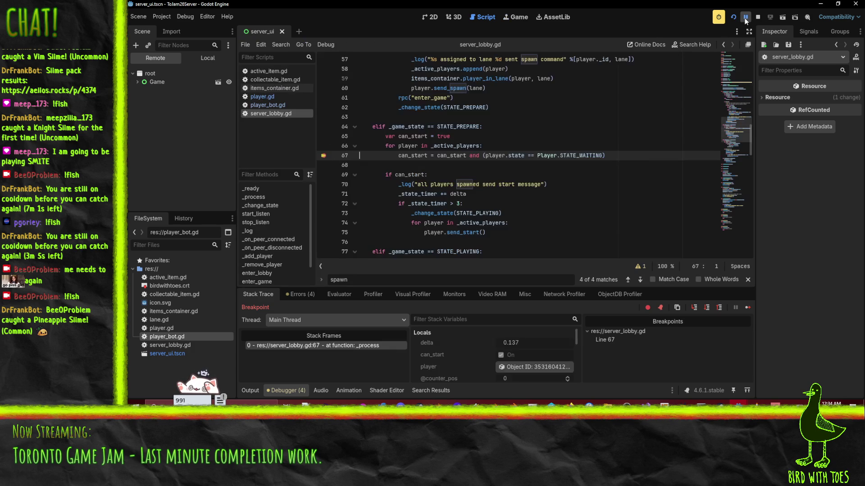
mouse_move(492, 157)
scroll(460, 347, "down", 3)
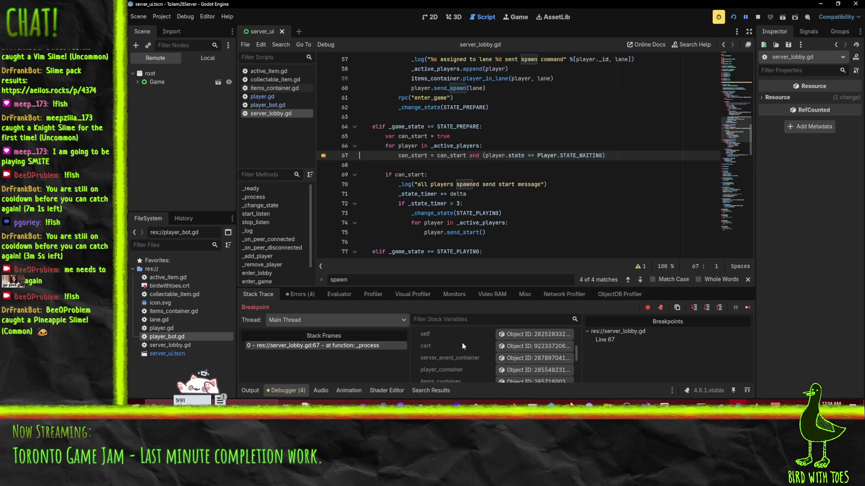
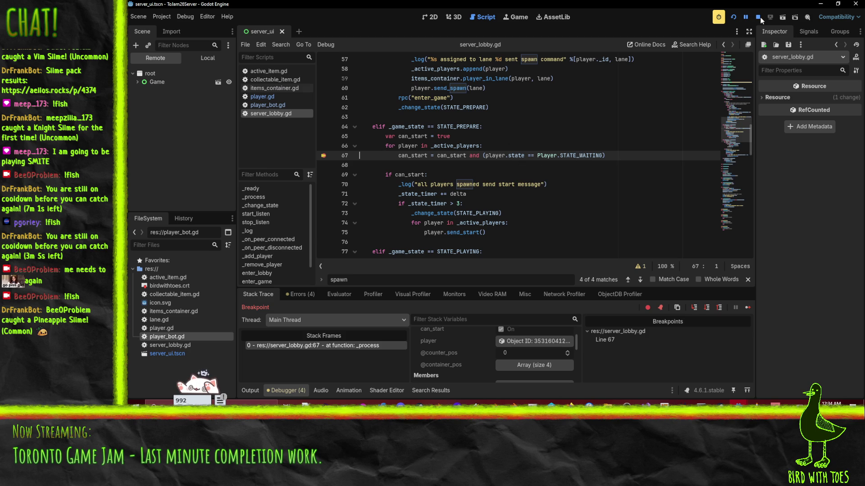
Step: Stop the paused debug session, close the game window and remove the line-67 breakpoint
left_click(759, 18)
key("F5")
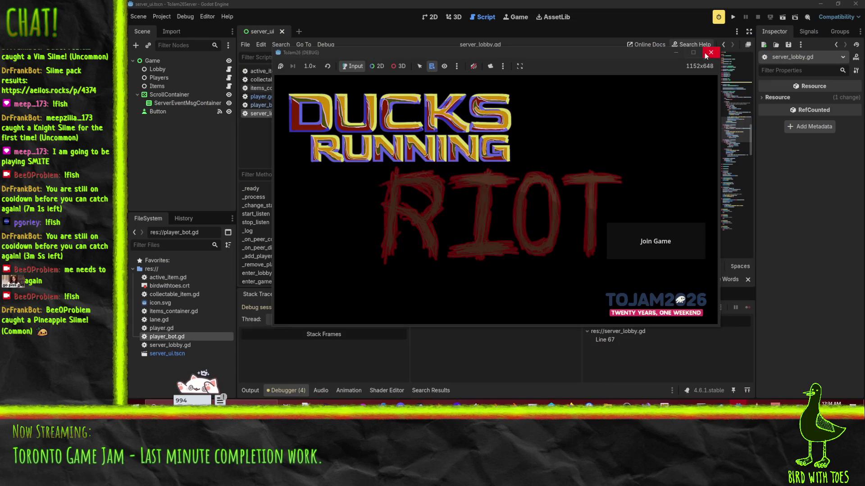
left_click(710, 52)
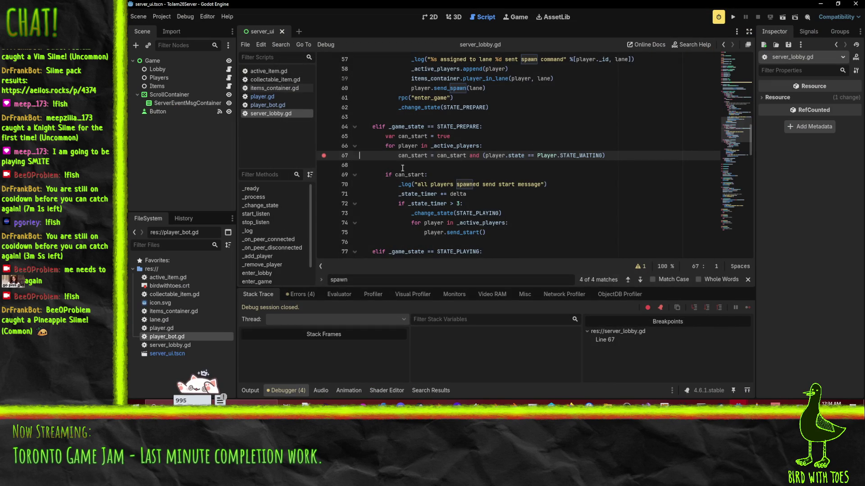
left_click(323, 156)
left_click(570, 149)
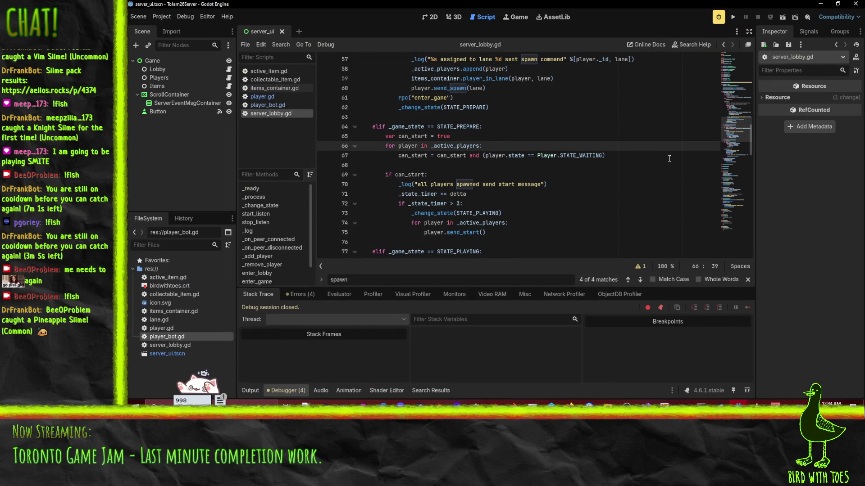
Step: Add a print call in the player loop that prints the player's name
key("Return")
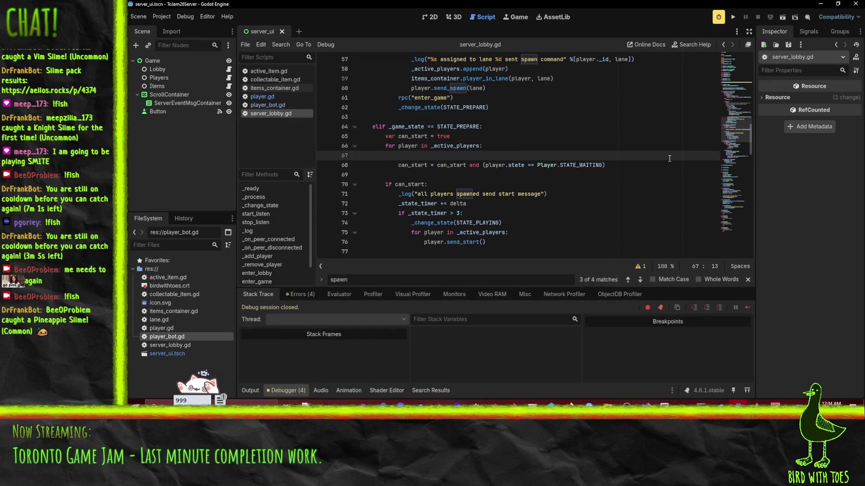
type("print(")
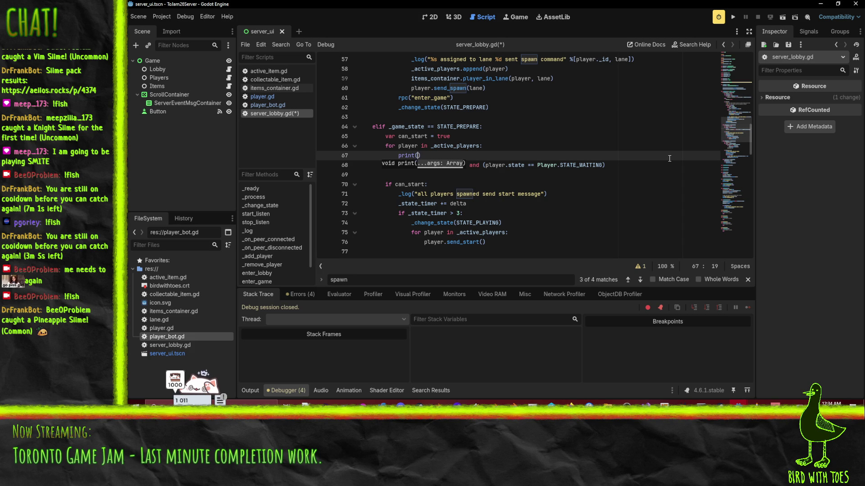
left_click(618, 130)
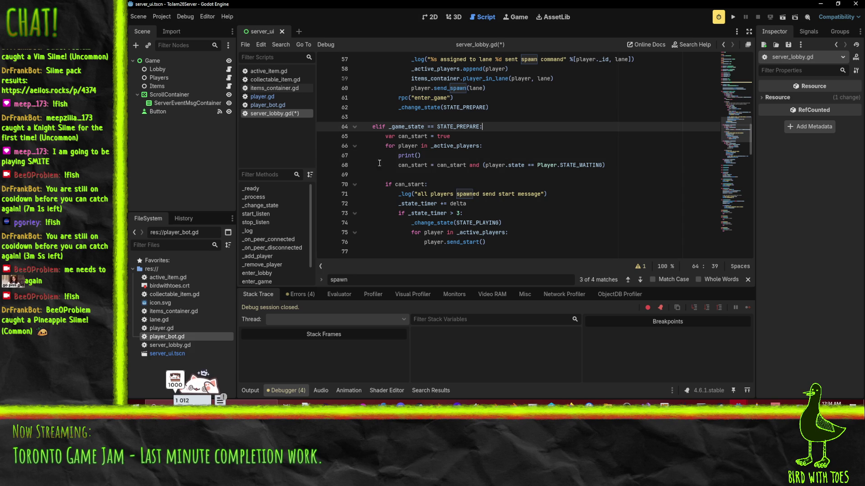
double_click(487, 166)
key("ctrl+c")
left_click(419, 156)
key("ctrl+v")
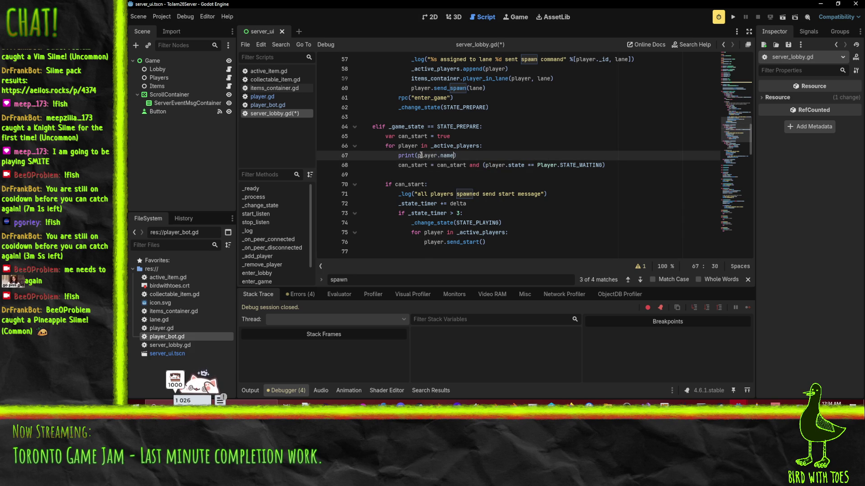
type(", \" is in")
type(" state \",")
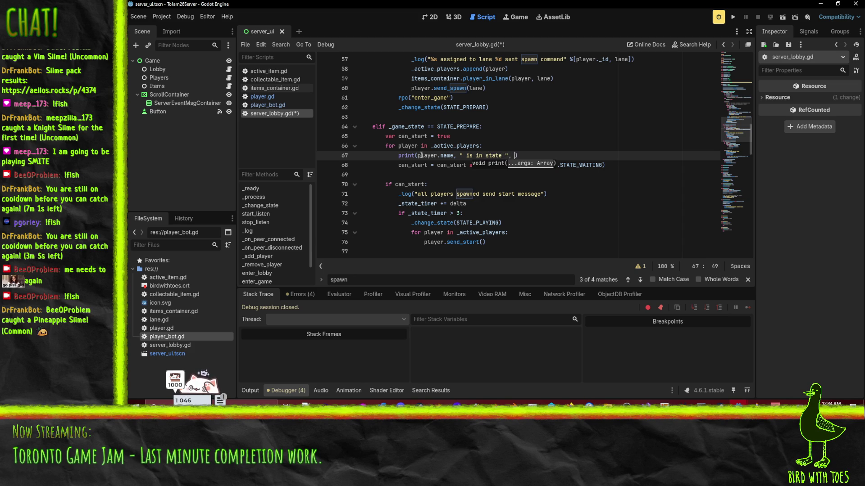
left_click(522, 139)
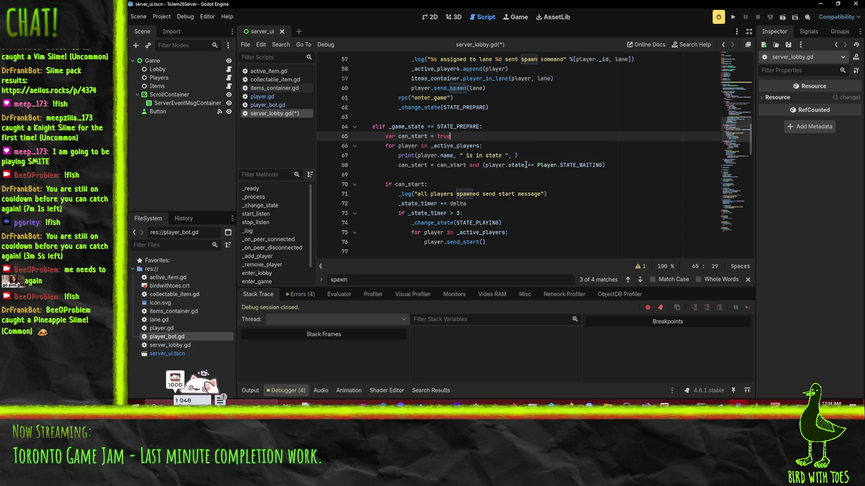
Step: Complete the print with " is waiting " and player.state == Player.STATE_WAITING
left_click_drag(486, 166, 612, 168)
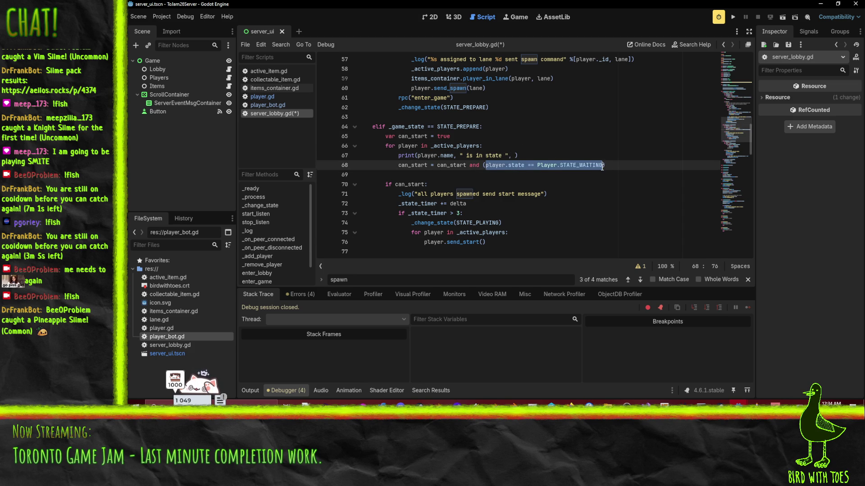
left_click(476, 155)
left_click_drag(477, 155, 505, 155)
type("waiting")
left_click(507, 155)
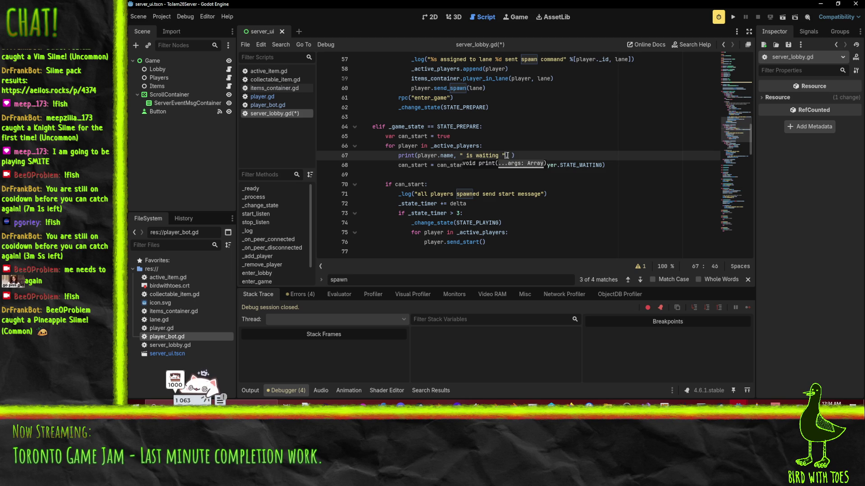
type("player.state == Player.STATE_WAITING")
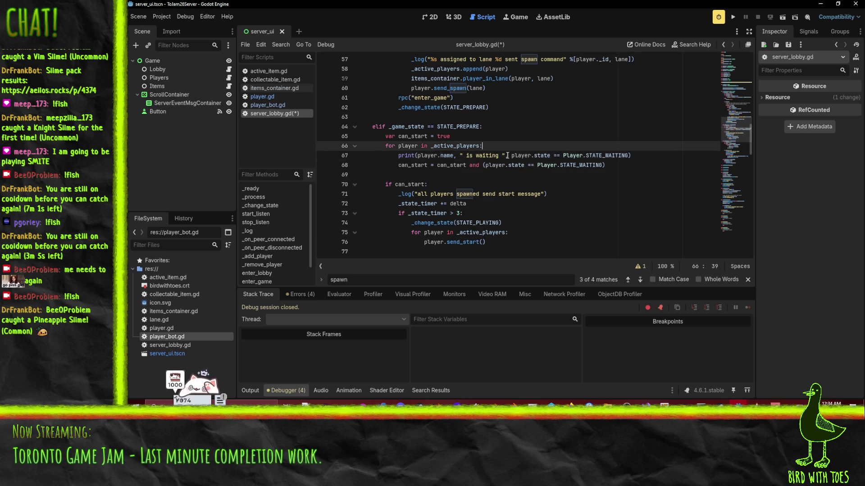
Step: Save server_lobby.gd and run the server project
key("ctrl+s")
left_click(549, 163)
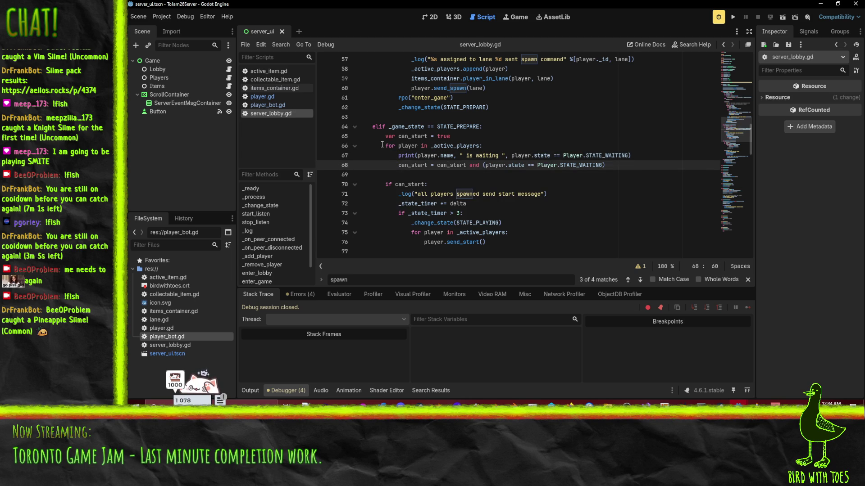
left_click(733, 15)
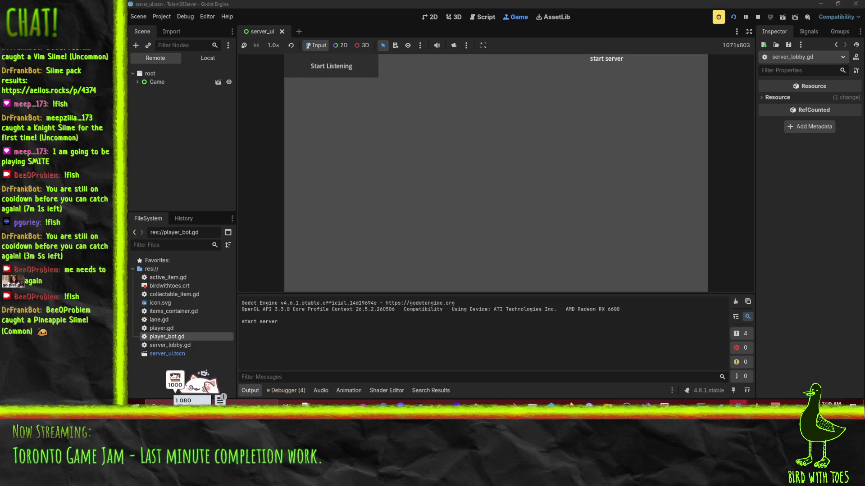
Step: Run the client, join the game, pick a character and mark it READY
mouse_move(738, 405)
left_click(797, 366)
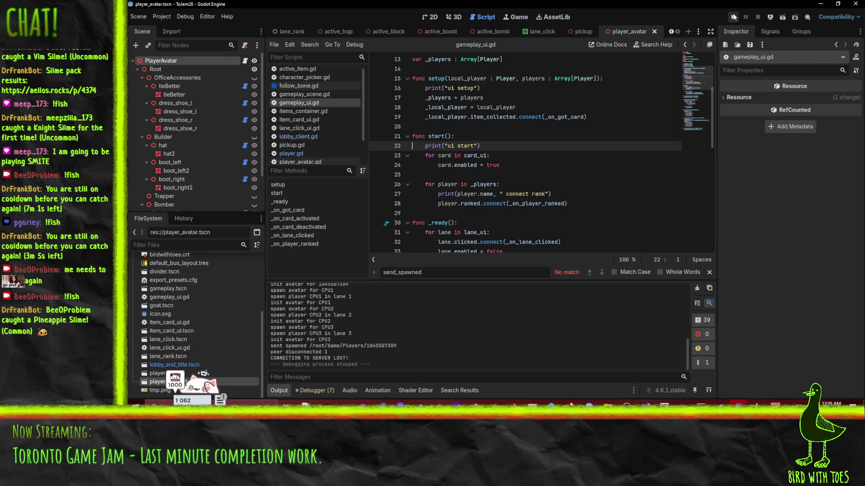
left_click(733, 17)
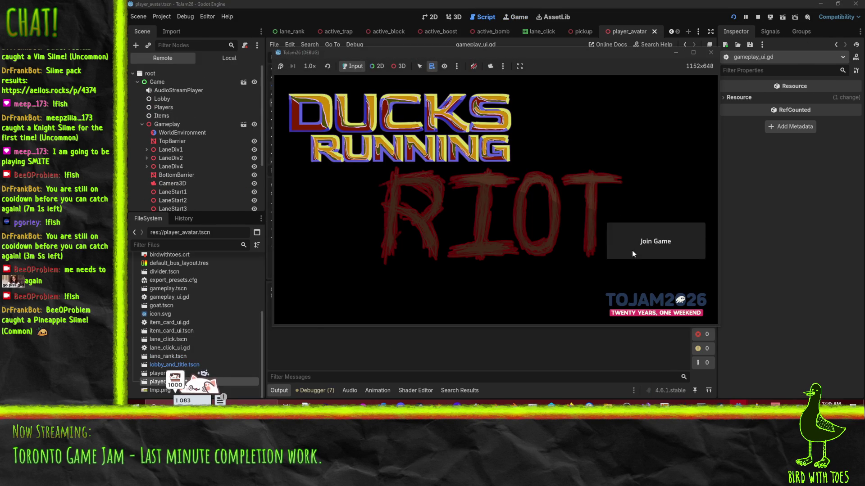
left_click(632, 250)
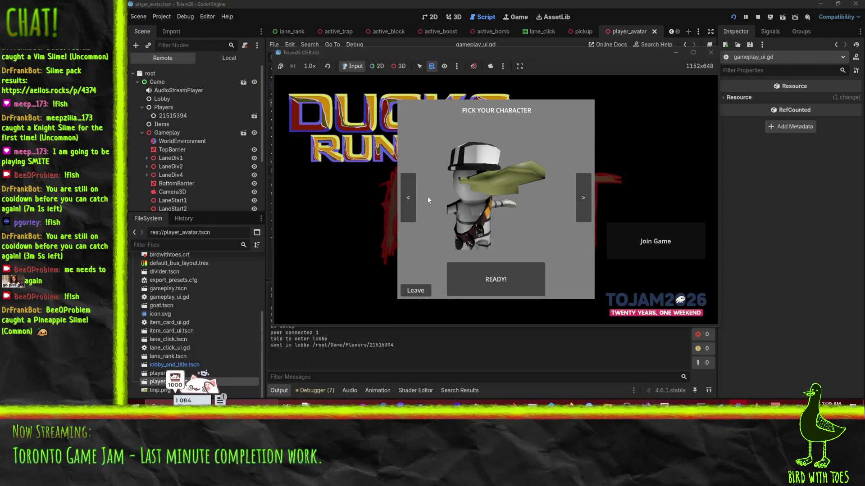
left_click(409, 199)
left_click(410, 199)
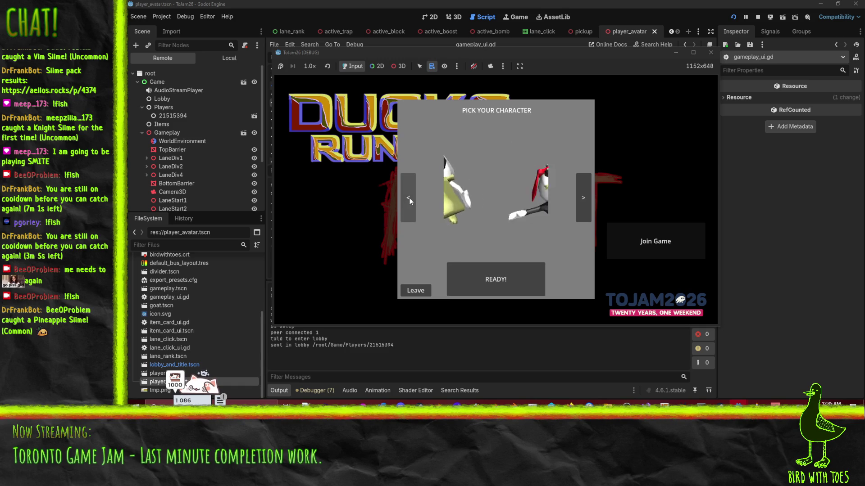
left_click(489, 286)
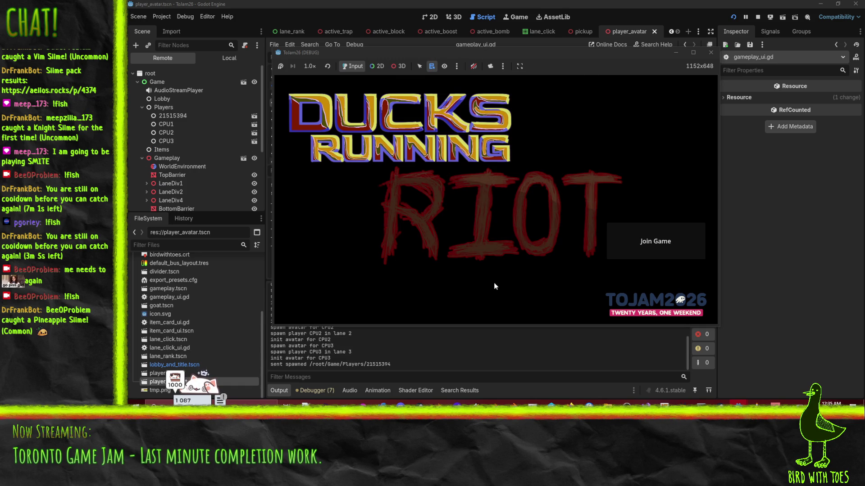
Step: Check the server output showing the CPU players not waiting, then stop the server
mouse_move(738, 405)
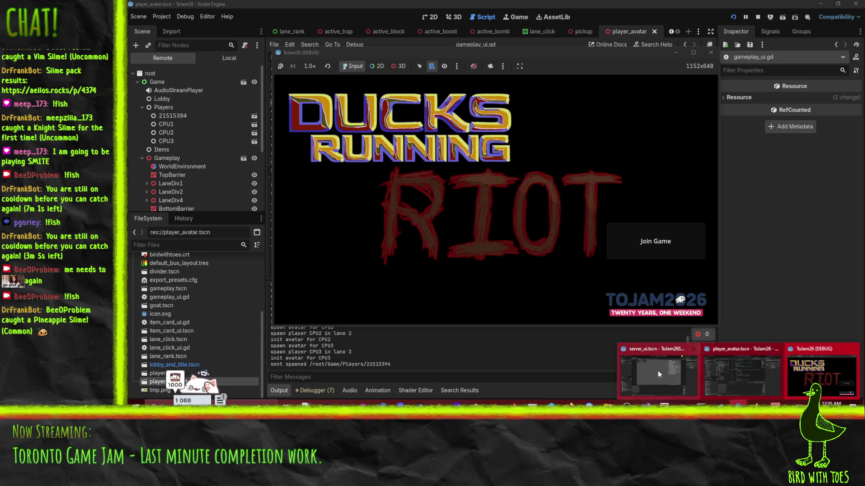
left_click(658, 371)
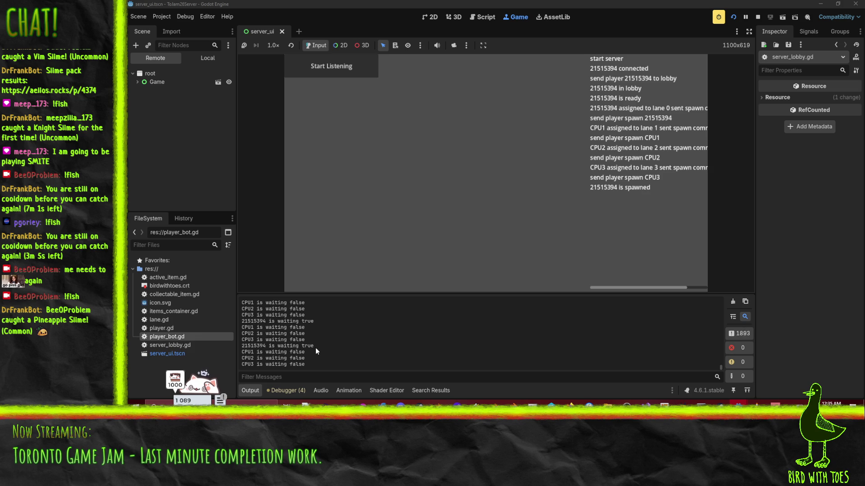
left_click(757, 16)
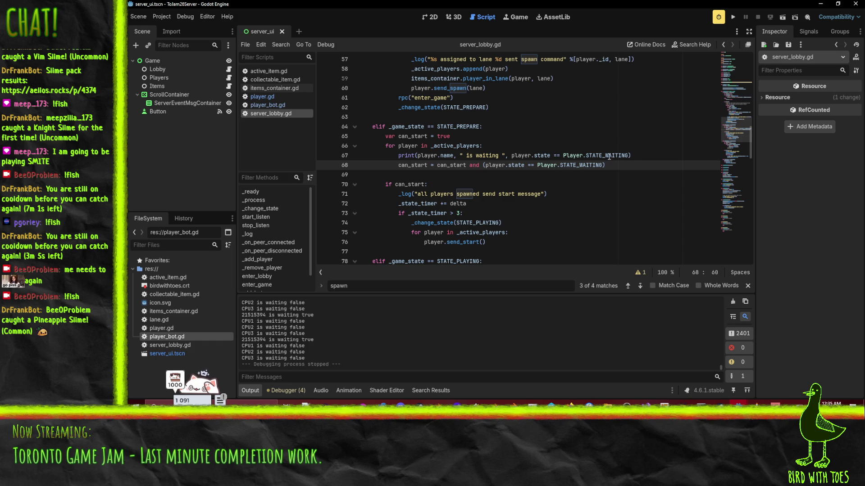
Step: Add the player's state as an extra argument to the print call and save
left_click(628, 155)
key("Left")
type(", \" \", ")
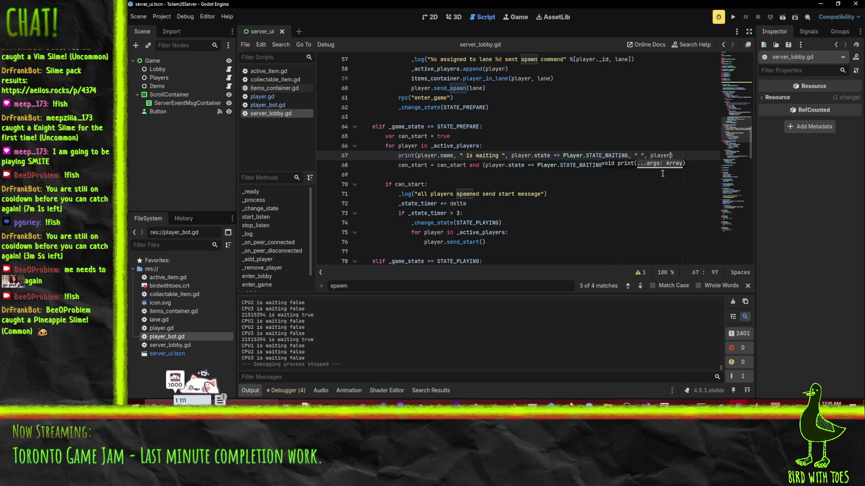
type("te")
key("ctrl+s")
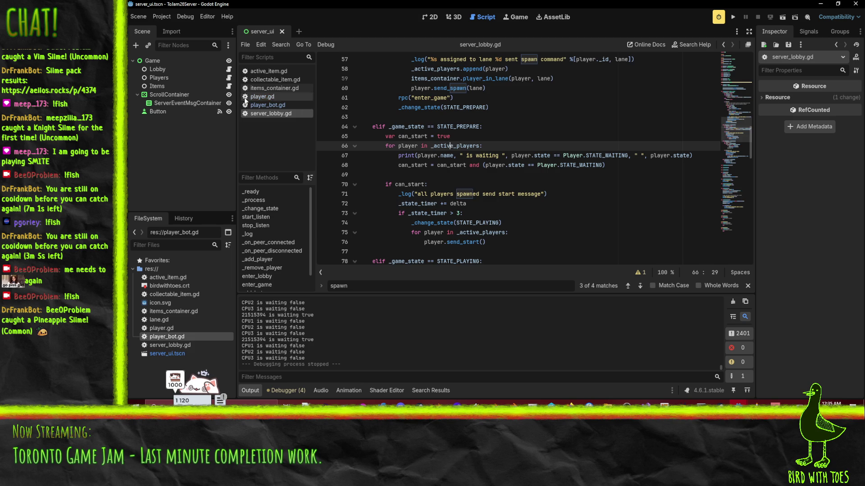
Step: In player_bot.gd, remove the stray half-typed line from send_start
left_click(267, 105)
left_click(390, 156)
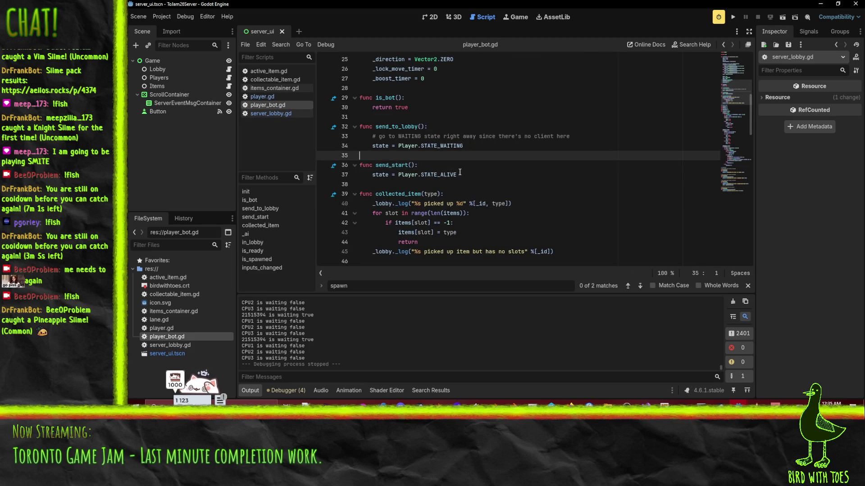
double_click(394, 165)
left_click(435, 145)
double_click(435, 145)
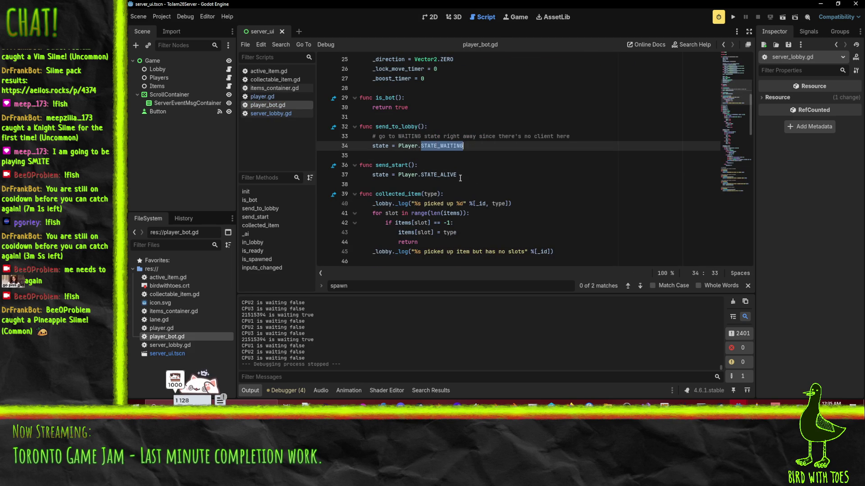
left_click(452, 175)
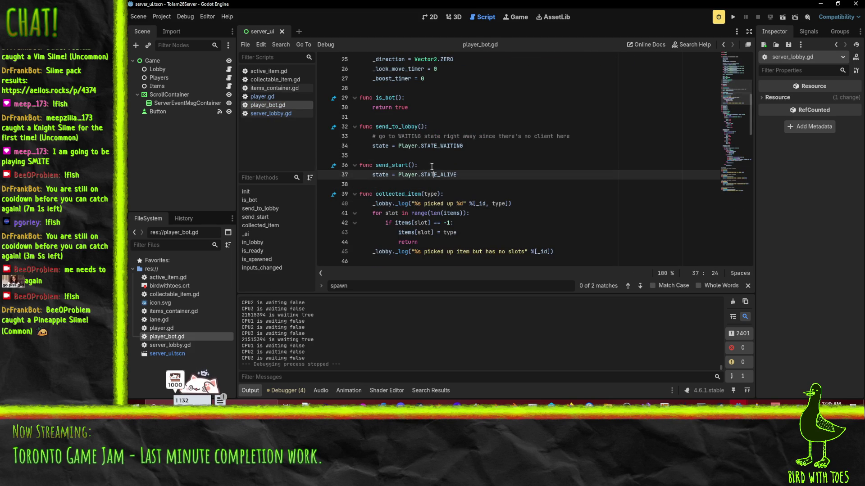
key("ctrl+shift+Return")
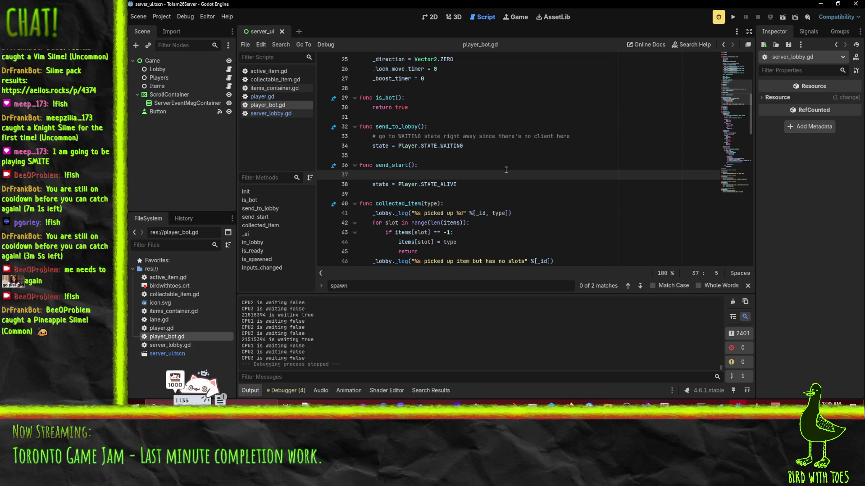
type("_loby.a")
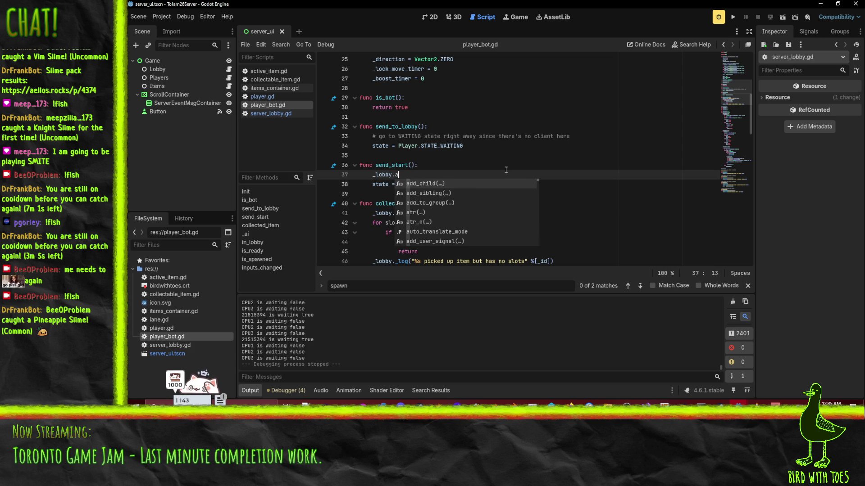
key("BackSpace")
key("BackSpace")
key("BackSpace")
left_click(385, 174)
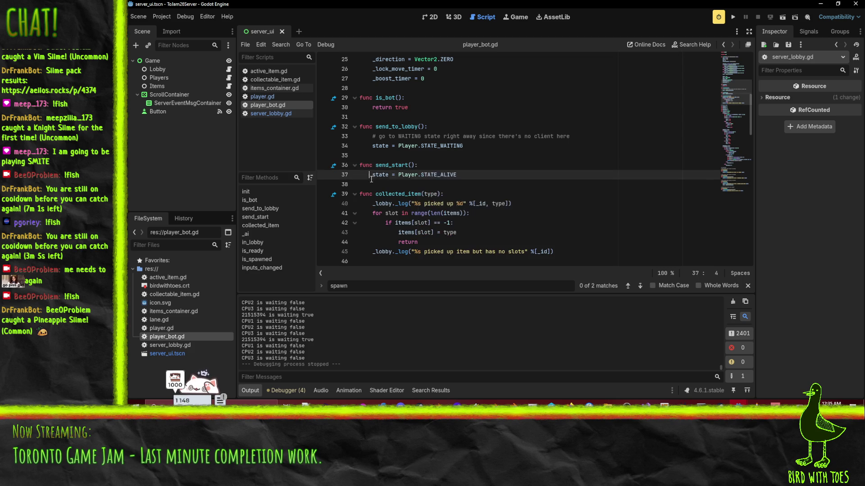
Step: Copy the WAITING comment and state line from send_to_lobby into the end of init
scroll(402, 170, "up", 8)
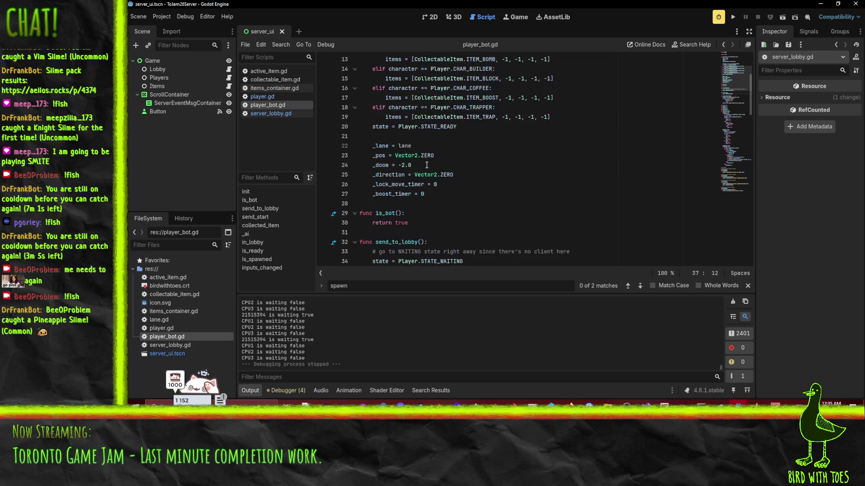
scroll(382, 112, "down", 12)
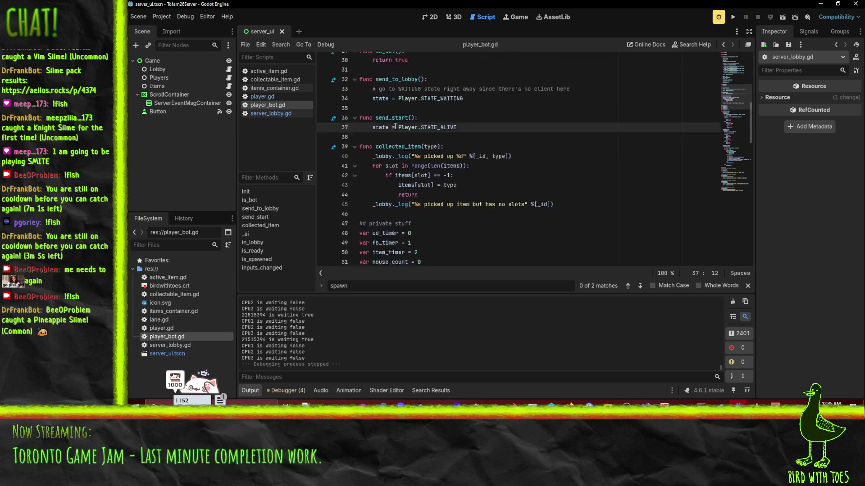
scroll(444, 128, "up", 3)
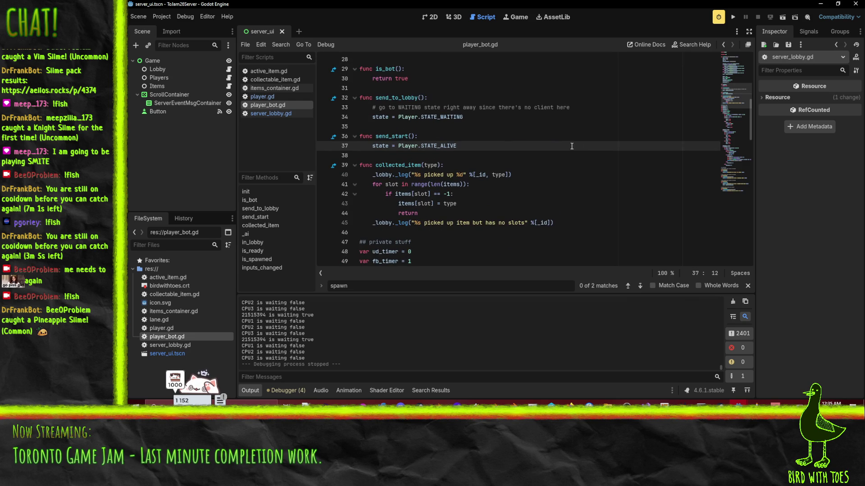
scroll(520, 126, "up", 2)
type("sp")
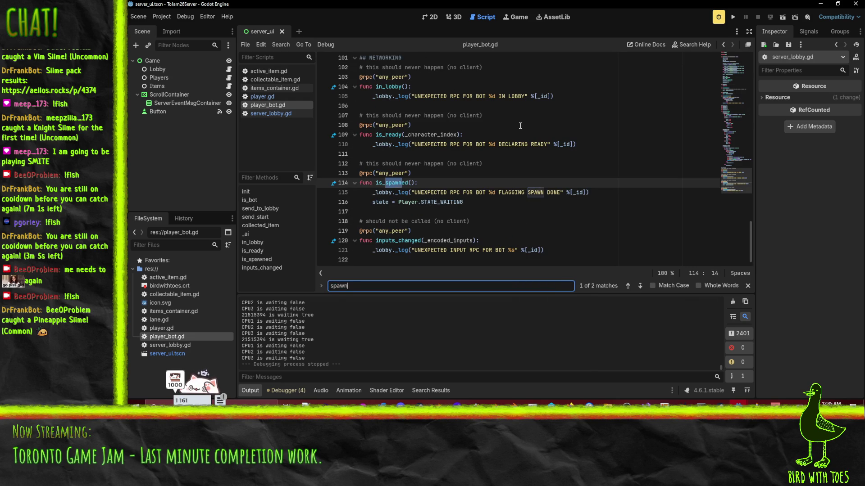
type("semd")
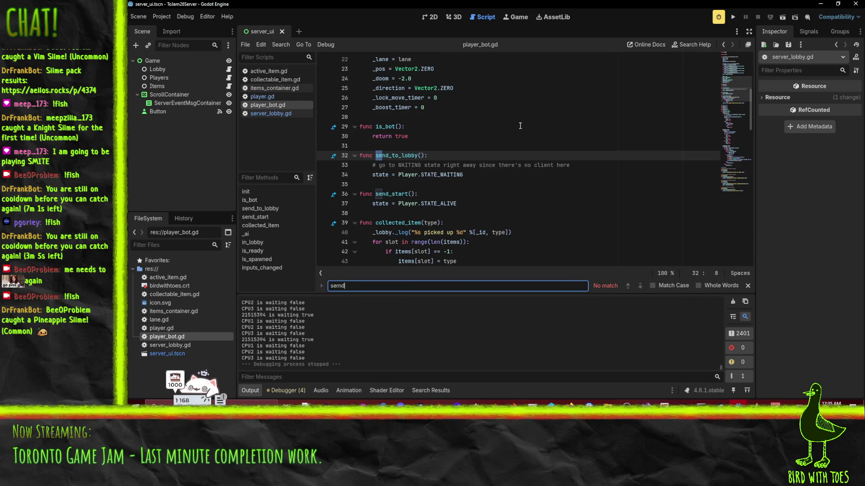
type("_spawn")
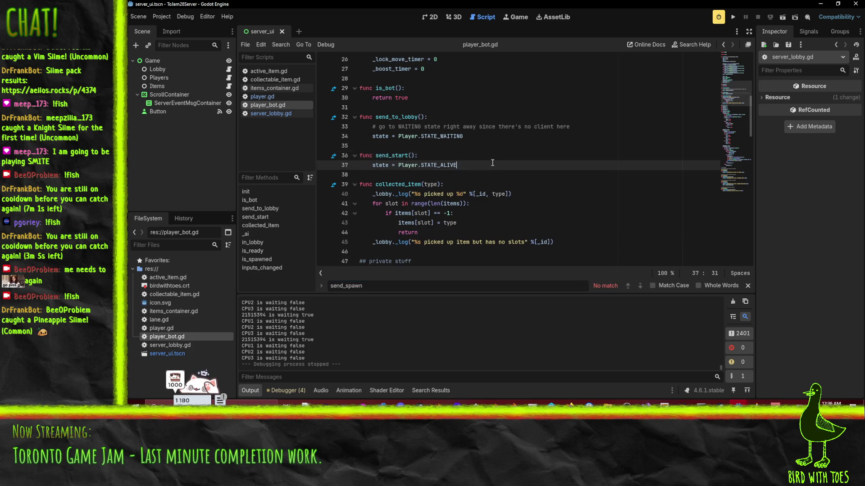
double_click(448, 136)
scroll(579, 151, "up", 2)
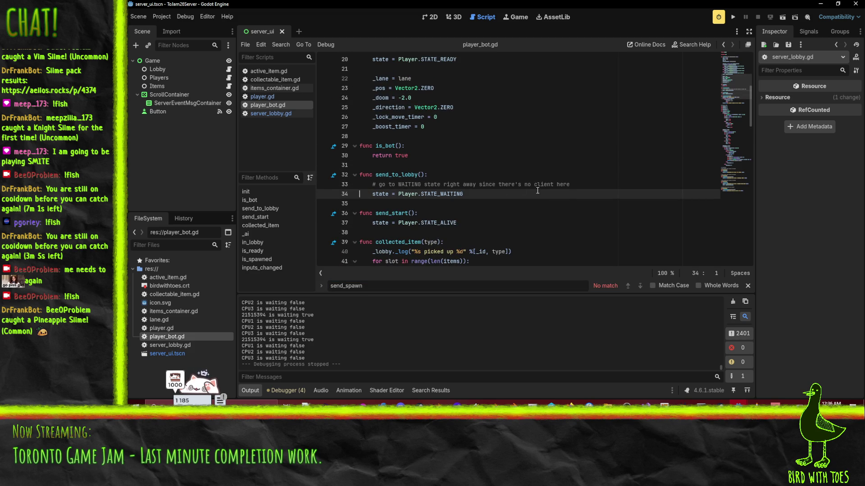
key("Up")
key("Up")
key("Up")
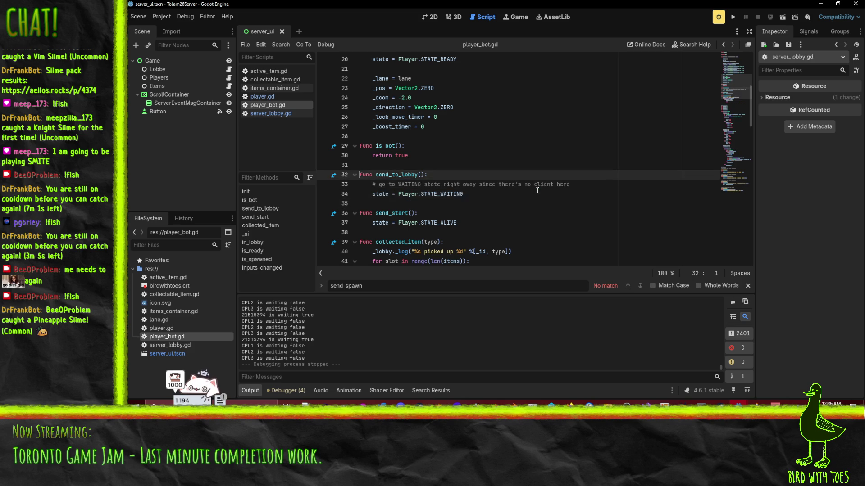
key("Return")
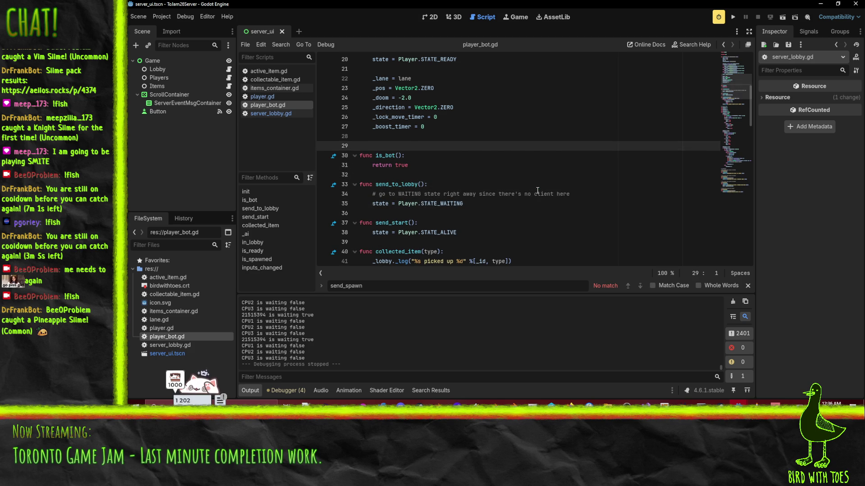
type("# go to WAITING state right away since there's no client here     state = Player.STATE_WAITING")
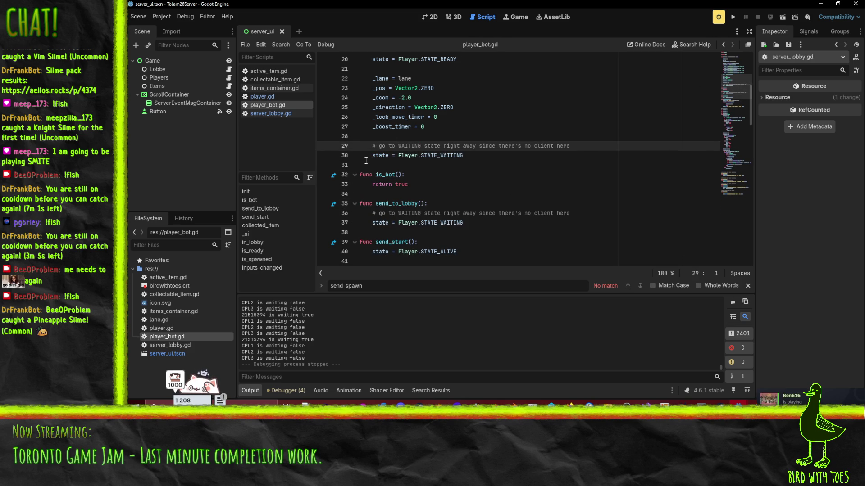
Step: Review the two lines added to init and run the server project
left_click_drag(469, 154, 373, 136)
scroll(624, 116, "up", 2)
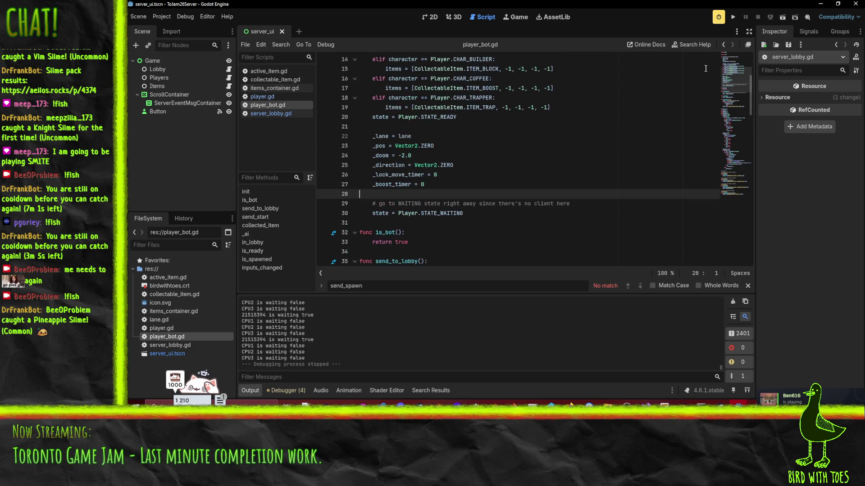
left_click(734, 17)
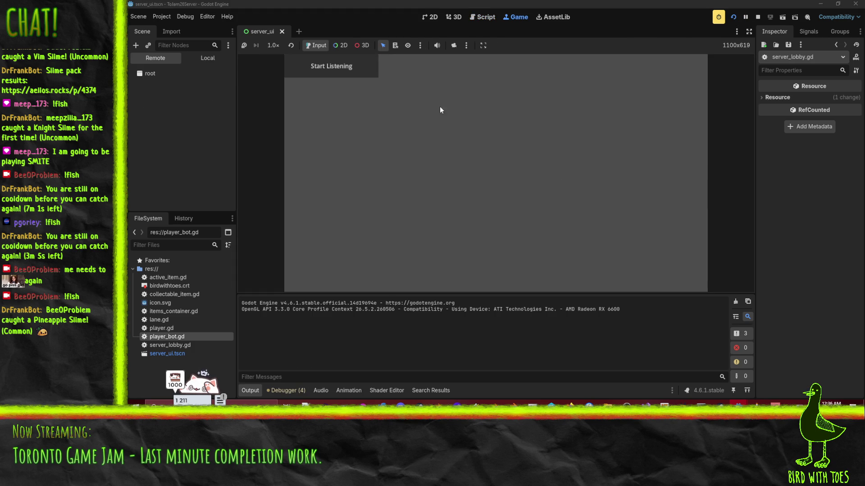
Step: Close the old client debug window and launch the client game again
mouse_move(737, 403)
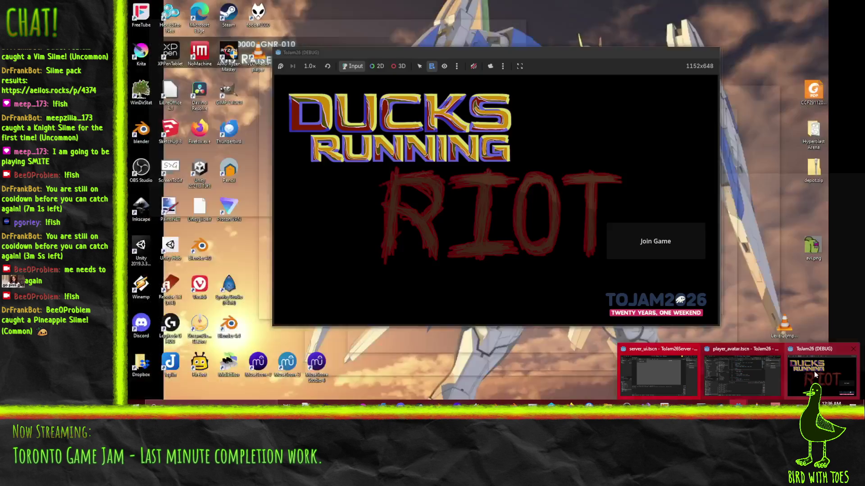
left_click(824, 367)
left_click(711, 52)
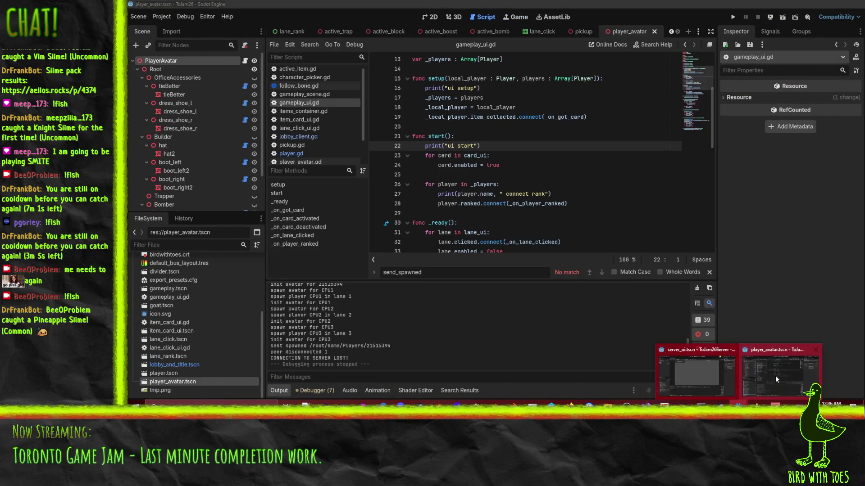
left_click(775, 375)
left_click(732, 18)
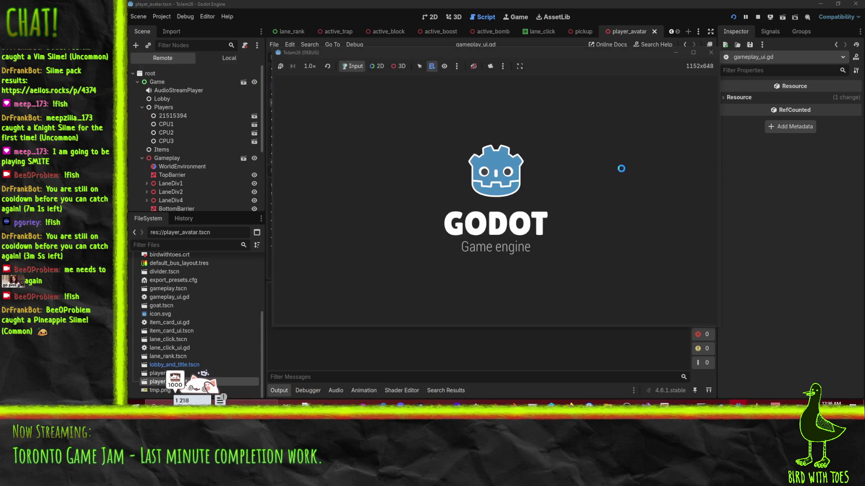
Step: Join the server, pick a character, ready up, then return to the server and stop it
left_click(671, 243)
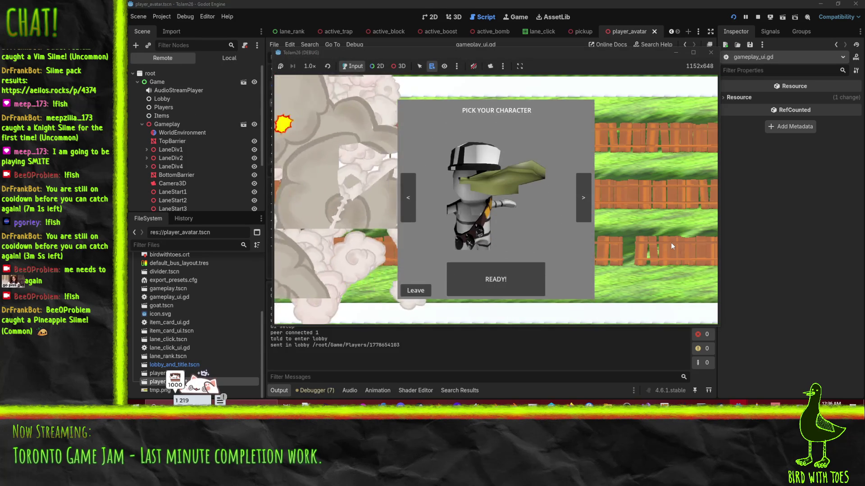
left_click(407, 205)
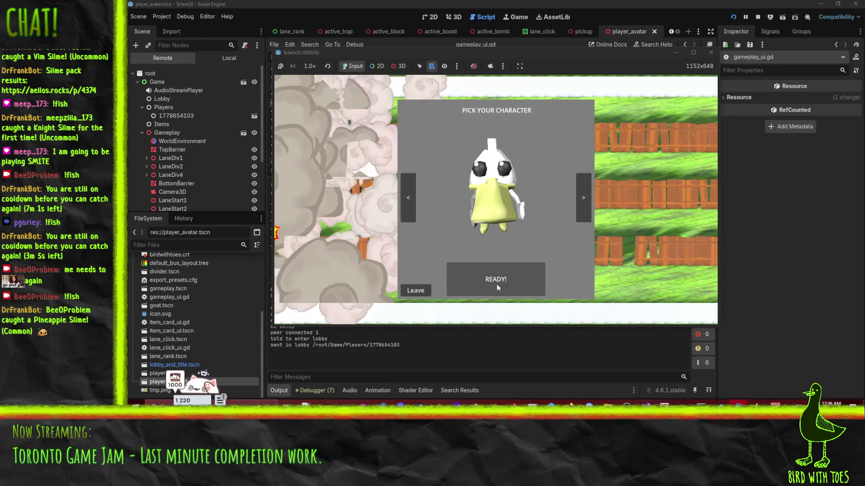
left_click(495, 279)
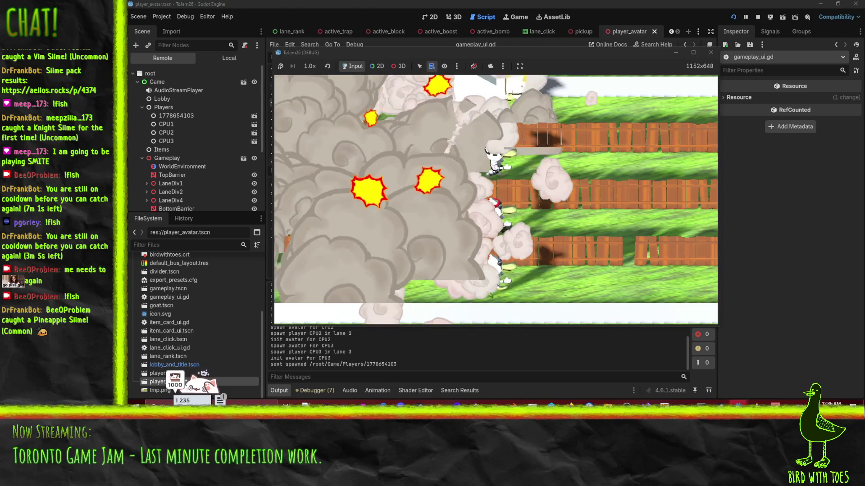
mouse_move(739, 405)
left_click(666, 362)
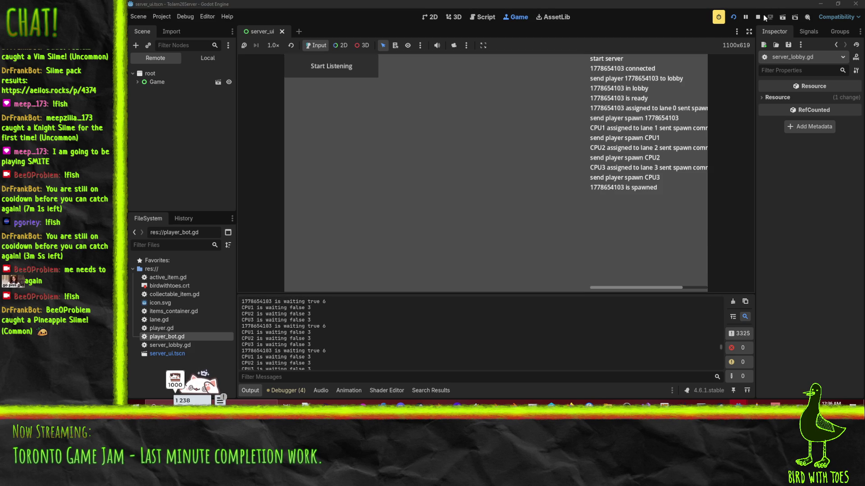
key("F8")
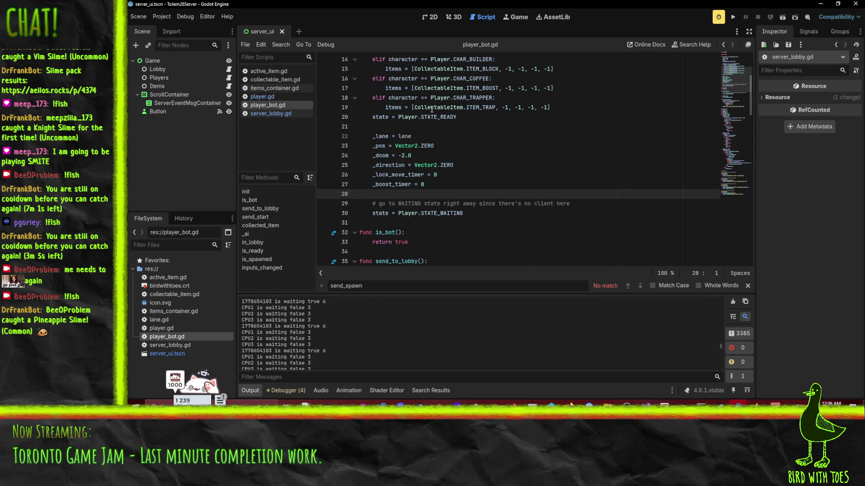
Step: Inspect send_spawn in player.gd, which resets state to STATE_LOADING, then reopen player_bot.gd
left_click(262, 96)
scroll(485, 177, "up", 20)
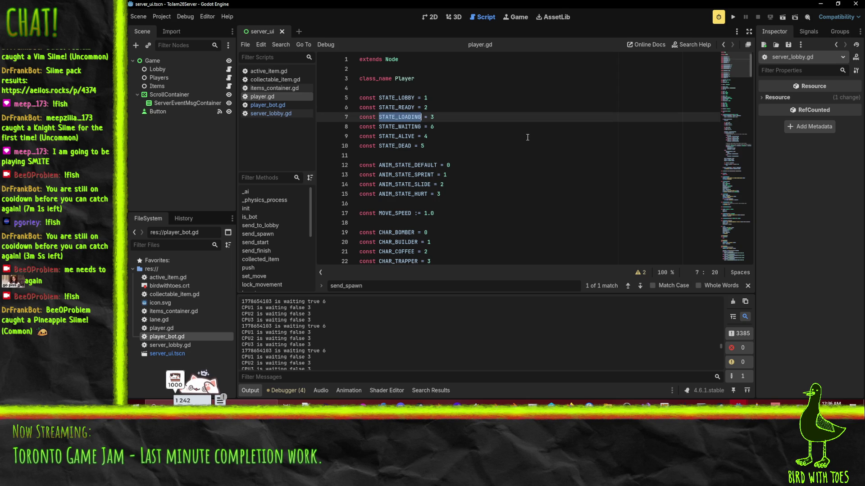
scroll(529, 139, "down", 15)
scroll(523, 134, "up", 10)
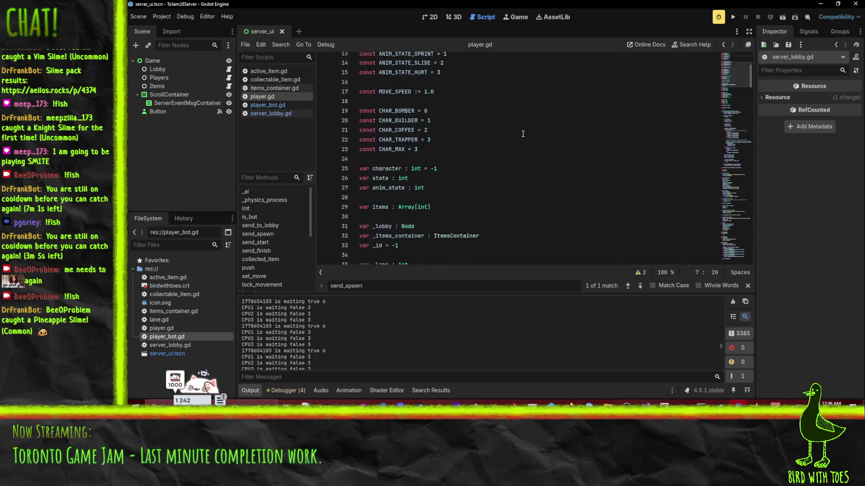
scroll(523, 134, "up", 3)
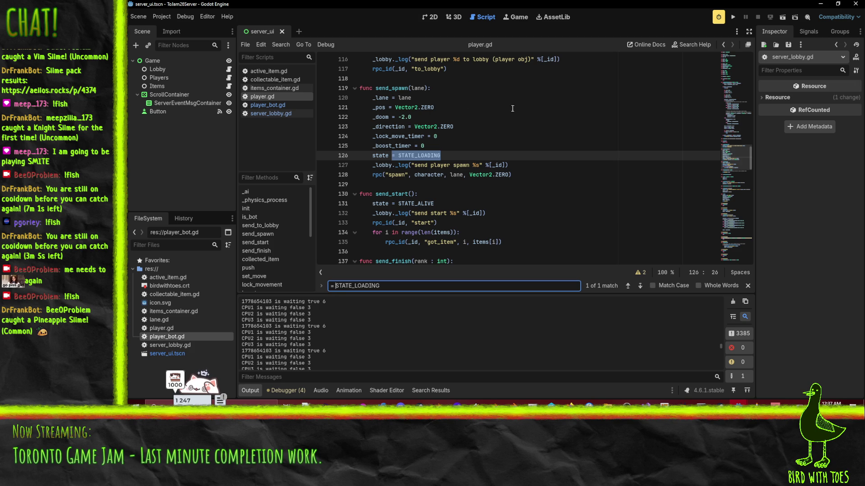
left_click(384, 98)
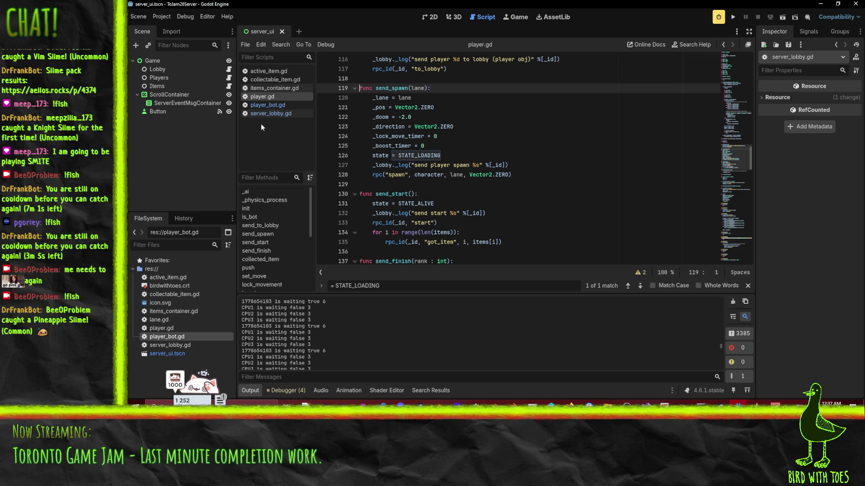
left_click(269, 106)
scroll(413, 214, "down", 3)
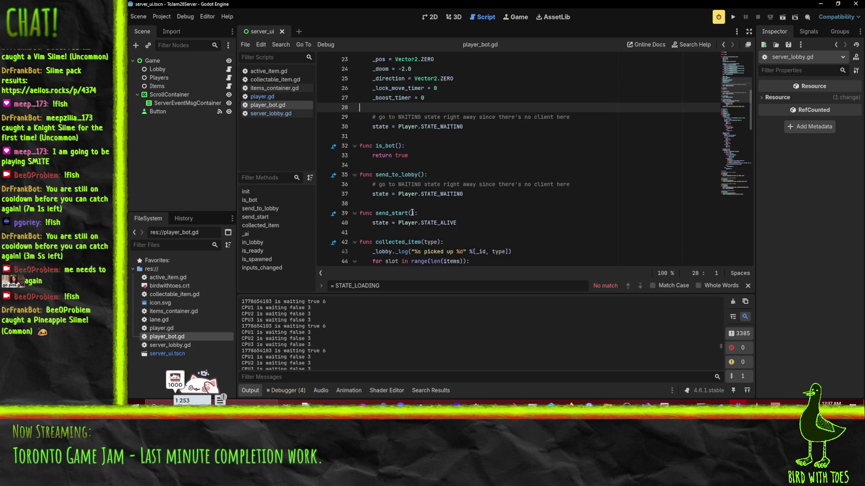
Step: Add a send_spawn override calling super(lane) then setting state to Player.STATE_WAITING
scroll(367, 139, "down", 1)
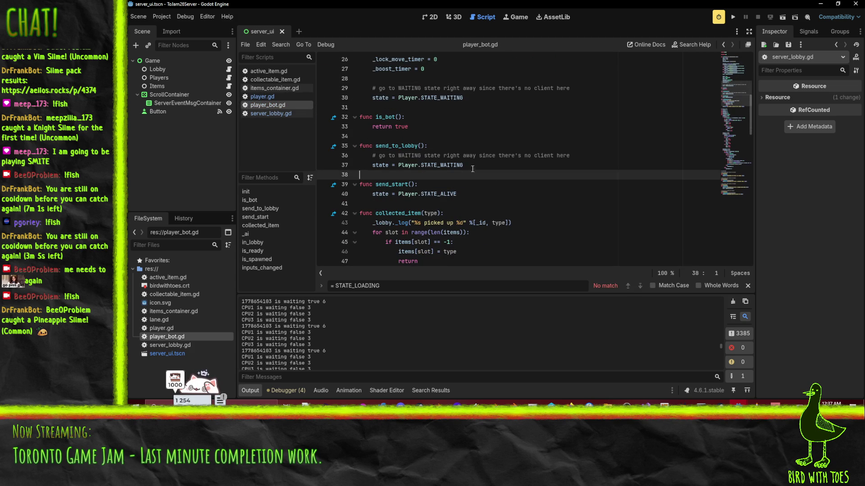
key("Return")
type("func send_spawn(lane):")
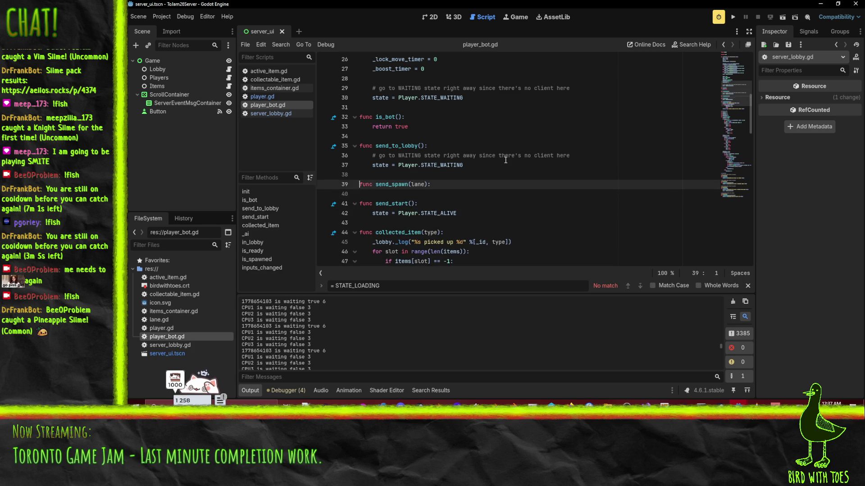
key("Return")
type("ase")
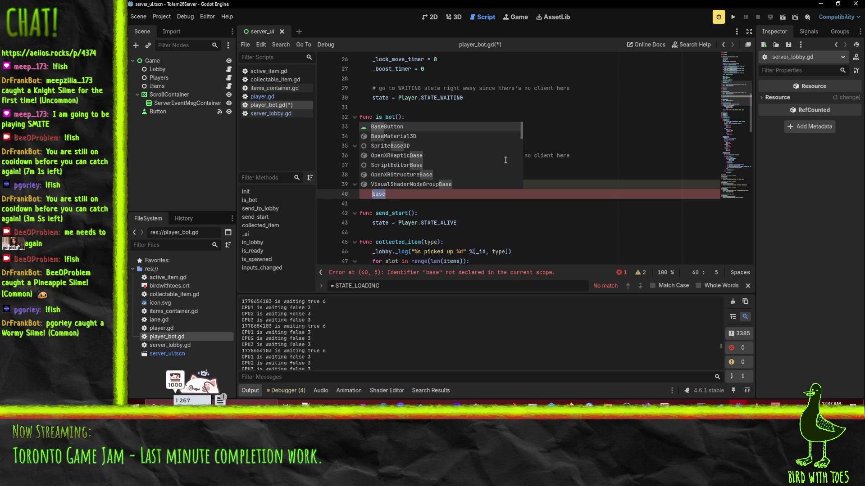
type("er(l")
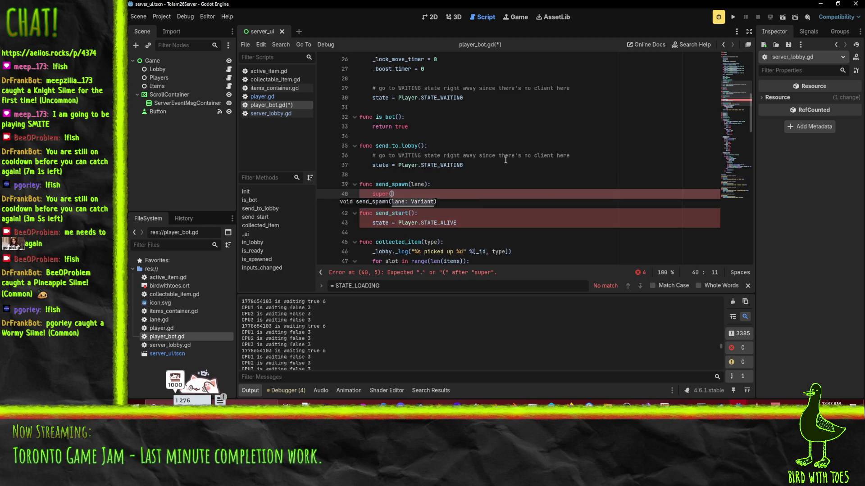
type(")")
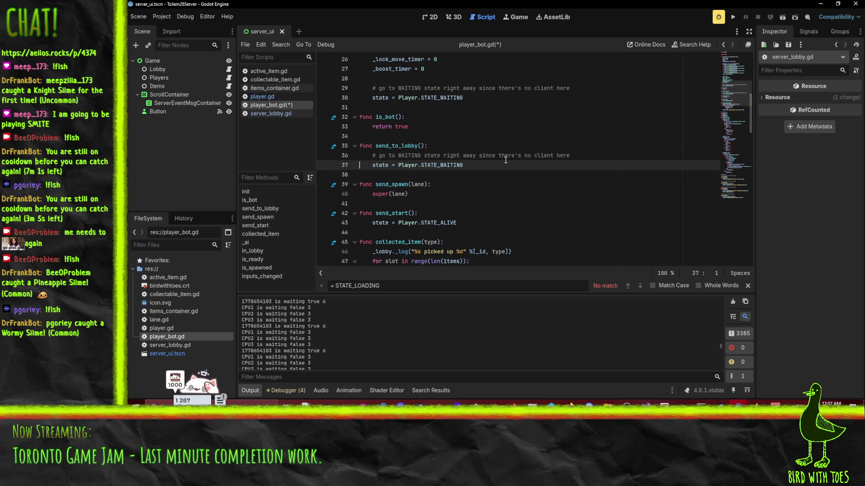
key("Down")
key("Down")
type("state = Player.STATE_WAITING")
Step: Delete the init-time waiting lines and the outdated comment in send_to_lobby
key("Up")
key("Up")
key("Up")
key("shift+Down")
key("shift+Down")
key("shift+Down")
key("Delete")
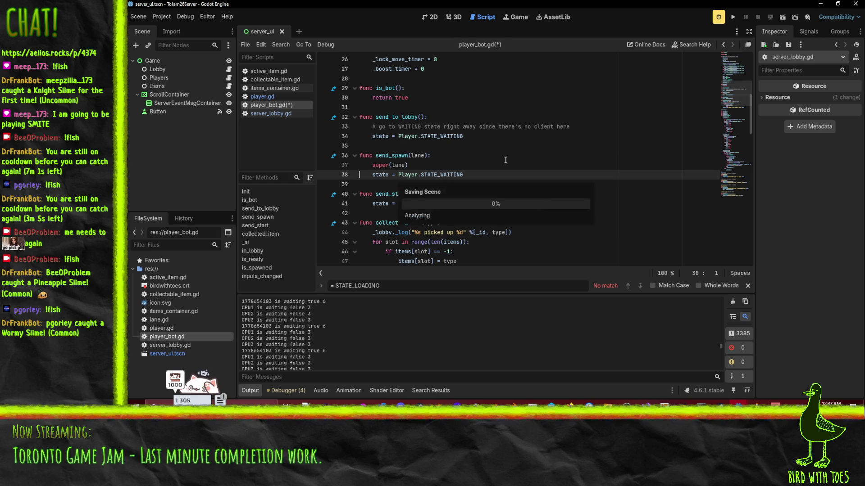
key("Up")
key("Up")
key("Up")
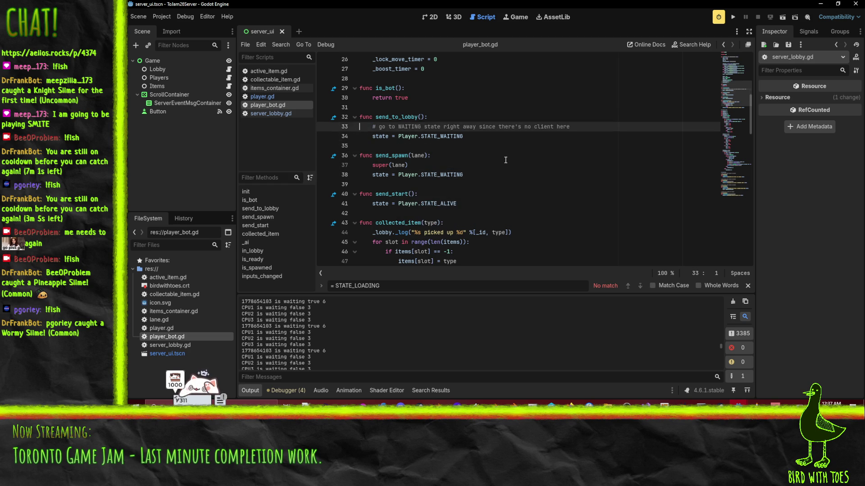
key("shift+Down")
key("Delete")
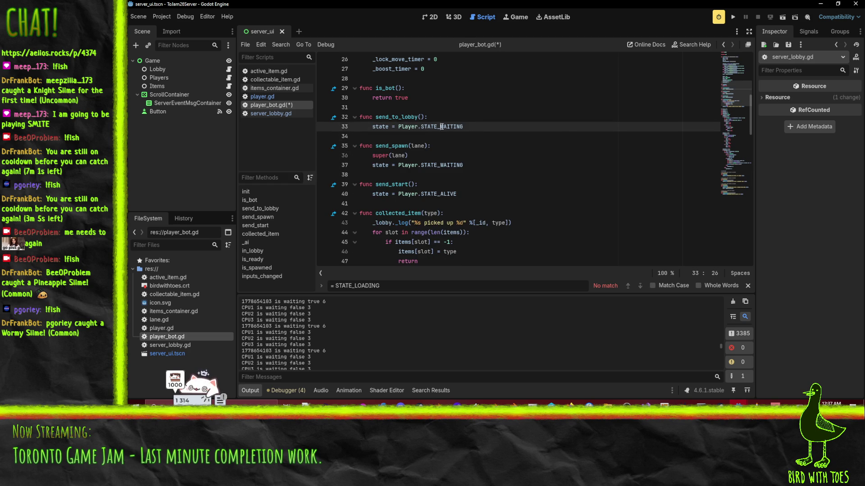
scroll(518, 126, "up", 1)
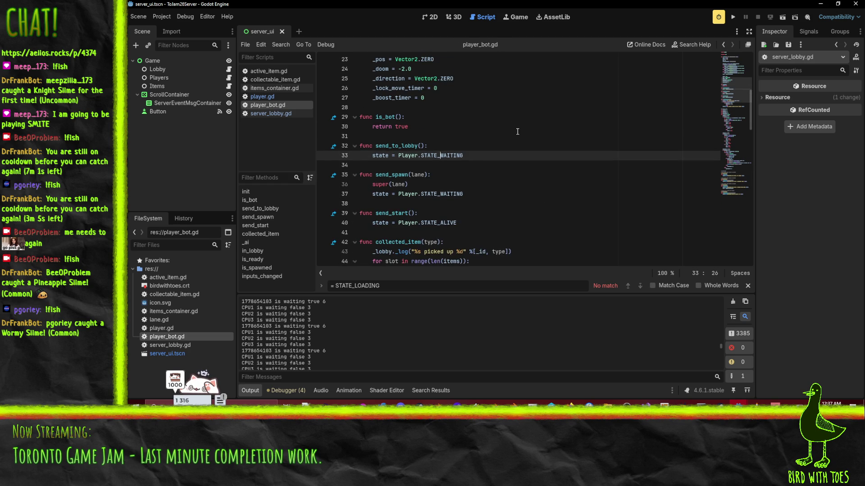
type("READY")
Step: Run the server, join from the client, ready up, and race using bomb and spray-can cards
left_click(461, 109)
left_click(470, 145)
left_click(731, 18)
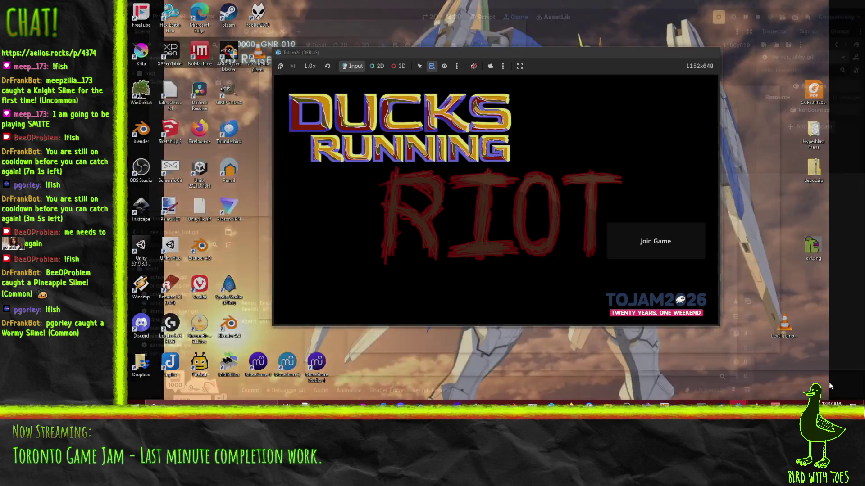
left_click(791, 384)
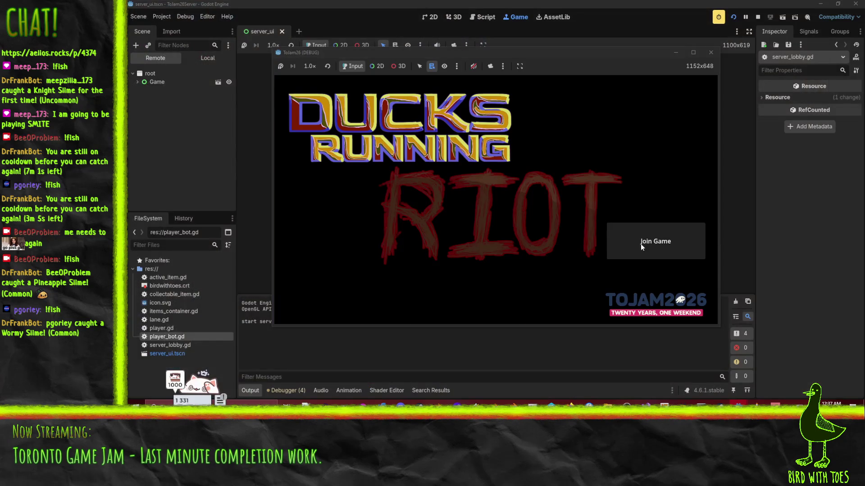
left_click(640, 244)
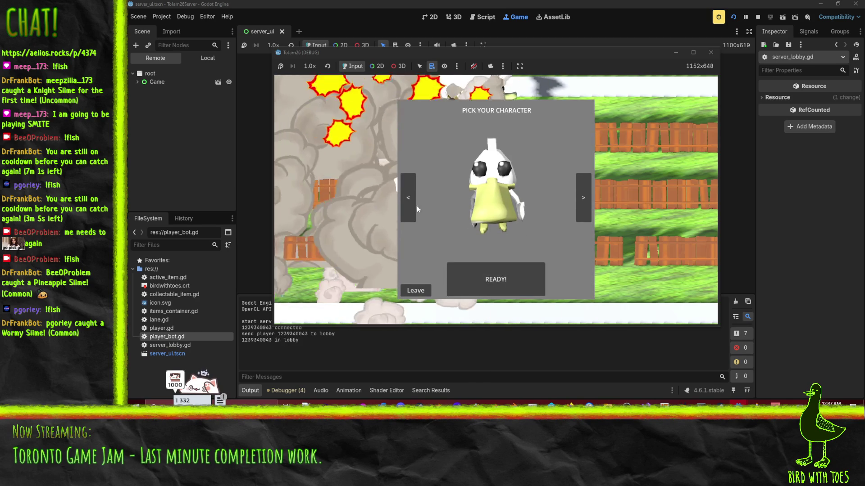
left_click(409, 204)
left_click(499, 270)
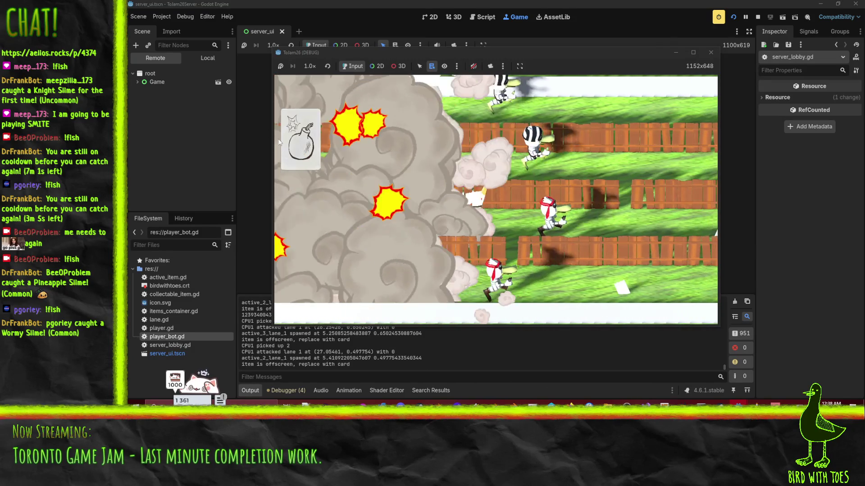
left_click(635, 173)
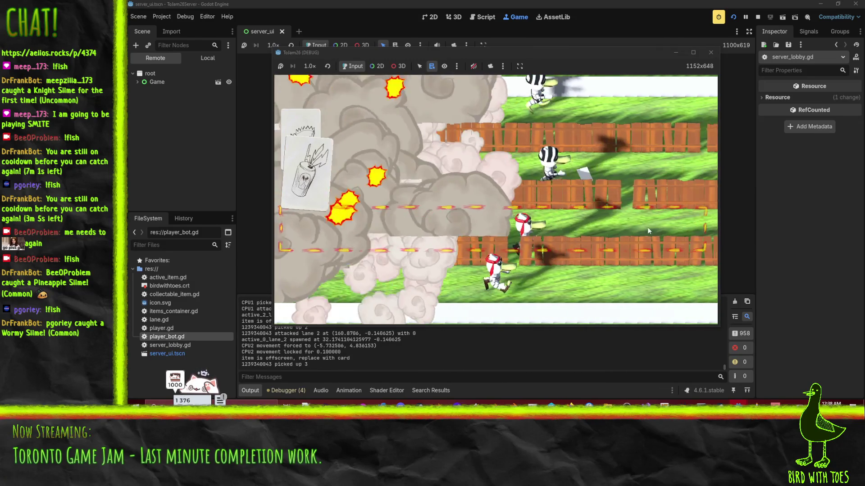
left_click(572, 233)
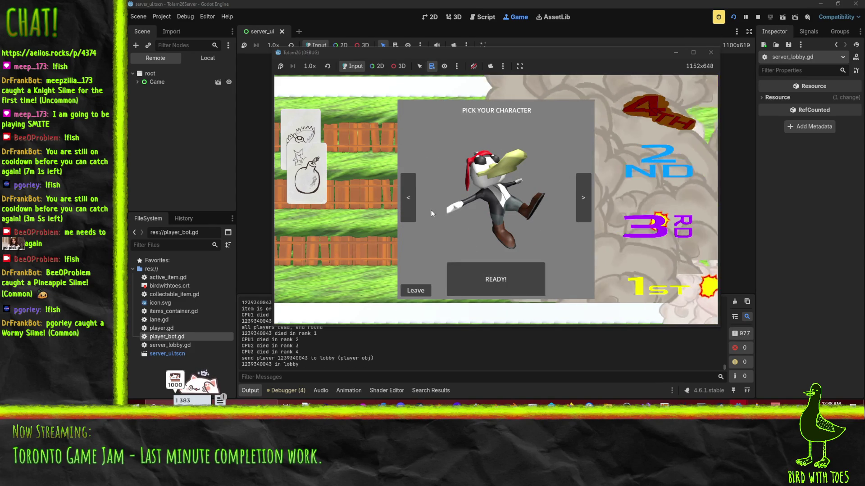
Step: Ready up as the yellow-cap bird, play bomb, box, spike and can cards, then stop after the break
left_click(580, 202)
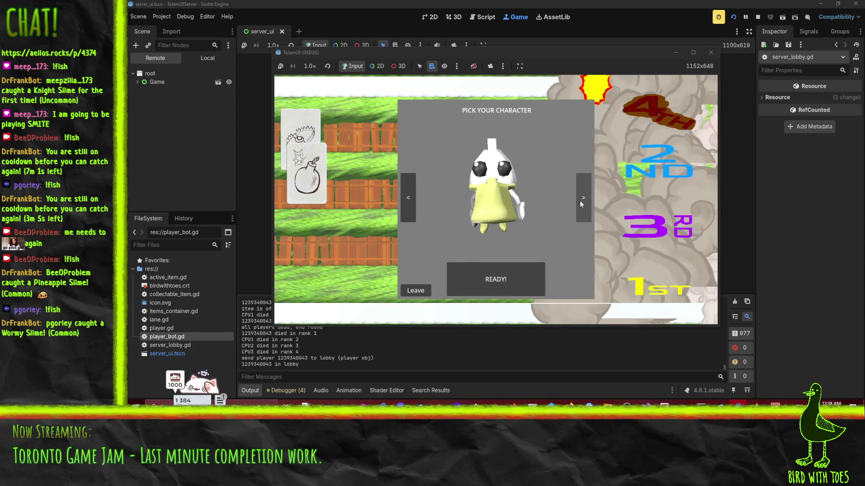
left_click(580, 201)
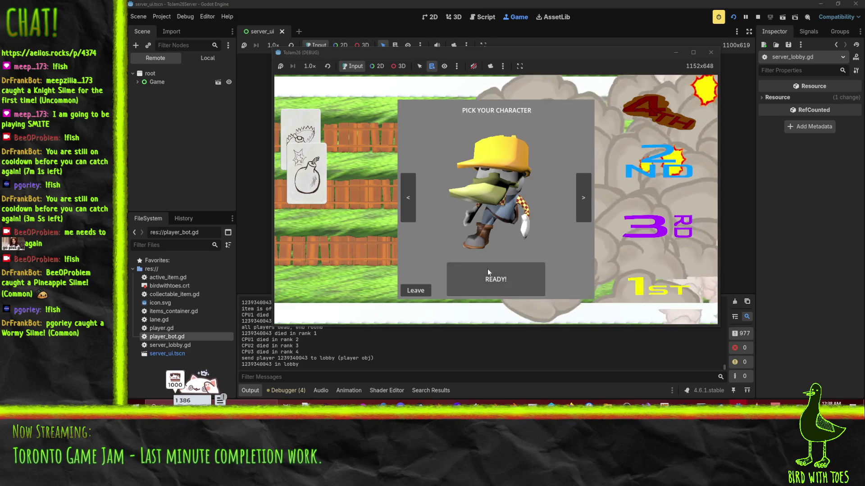
left_click(487, 269)
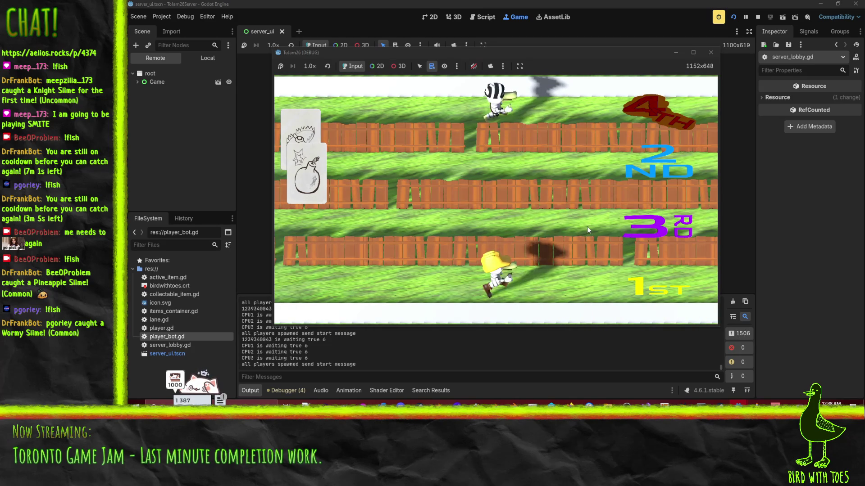
key("space")
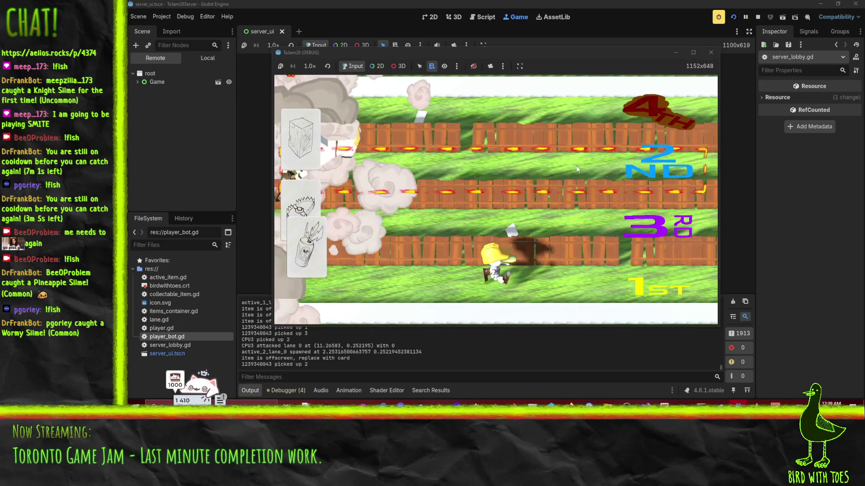
left_click(576, 165)
left_click_drag(302, 139, 496, 190)
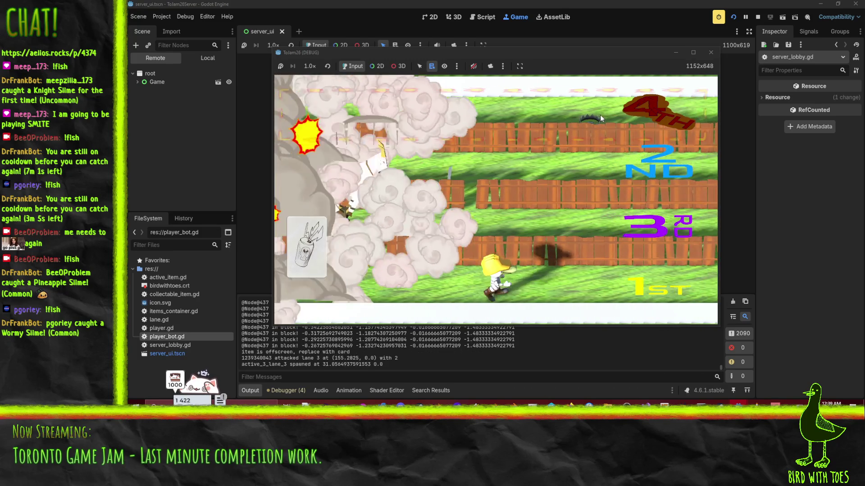
left_click(554, 133)
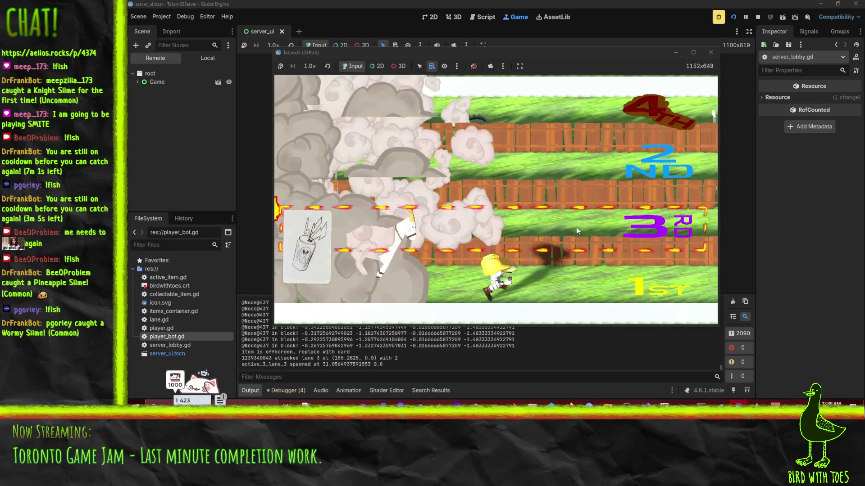
left_click(577, 228)
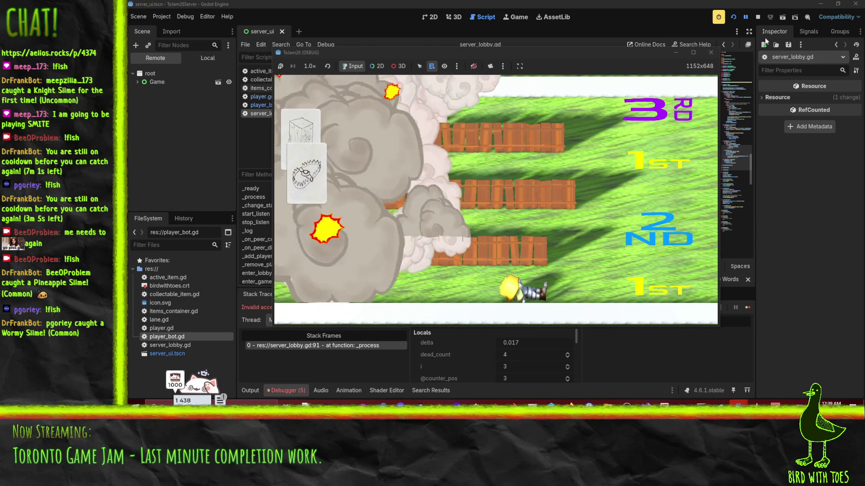
left_click(757, 18)
Step: Follow the Invalid access error's stack trace to the death-rank log call at server_lobby.gd:91
left_click(286, 390)
left_click(286, 390)
left_click(294, 293)
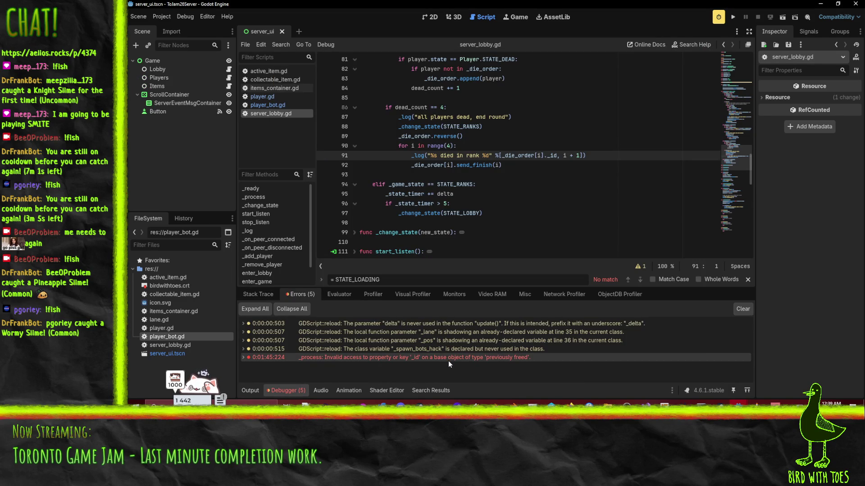
double_click(344, 359)
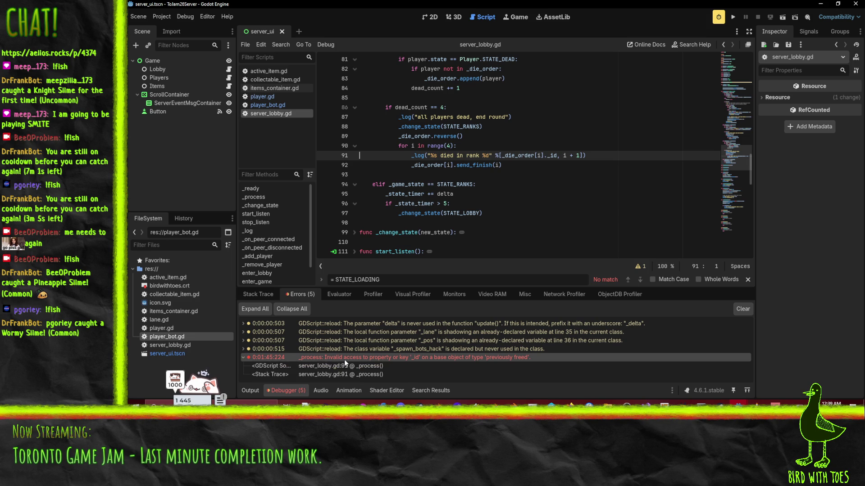
left_click(383, 366)
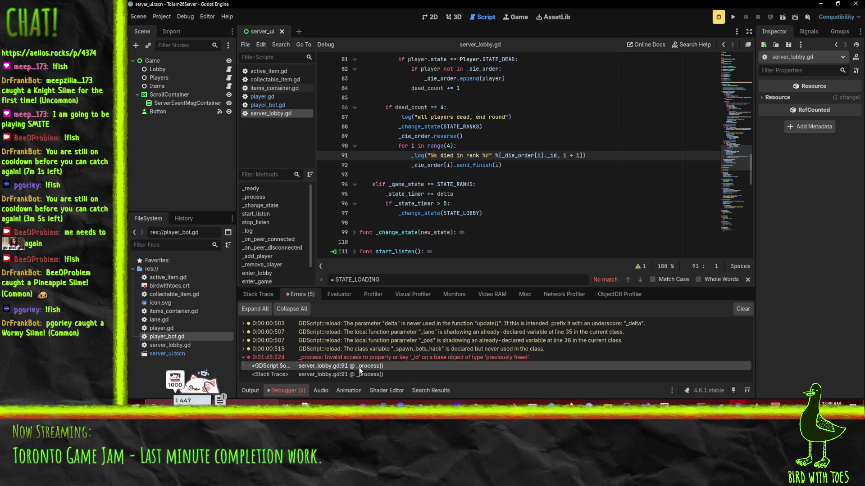
left_click(555, 172)
left_click(530, 156)
Step: Switch back to the Output log and relaunch the project with F5
left_click(250, 390)
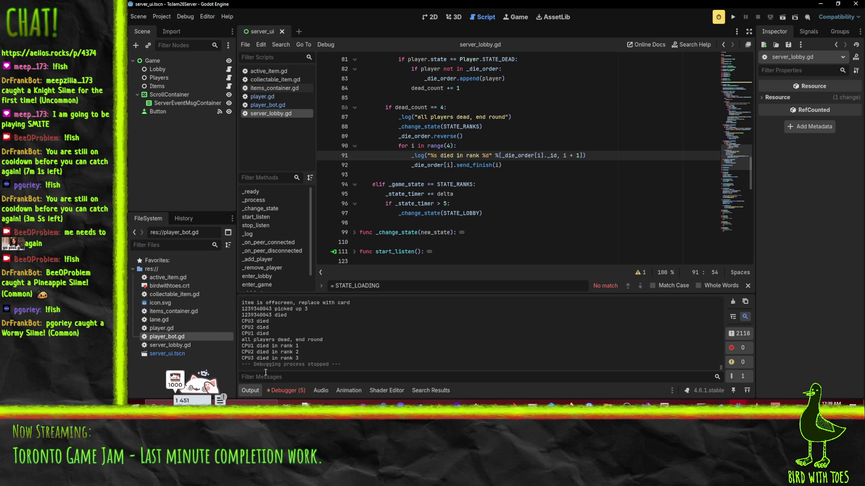
key("F5")
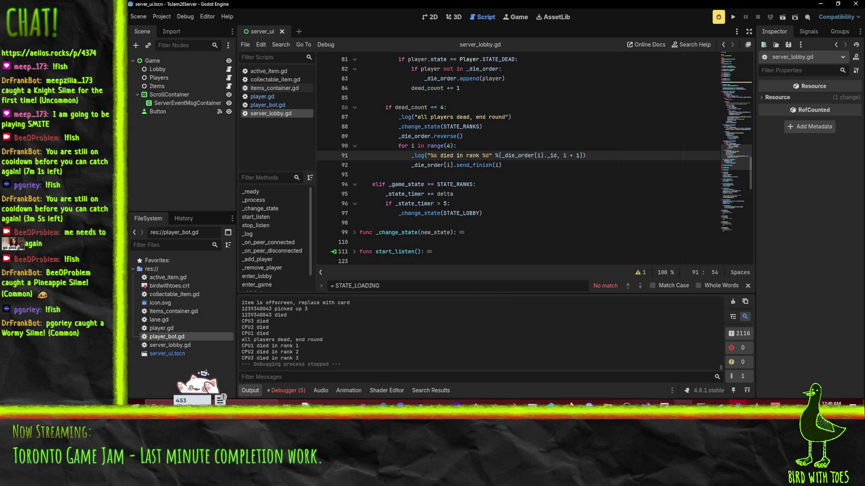
mouse_move(739, 403)
mouse_move(735, 372)
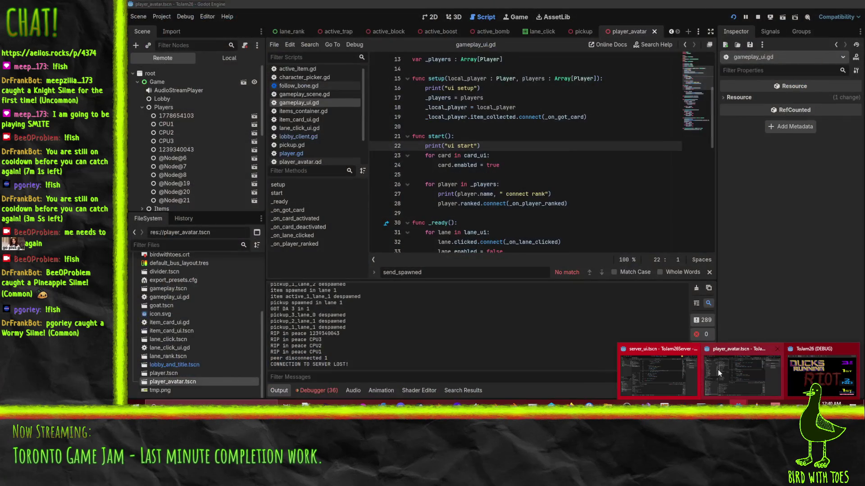
left_click(658, 369)
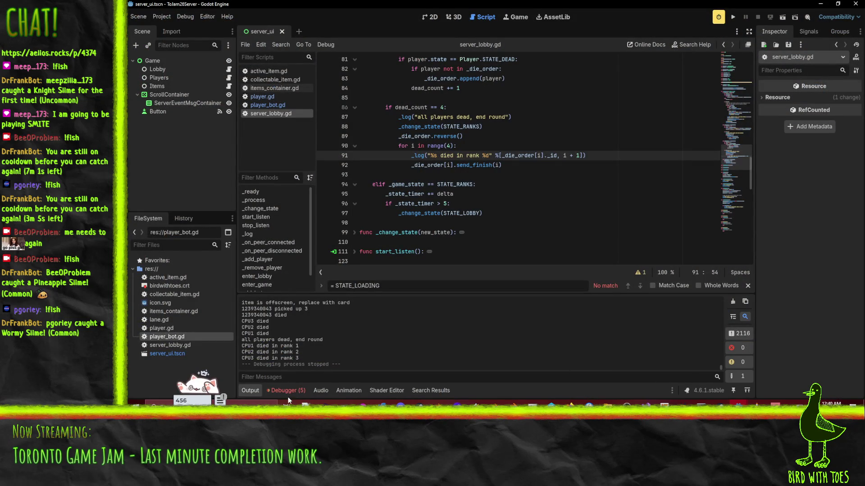
left_click(287, 390)
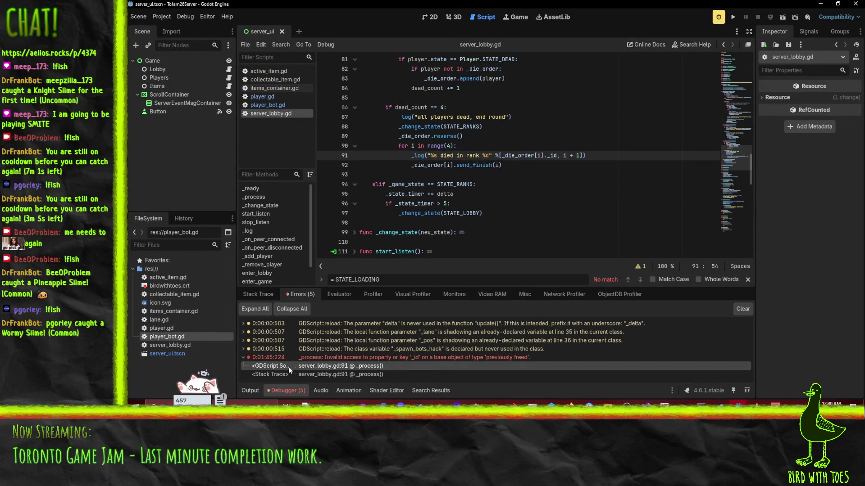
left_click(249, 391)
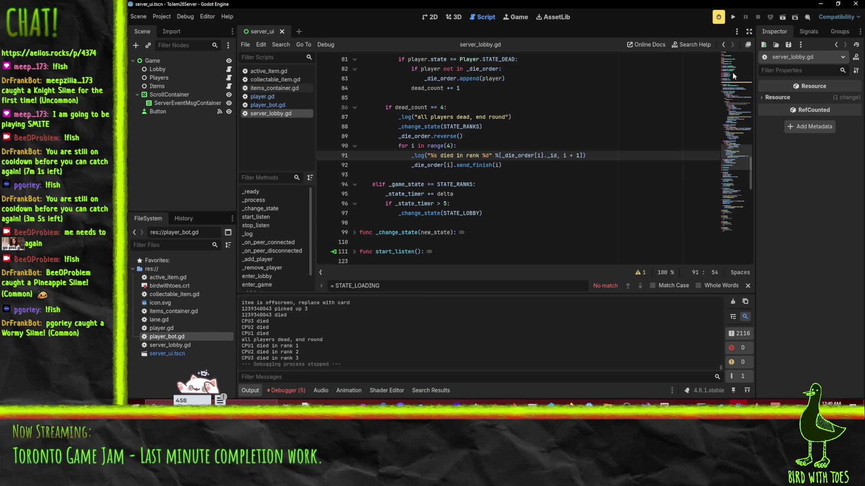
mouse_move(738, 404)
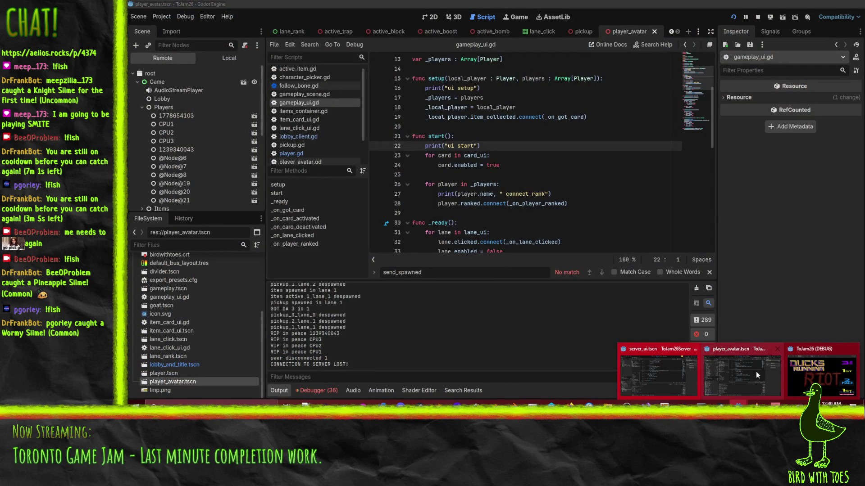
left_click(756, 371)
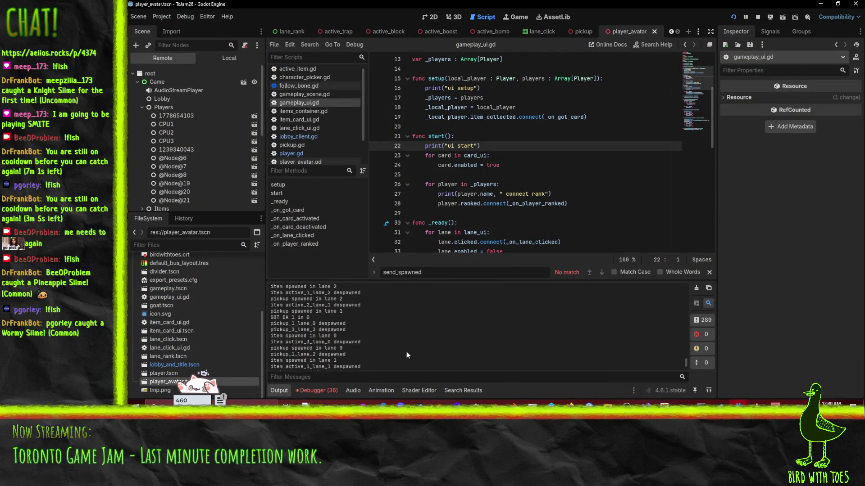
left_click(320, 393)
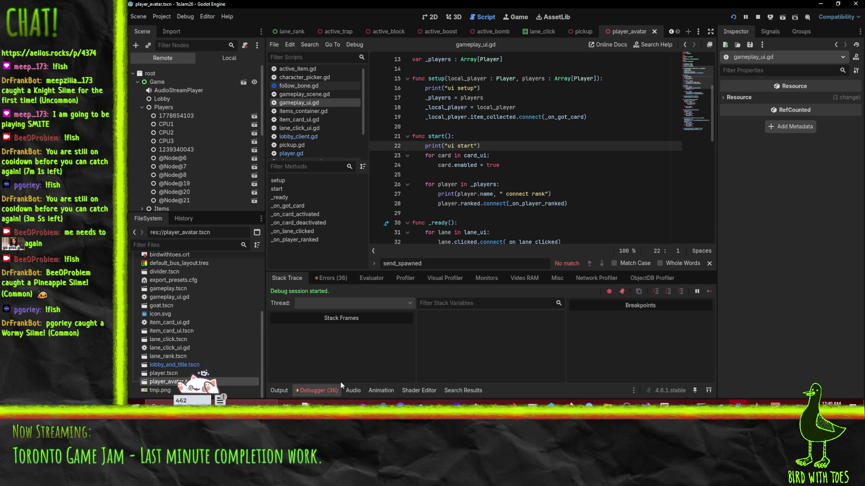
left_click(331, 279)
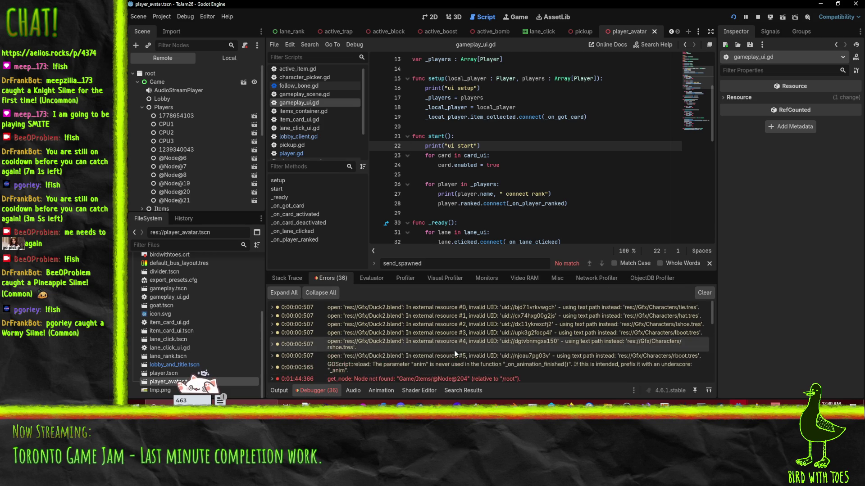
scroll(479, 328, "down", 3)
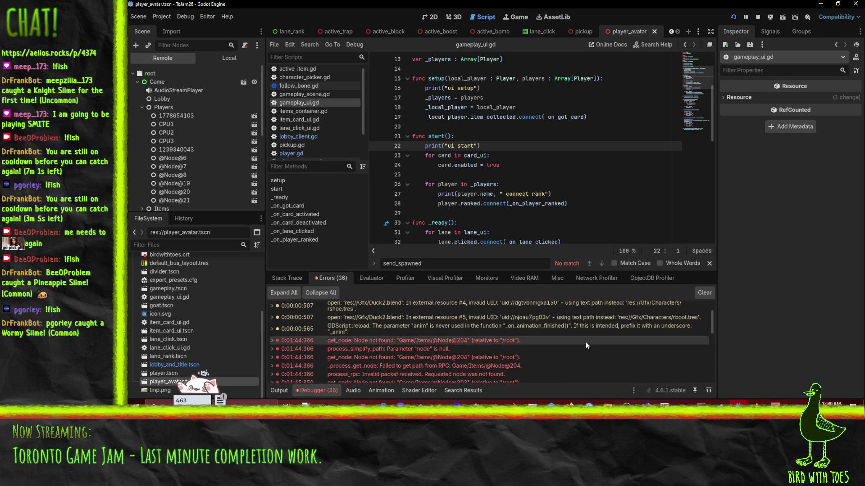
double_click(461, 328)
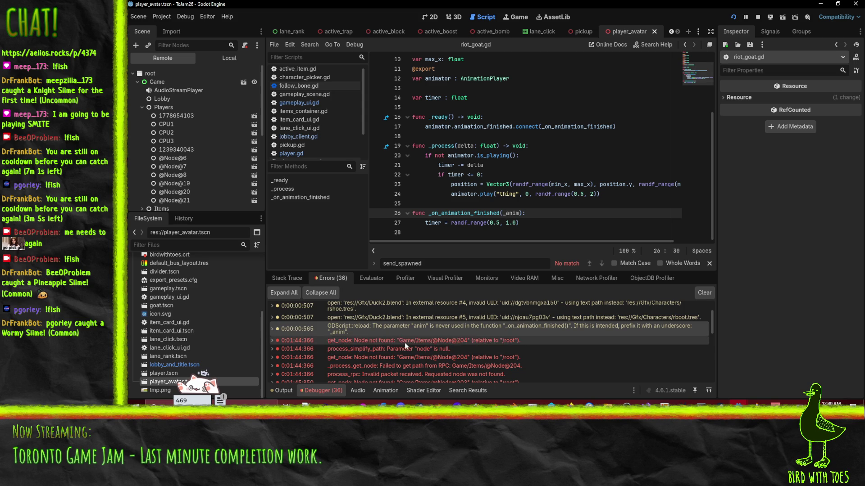
Step: Read the get_node error and the repeated gameplay_ui.gd:28 'ranked' already-connected stack traces
left_click(405, 343)
left_click(402, 341)
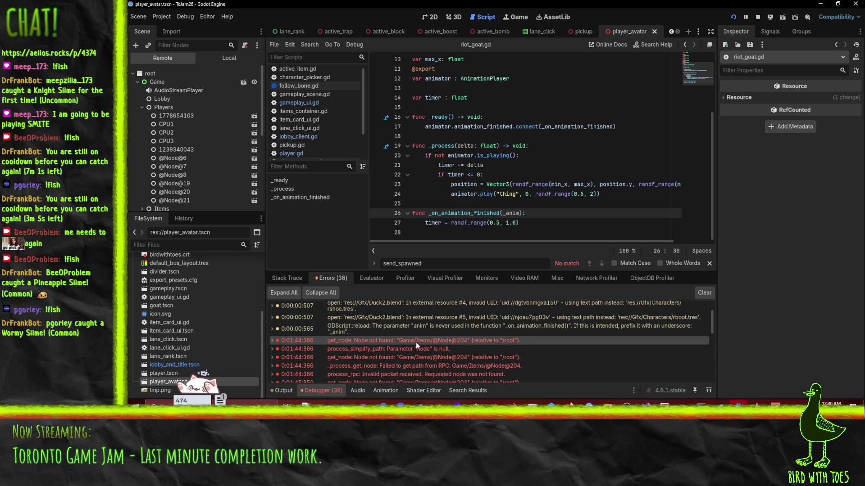
scroll(501, 341, "down", 3)
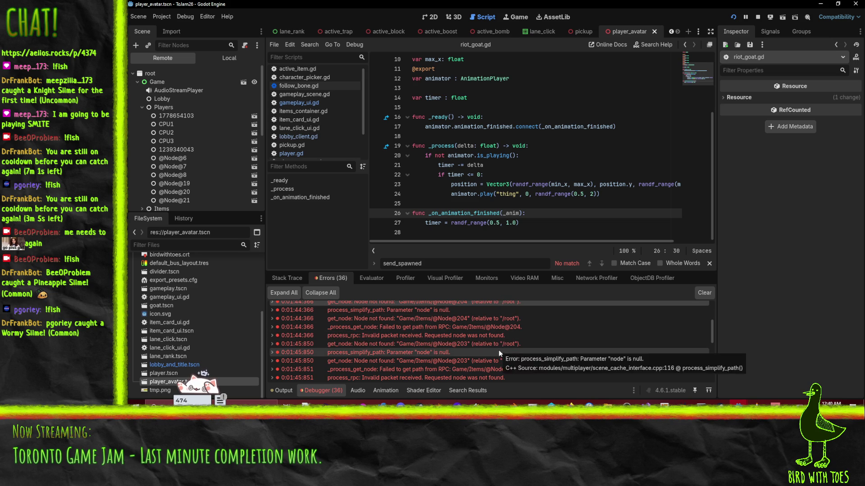
scroll(498, 350, "down", 2)
scroll(500, 340, "down", 5)
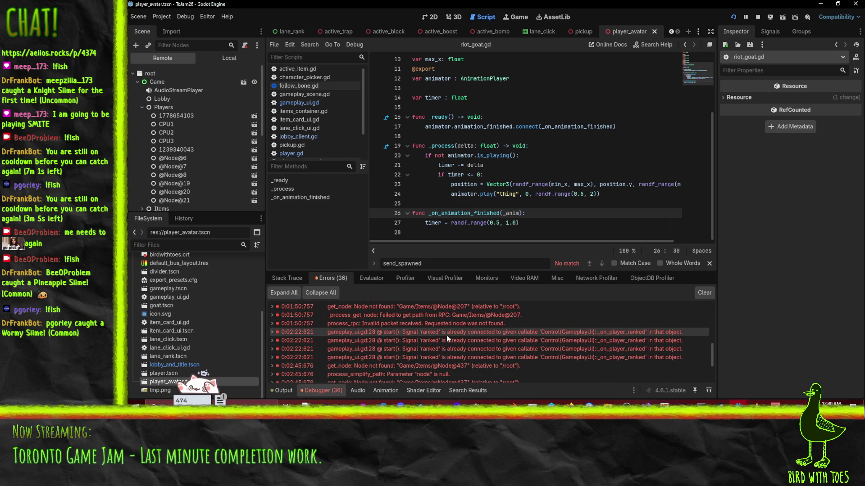
left_click(272, 332)
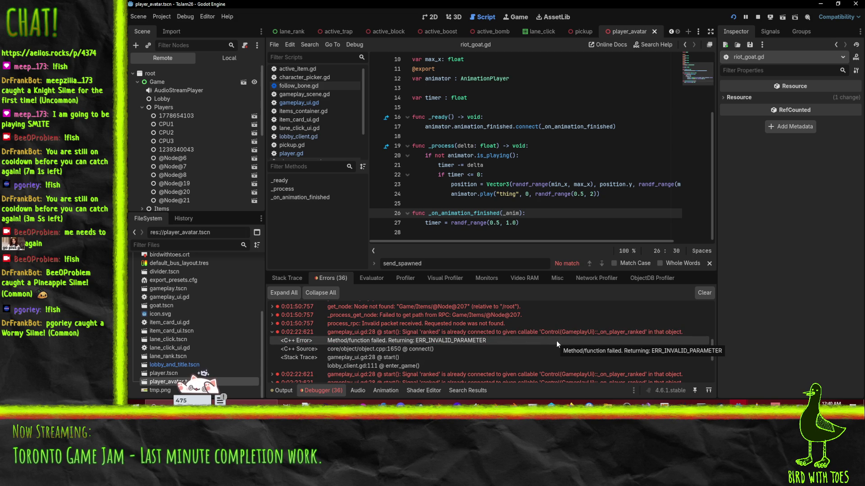
scroll(442, 367, "down", 1)
scroll(442, 367, "down", 2)
left_click(581, 165)
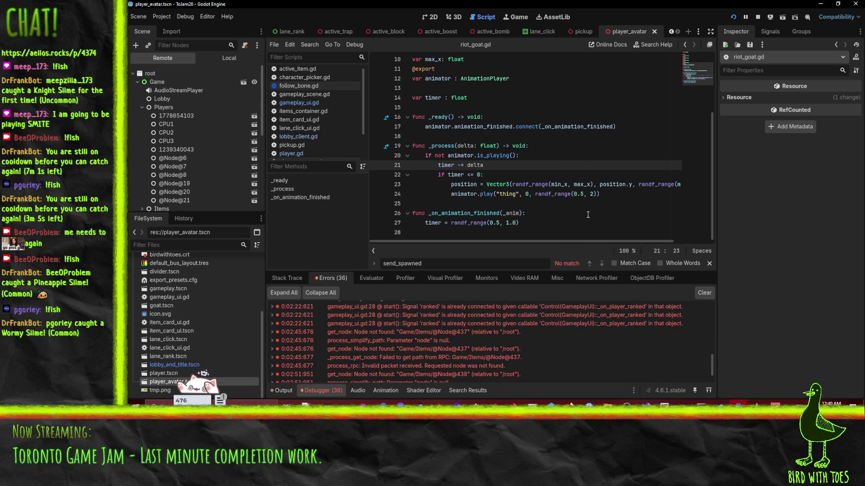
Step: Search the whole project for 'ranked.connect' and open the single gameplay_ui.gd match
key("ctrl+shift+f")
type("ranked.conn")
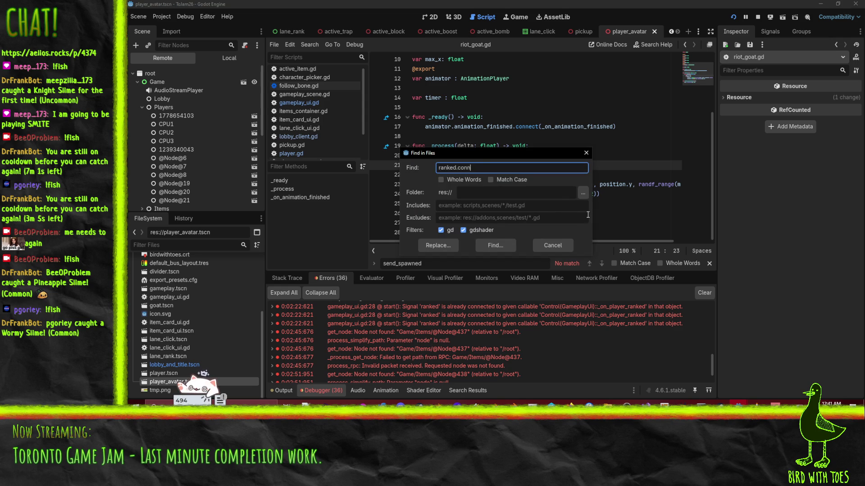
type("ect")
key("Return")
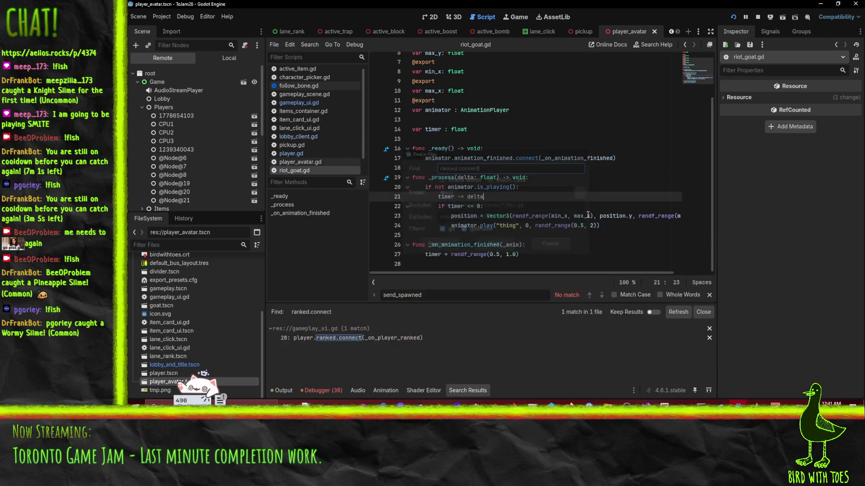
left_click(382, 338)
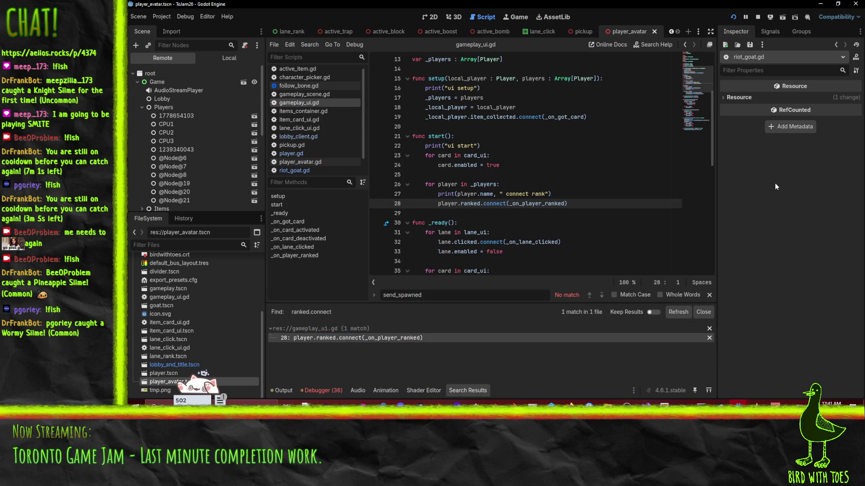
Step: Inspect lines 27–28 of gameplay_ui.gd, where ranked is connected inside start()'s loop over _players
scroll(572, 175, "down", 10)
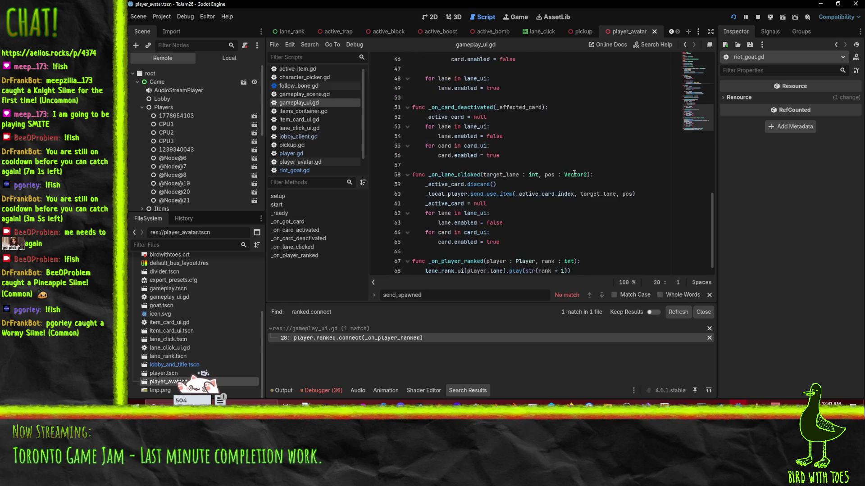
scroll(598, 176, "up", 10)
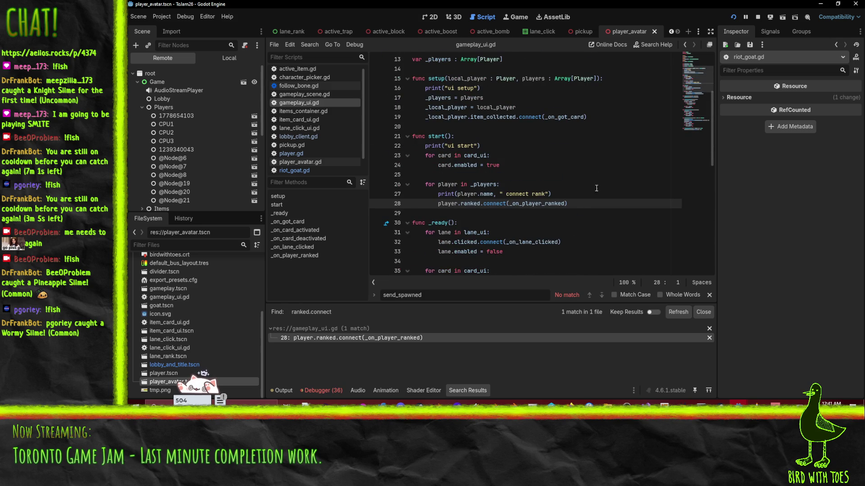
scroll(598, 182, "up", 1)
scroll(450, 226, "down", 1)
scroll(482, 194, "up", 1)
scroll(599, 171, "up", 1)
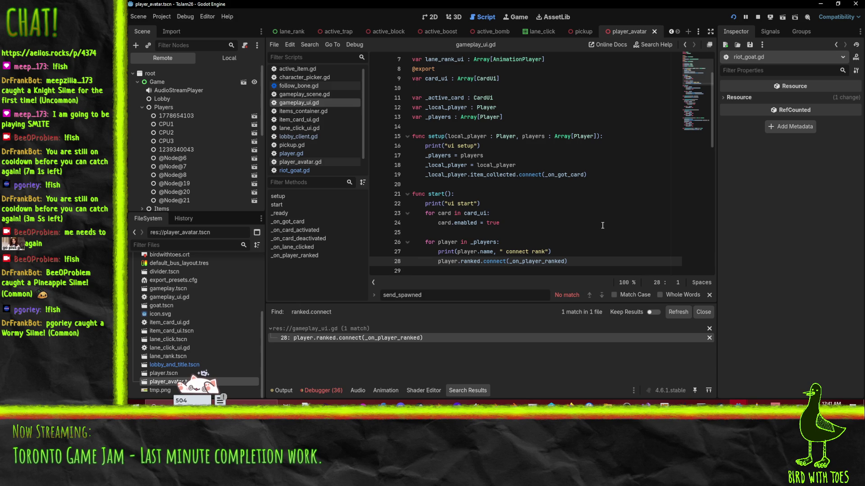
scroll(602, 226, "down", 2)
scroll(602, 225, "up", 1)
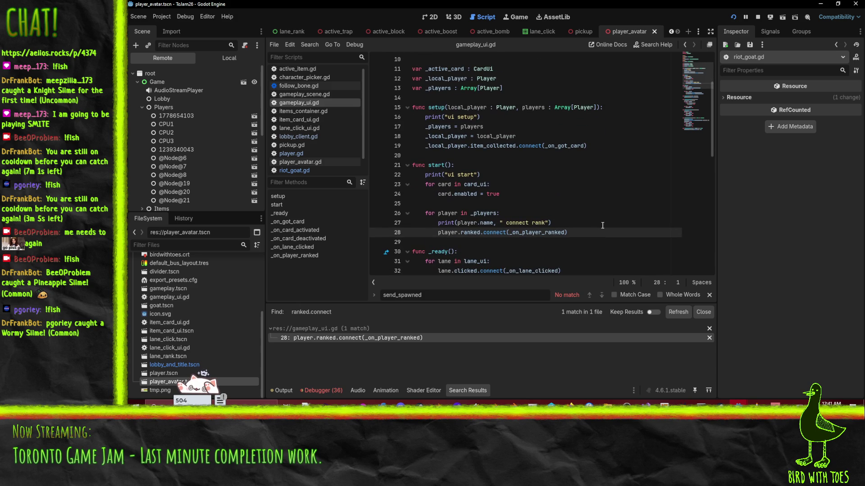
left_click(598, 222)
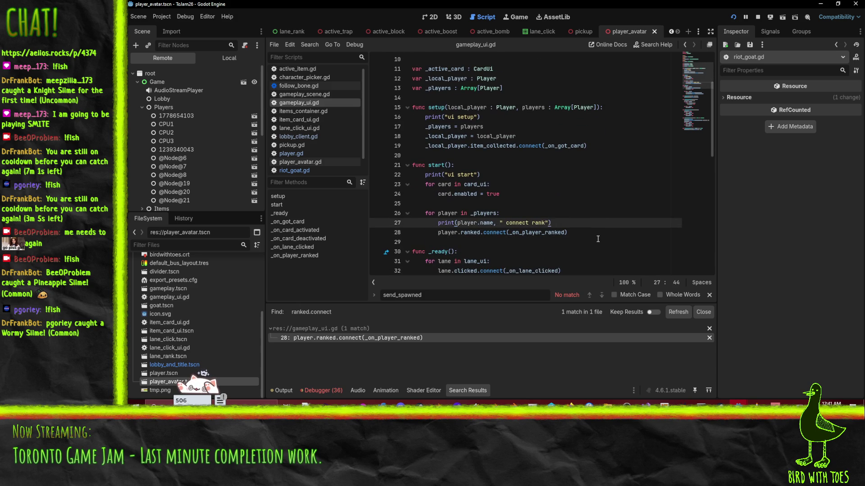
left_click(598, 238)
left_click(598, 233)
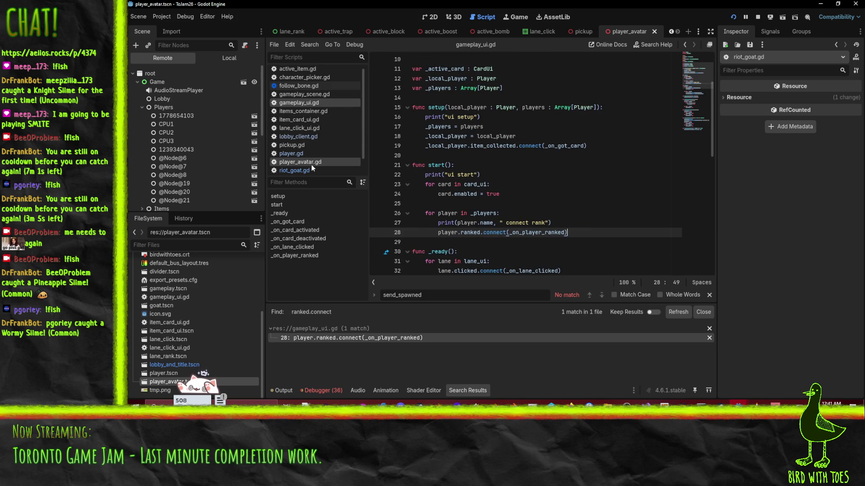
Step: Open lobby_client.gd and review the code around lines 106 to 131
left_click(307, 138)
scroll(583, 181, "down", 2)
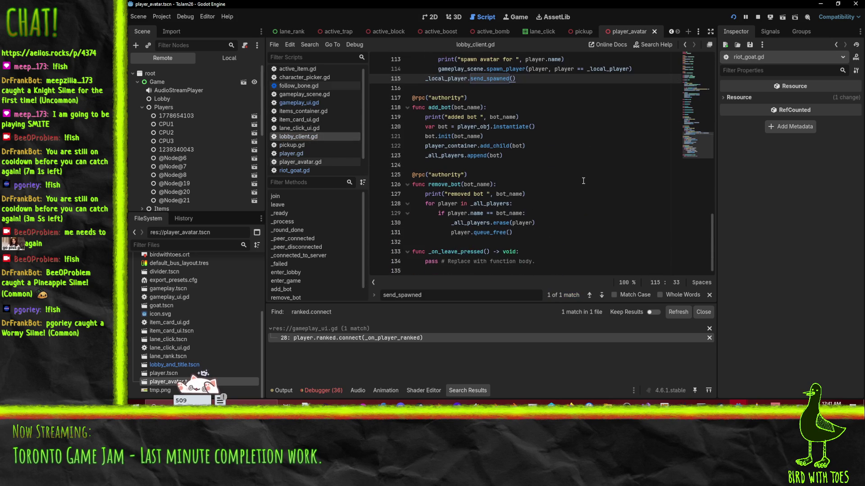
left_click(539, 223)
left_click(550, 234)
scroll(537, 173, "up", 5)
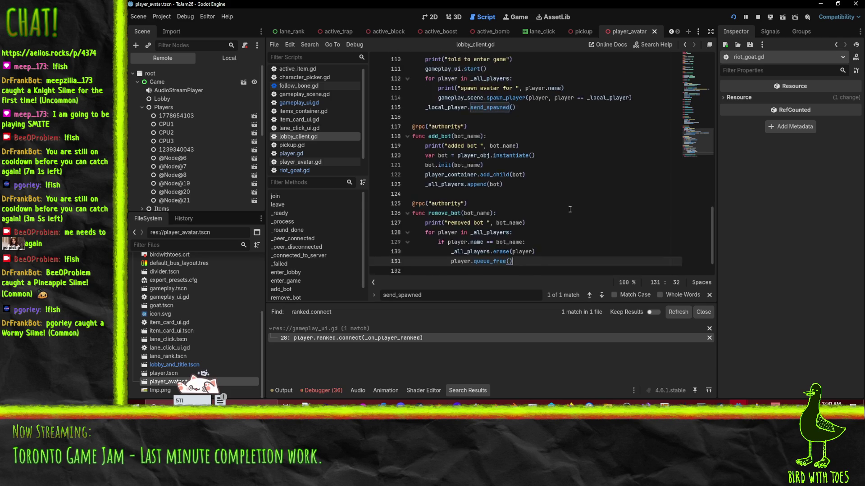
left_click(546, 182)
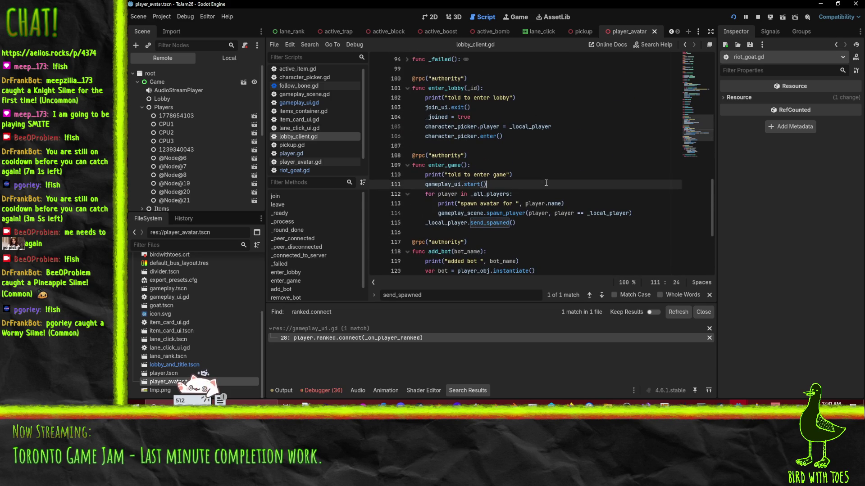
scroll(546, 183, "up", 2)
scroll(514, 193, "down", 3)
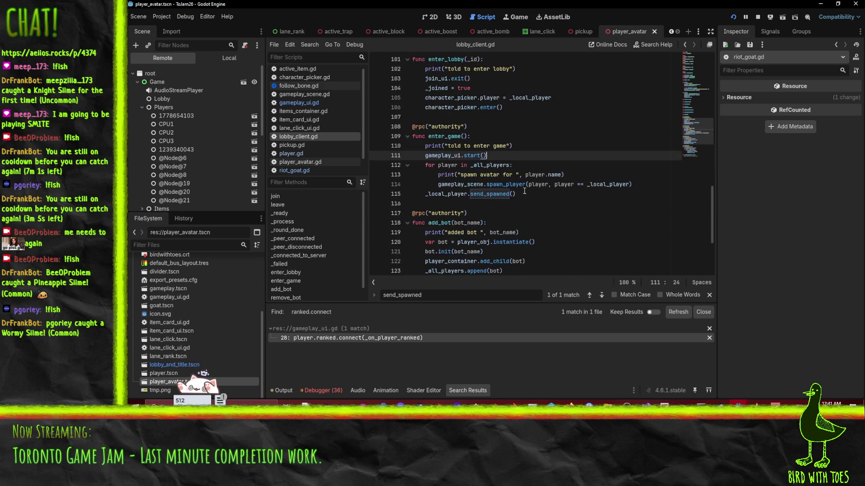
scroll(472, 192, "up", 2)
left_click(573, 169)
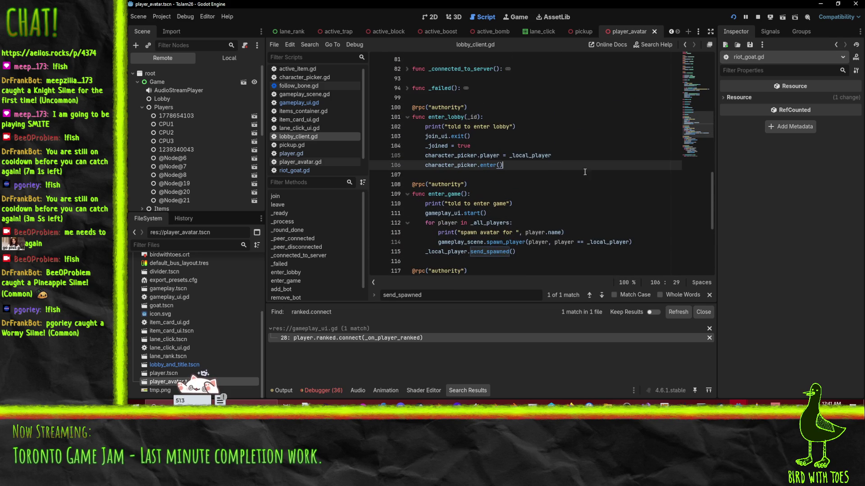
Step: Fold the enter_game, add_bot and remove_bot functions in lobby_client.gd
left_click(407, 194)
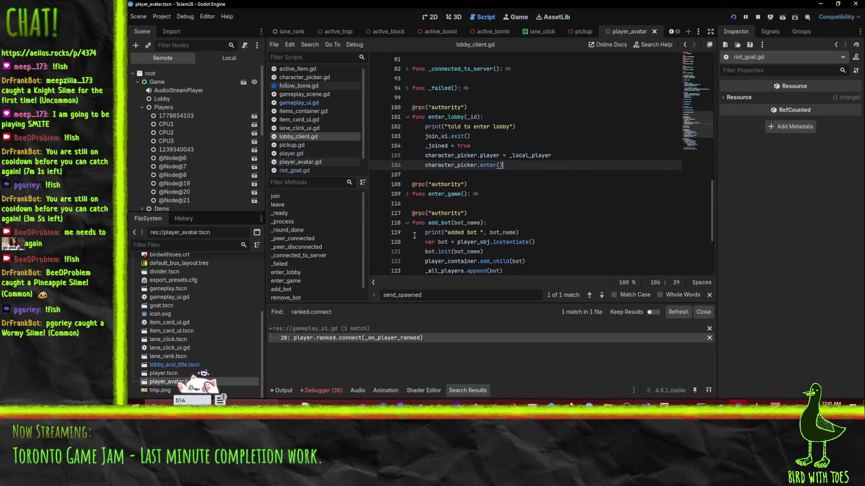
left_click(407, 223)
left_click(407, 253)
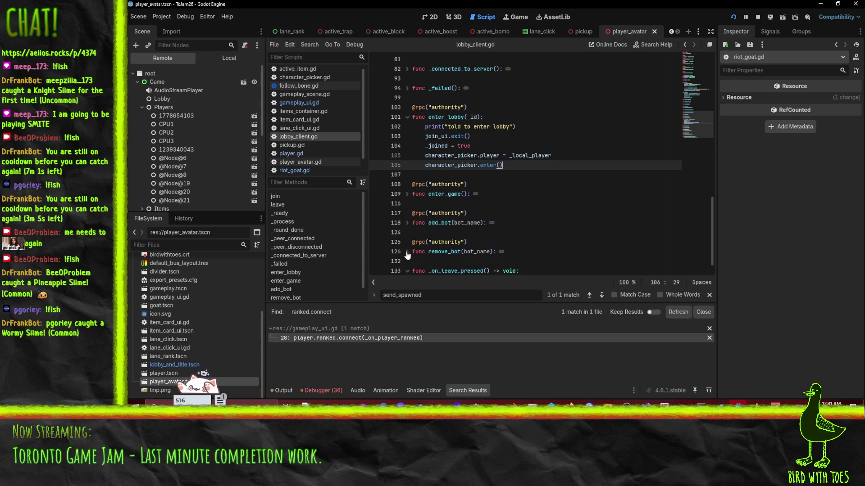
scroll(462, 251, "up", 5)
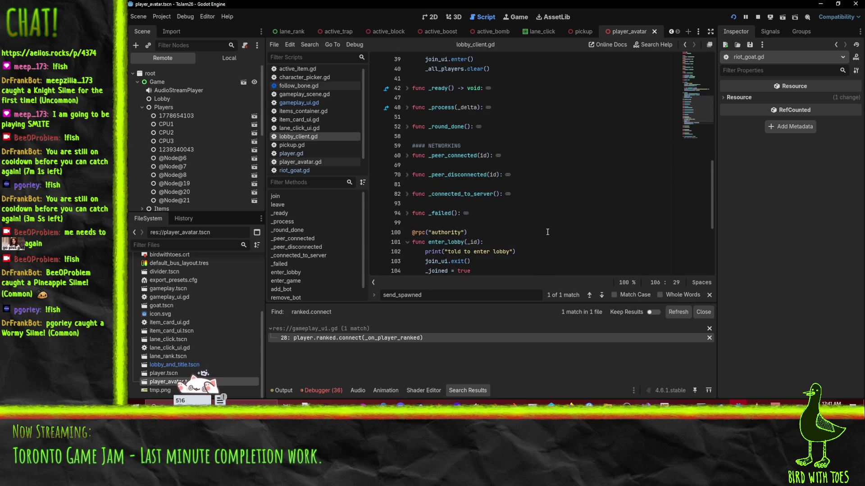
scroll(471, 127, "down", 2)
scroll(446, 130, "up", 2)
Step: Search the script for _round_done and jump to its connection on line 90
left_click(406, 128)
double_click(444, 127)
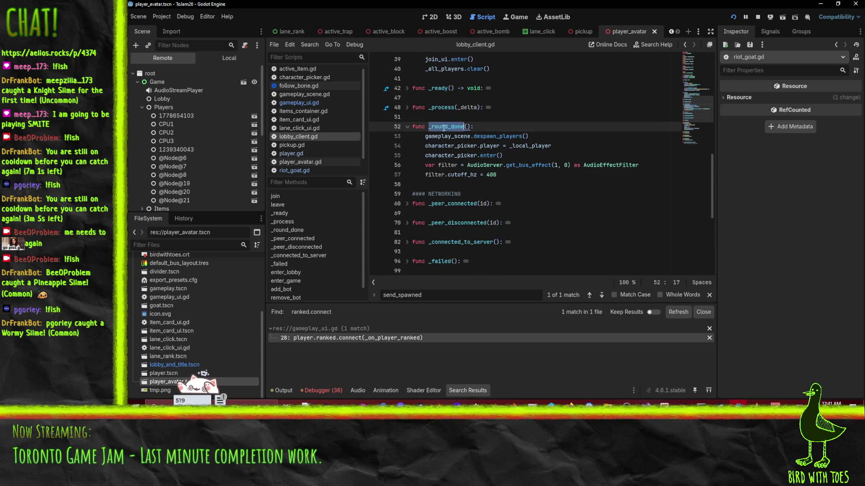
key("ctrl+f")
key("Return")
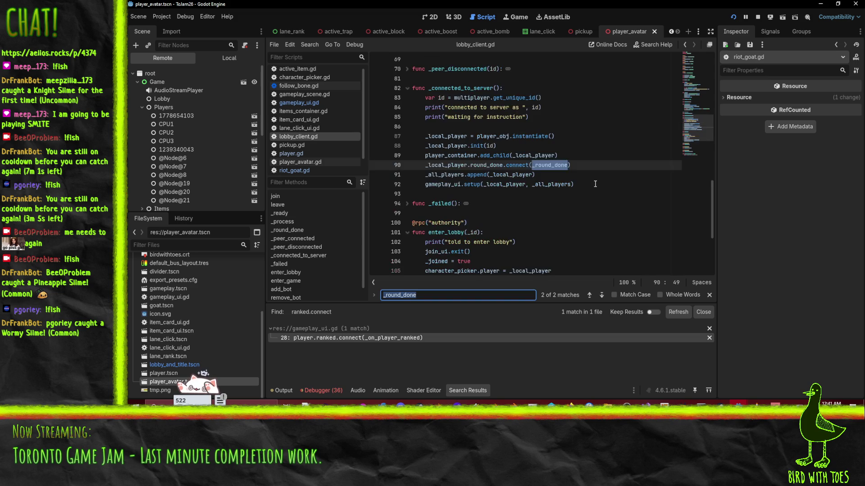